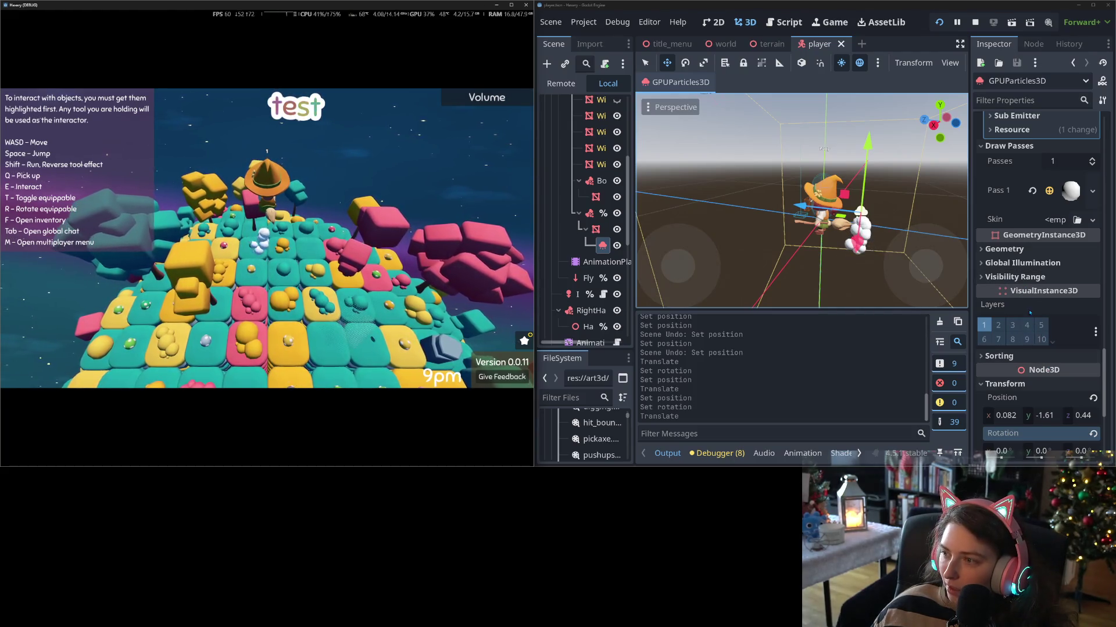
- Enter 0.3 in the trail particles' Lifetime field in the Inspector
{"action": "scroll", "coordinate": [1029, 312], "scroll_direction": "up", "scroll_amount": 10}
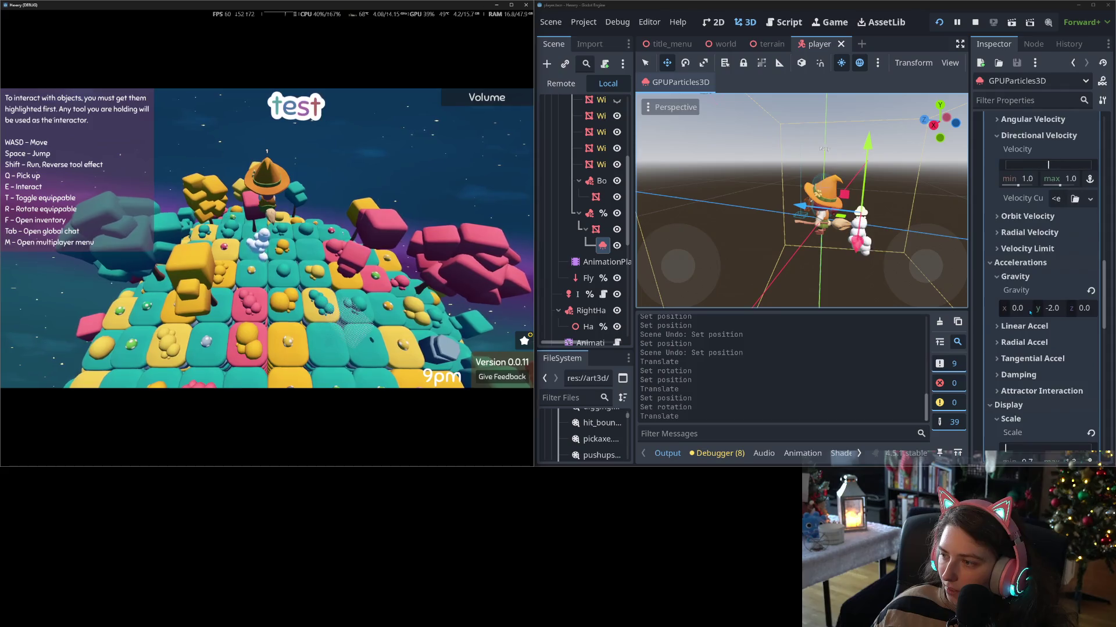
{"action": "scroll", "coordinate": [1030, 312], "scroll_direction": "up", "scroll_amount": 8}
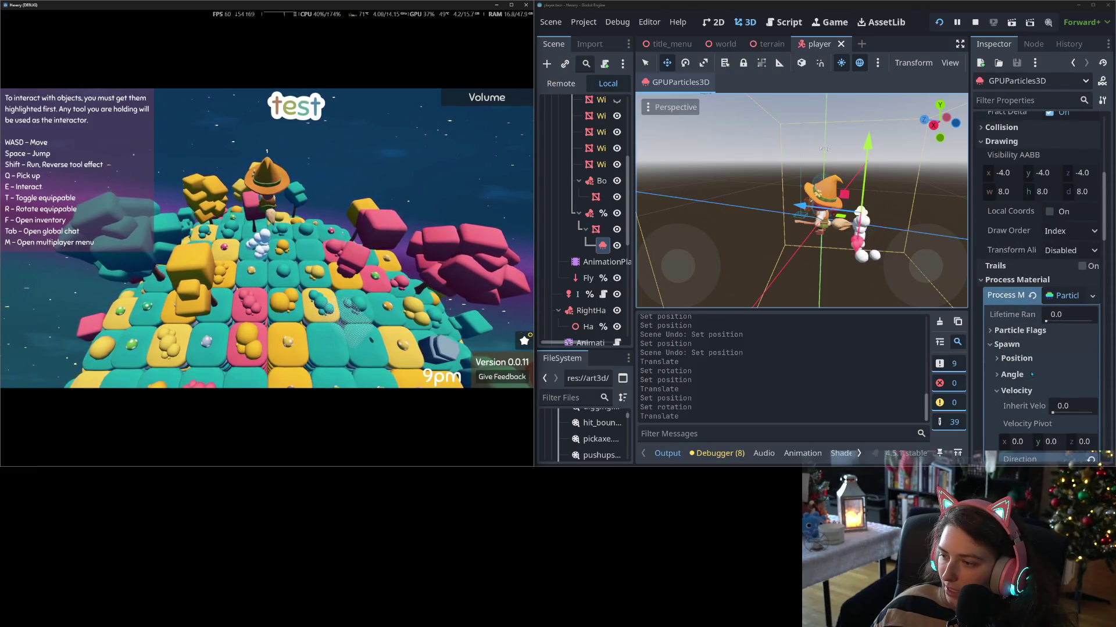
{"action": "scroll", "coordinate": [1032, 374], "scroll_direction": "down", "scroll_amount": 3}
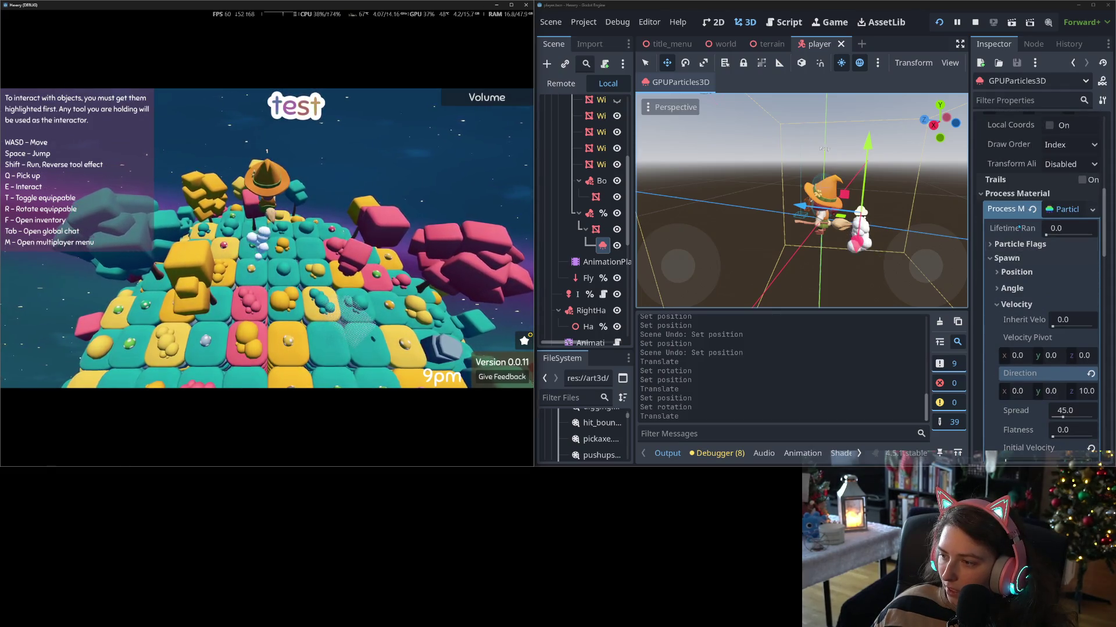
{"action": "mouse_move", "coordinate": [1018, 228]}
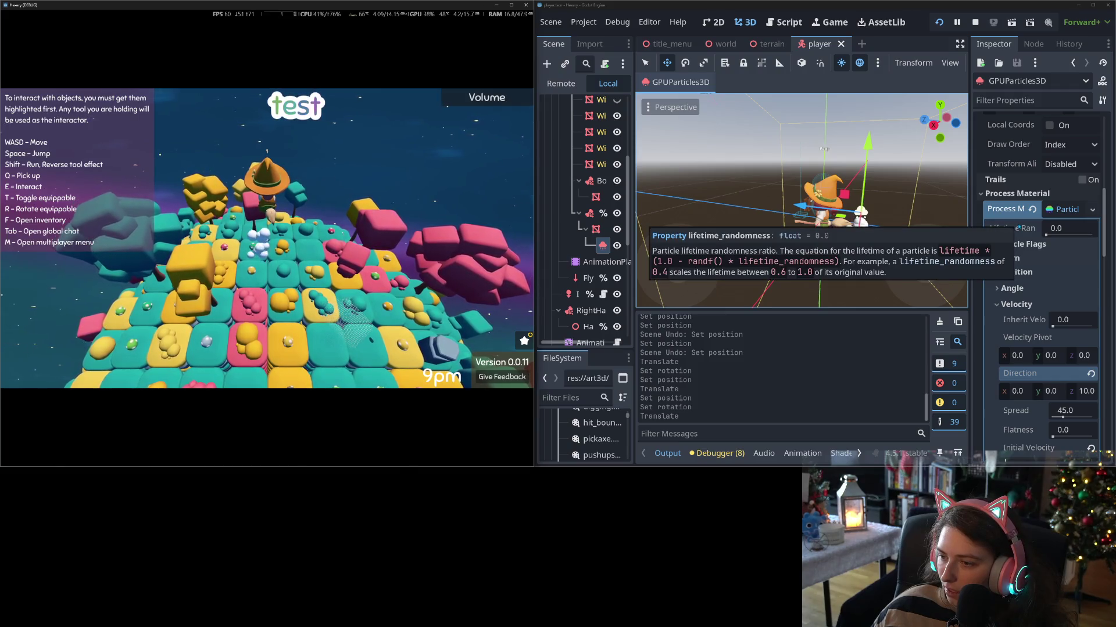
{"action": "scroll", "coordinate": [1026, 293], "scroll_direction": "up", "scroll_amount": 5}
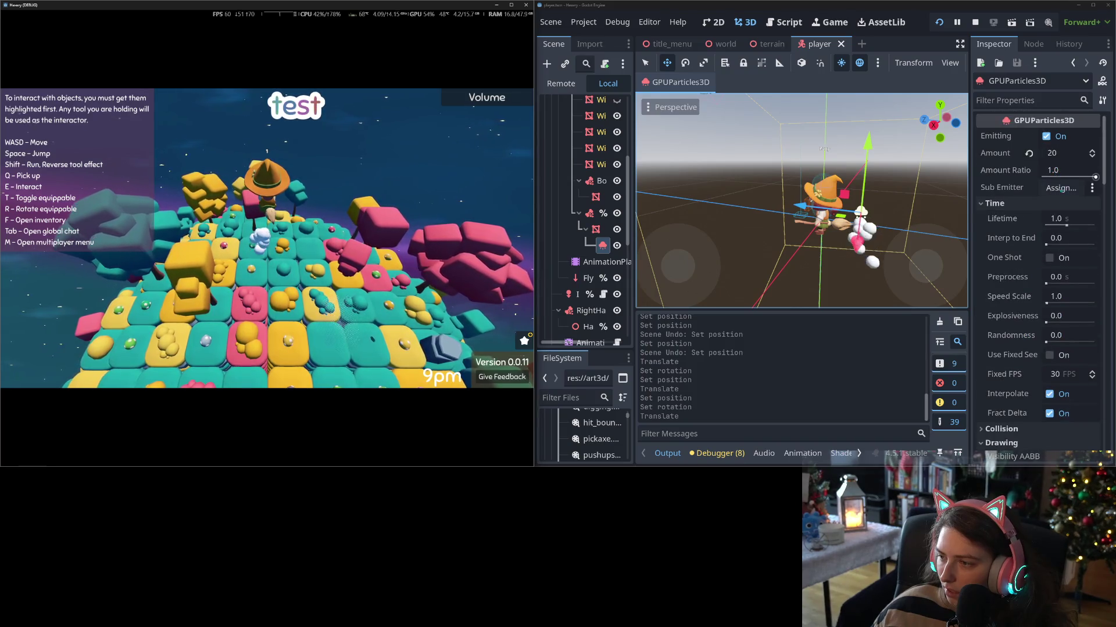
{"action": "left_click", "coordinate": [1060, 220]}
{"action": "type", "text": "."}
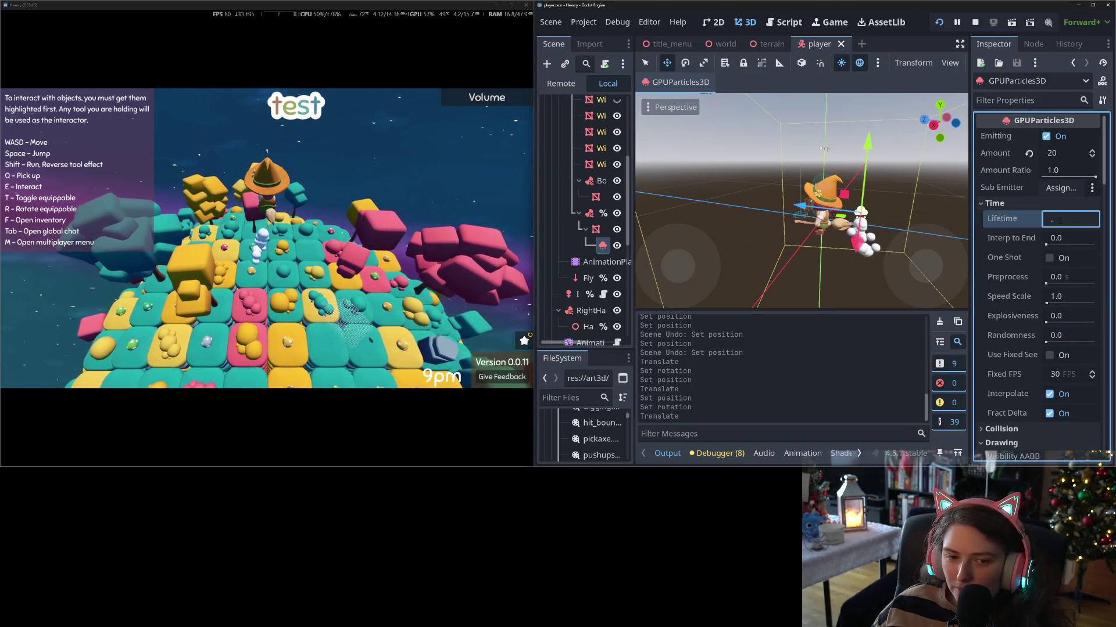
{"action": "type", "text": "3"}
{"action": "key", "text": "Return"}
- Fly the character around the island in the running game to watch the shorter trail
{"action": "left_click", "coordinate": [449, 330]}
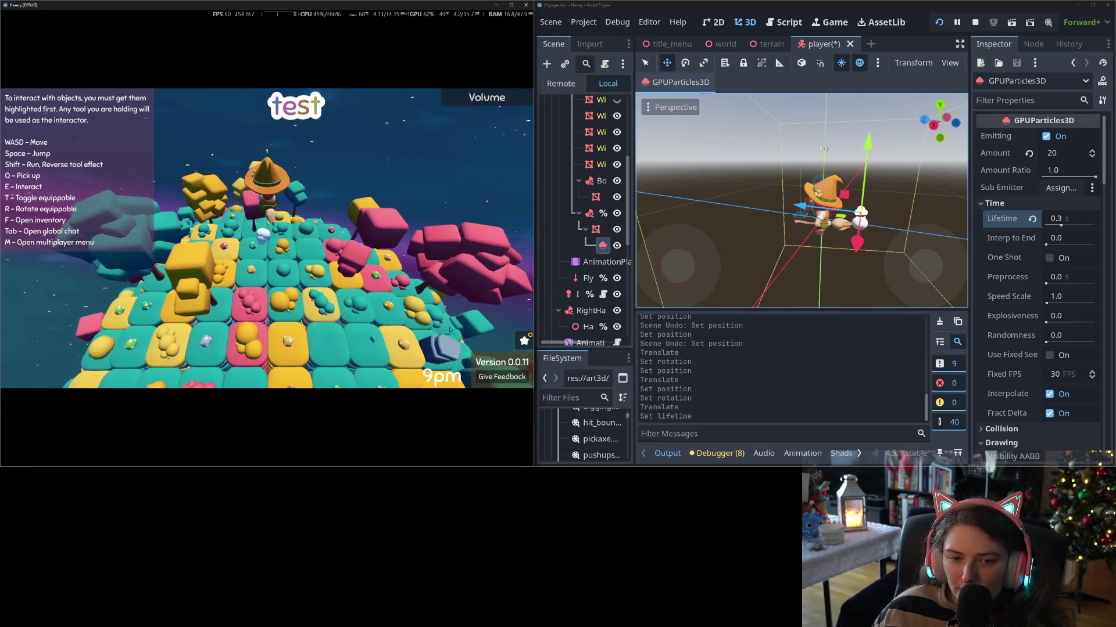
{"action": "key", "text": "w"}
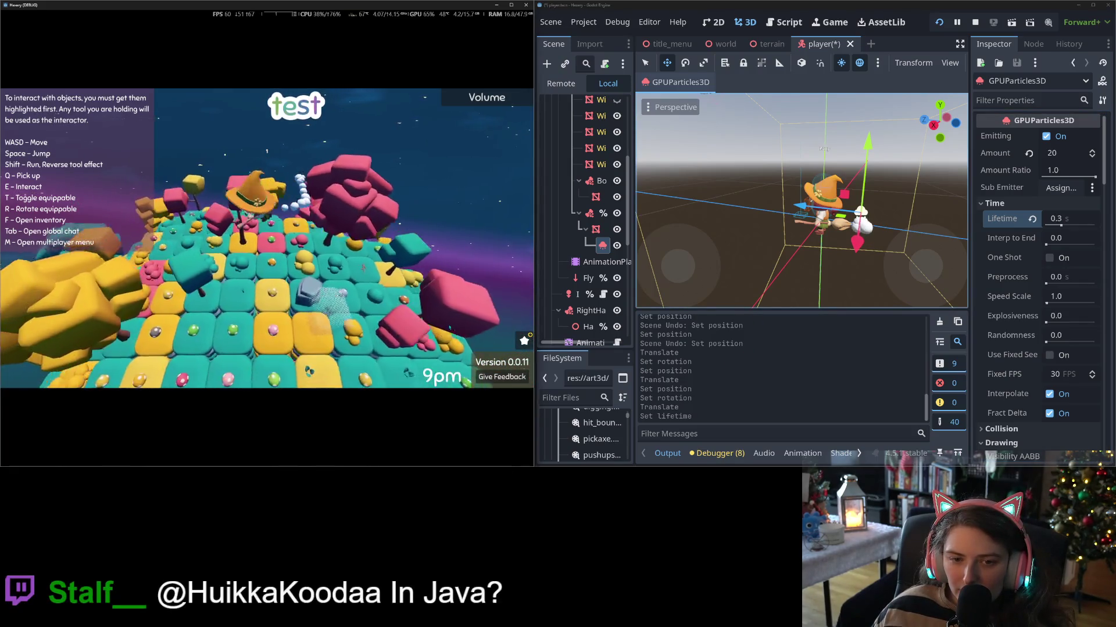
{"action": "key", "text": "w"}
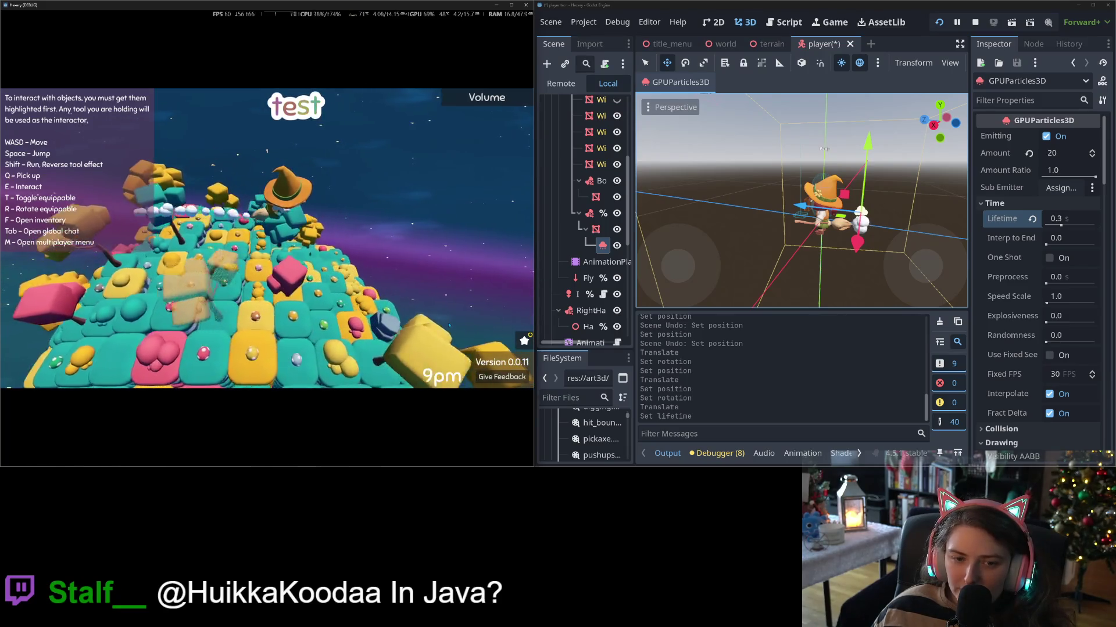
{"action": "key", "text": "w"}
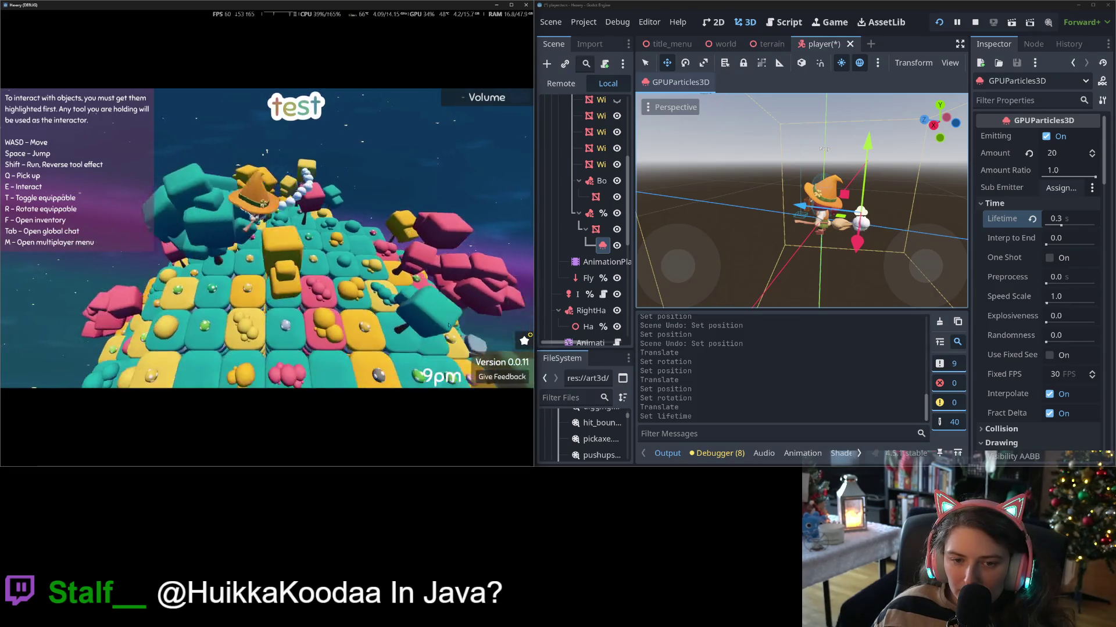
{"action": "key", "text": "w"}
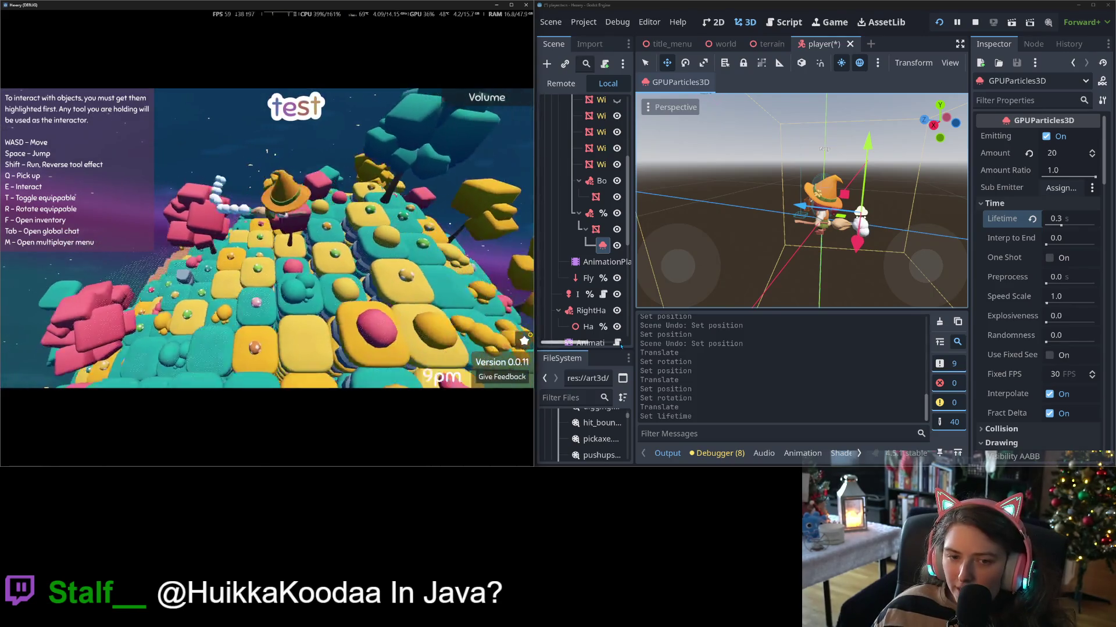
{"action": "key", "text": "w"}
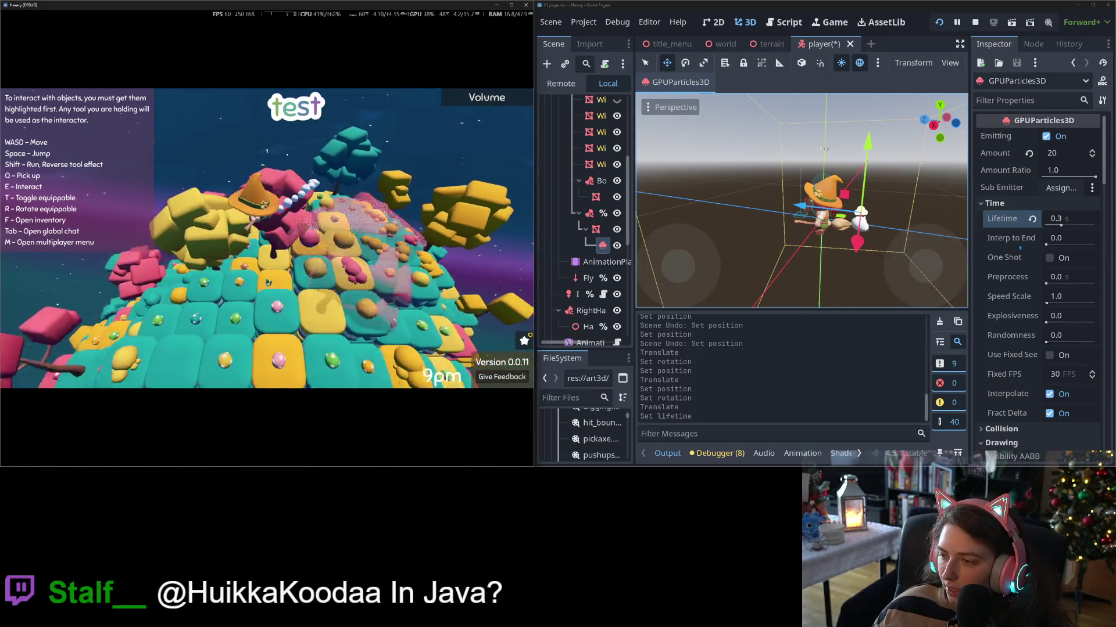
{"action": "key", "text": "w"}
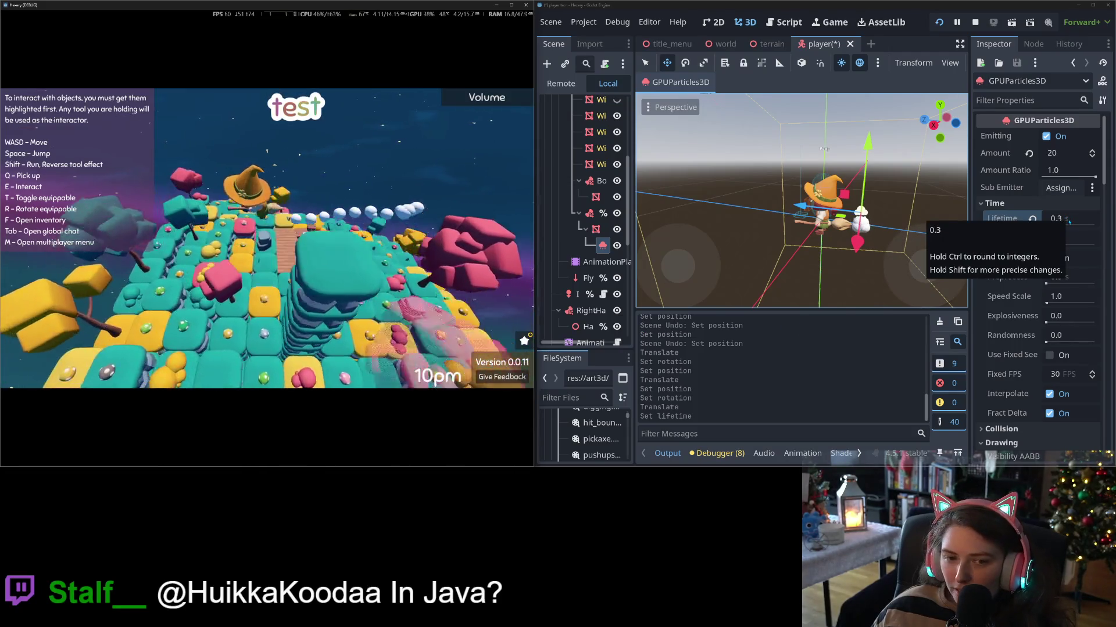
{"action": "key", "text": "w"}
{"action": "key", "text": "w"}
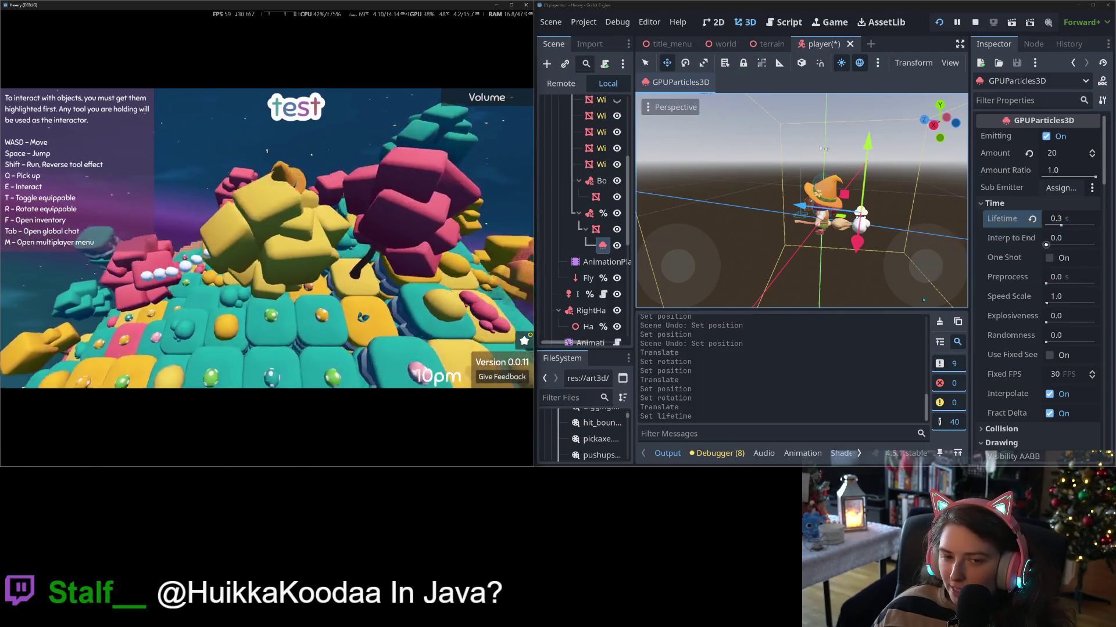
{"action": "key", "text": "w"}
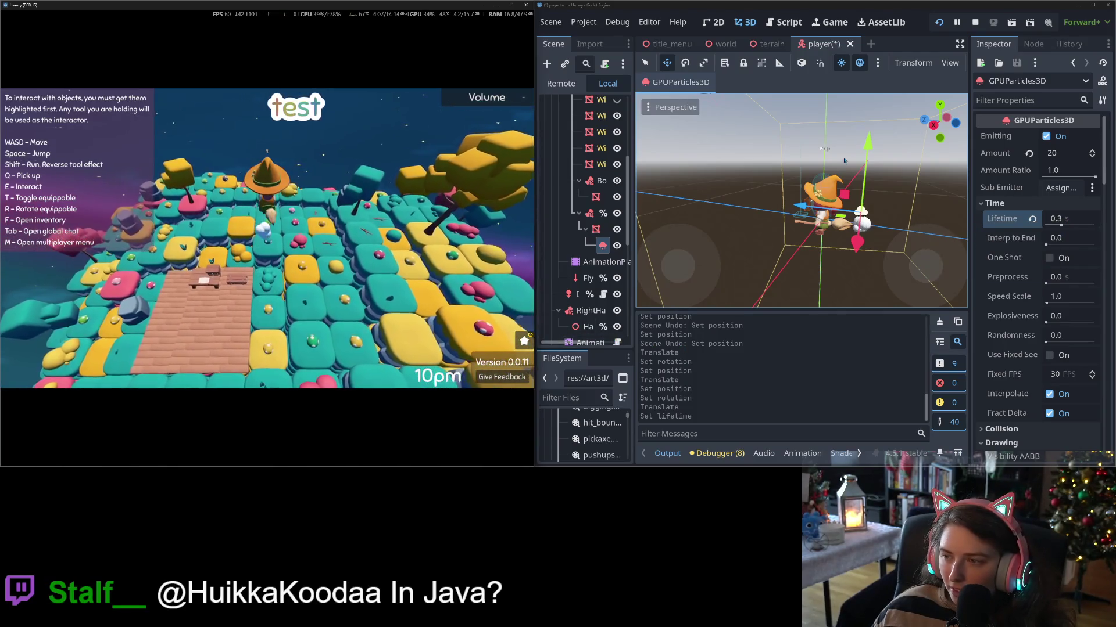
- Save the player scene and undo the accidental upward move of the emitter
{"action": "left_click_drag", "start_coordinate": [868, 149], "coordinate": [869, 133]}
{"action": "key", "text": "ctrl+s"}
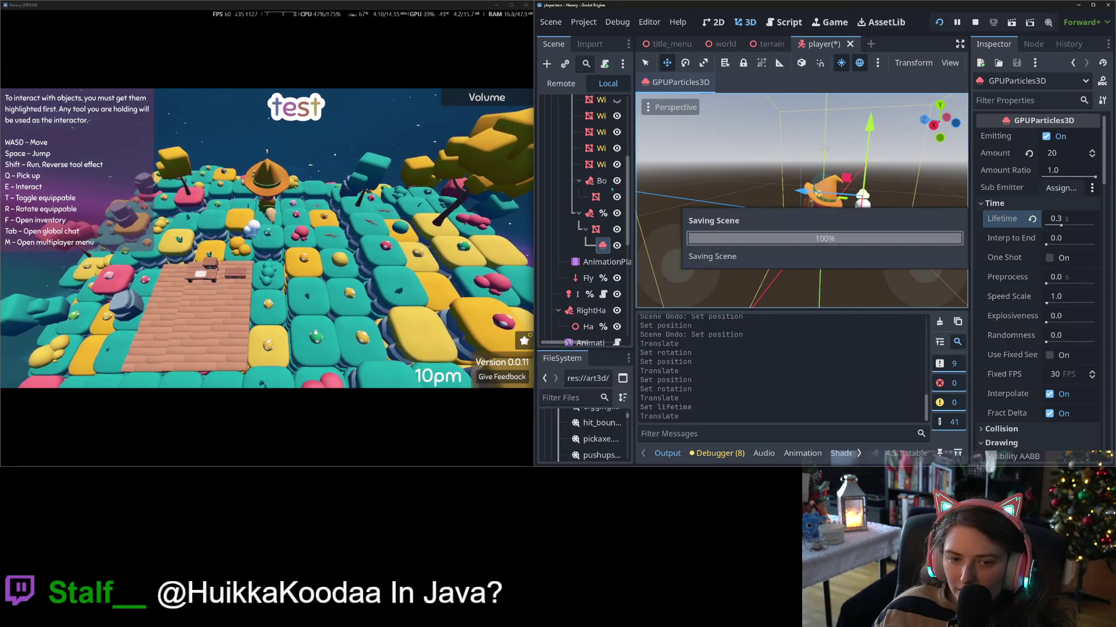
{"action": "key", "text": "ctrl+z"}
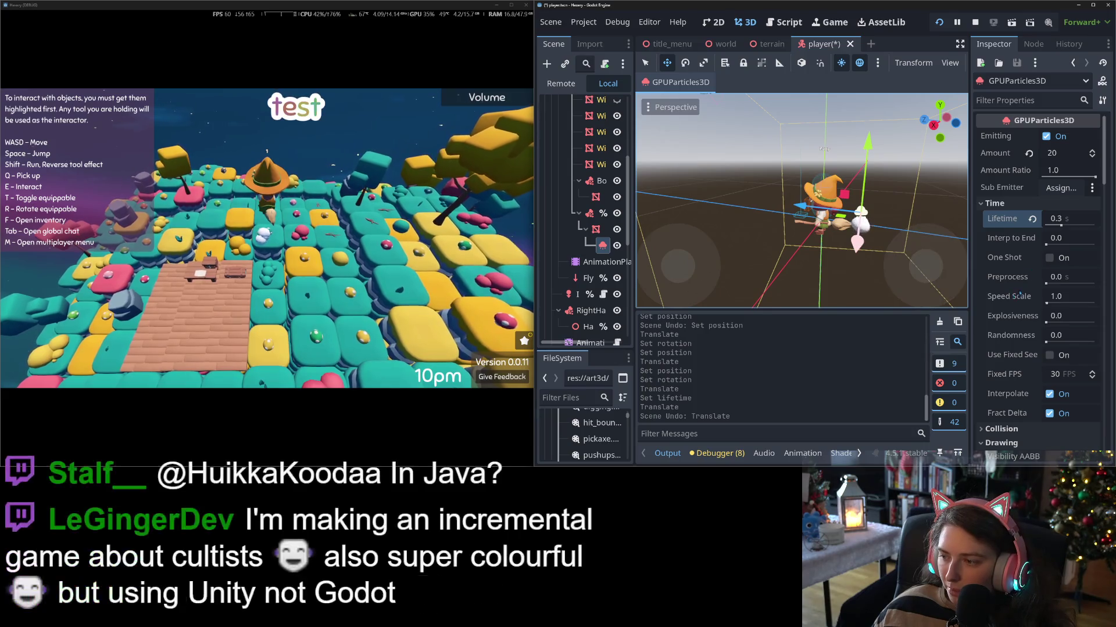
- Move the particle emitter left and slightly up in the 3D viewport
{"action": "scroll", "coordinate": [1037, 300], "scroll_direction": "down", "scroll_amount": 15}
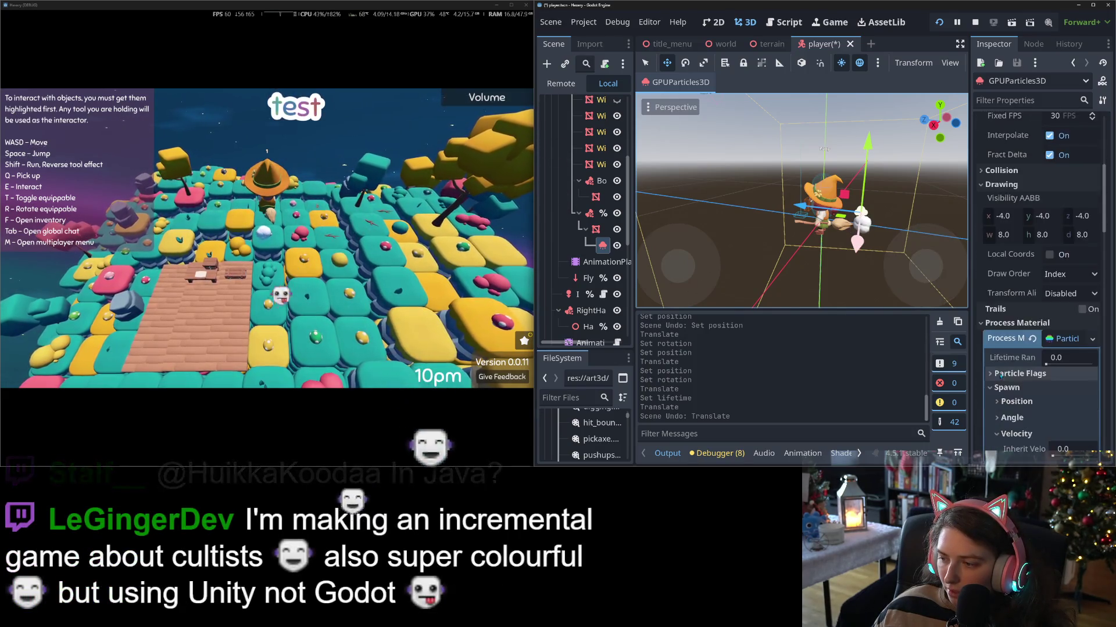
{"action": "scroll", "coordinate": [1001, 377], "scroll_direction": "down", "scroll_amount": 3}
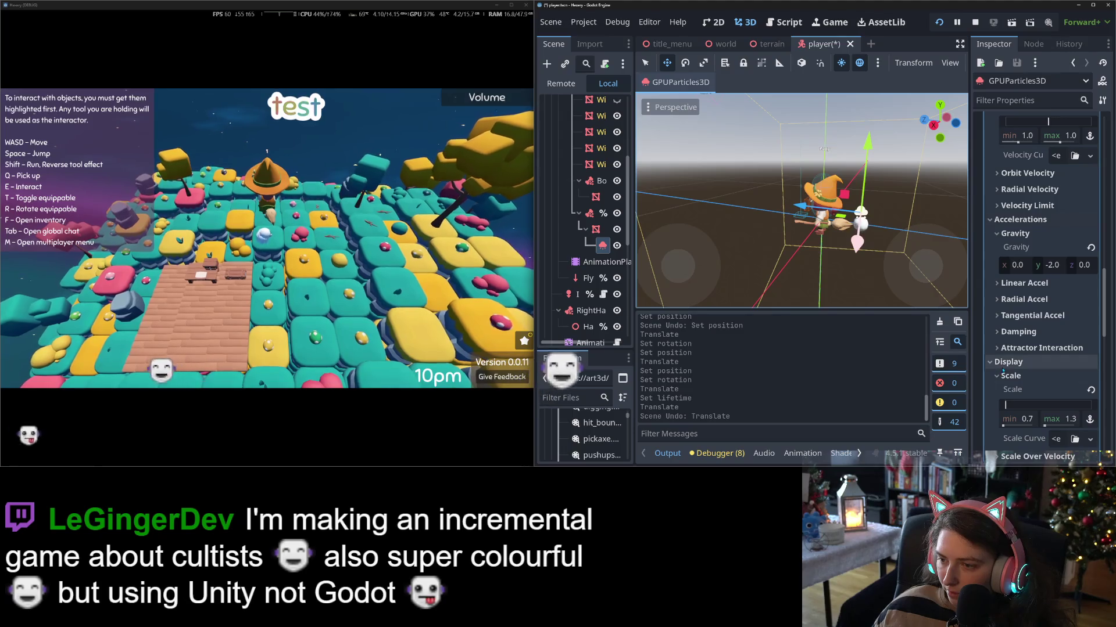
{"action": "scroll", "coordinate": [1008, 361], "scroll_direction": "down", "scroll_amount": 2}
{"action": "scroll", "coordinate": [1008, 361], "scroll_direction": "down", "scroll_amount": 3}
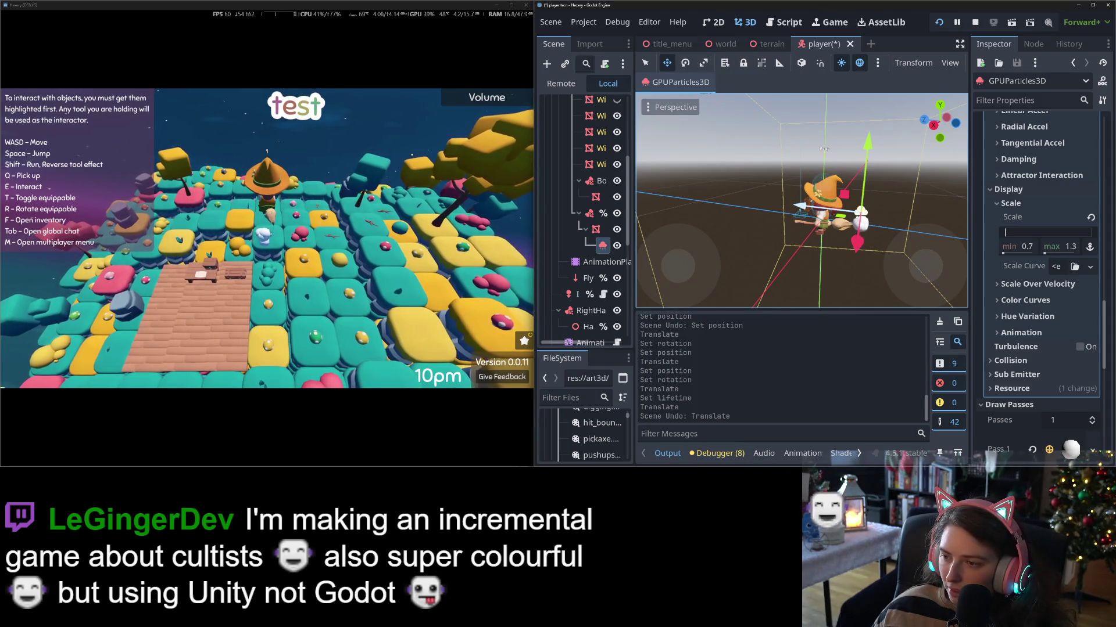
{"action": "mouse_move", "coordinate": [873, 228]}
{"action": "left_mouse_down"}
{"action": "mouse_move", "coordinate": [846, 146]}
{"action": "mouse_move", "coordinate": [850, 163]}
{"action": "left_mouse_up"}
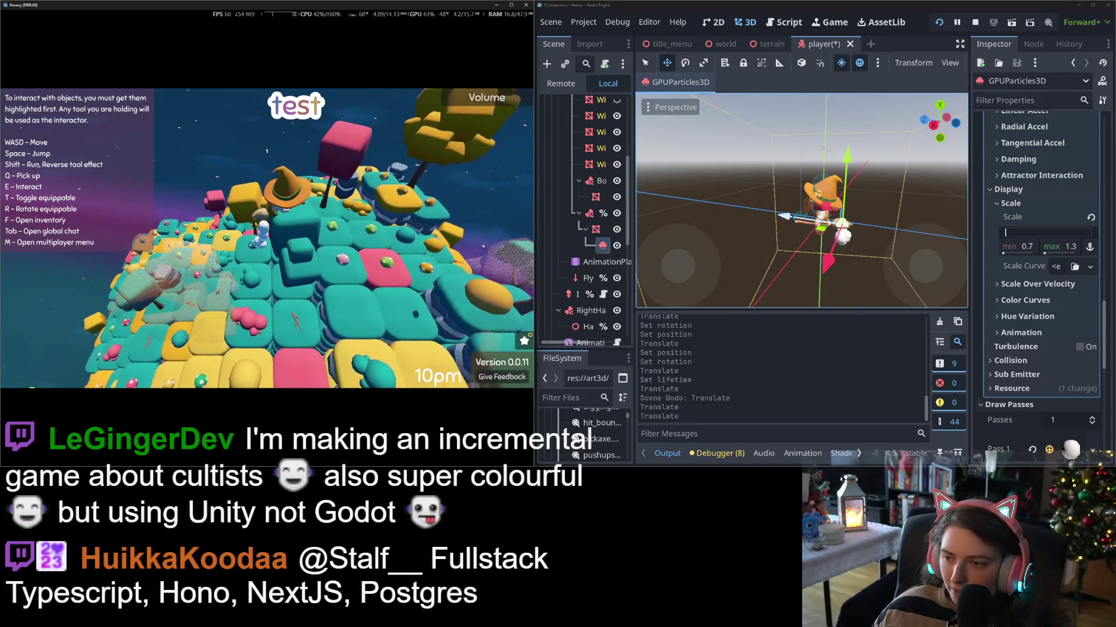
{"action": "left_click_drag", "start_coordinate": [849, 163], "coordinate": [850, 158]}
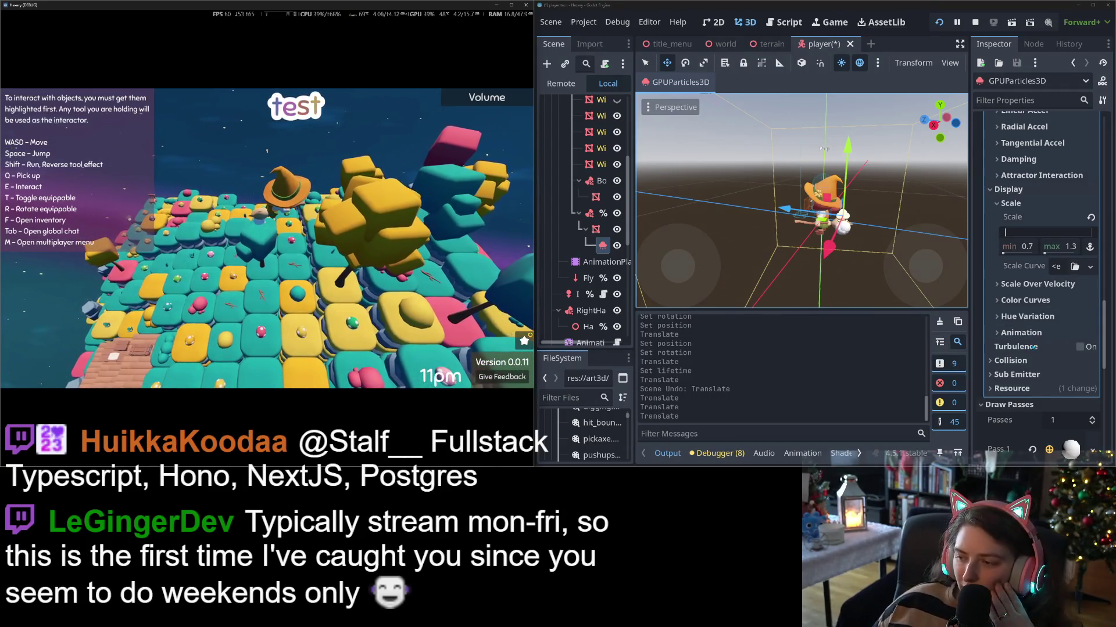
- Expand the Scale Over Velocity section in the Inspector
{"action": "scroll", "coordinate": [1029, 356], "scroll_direction": "up", "scroll_amount": 3}
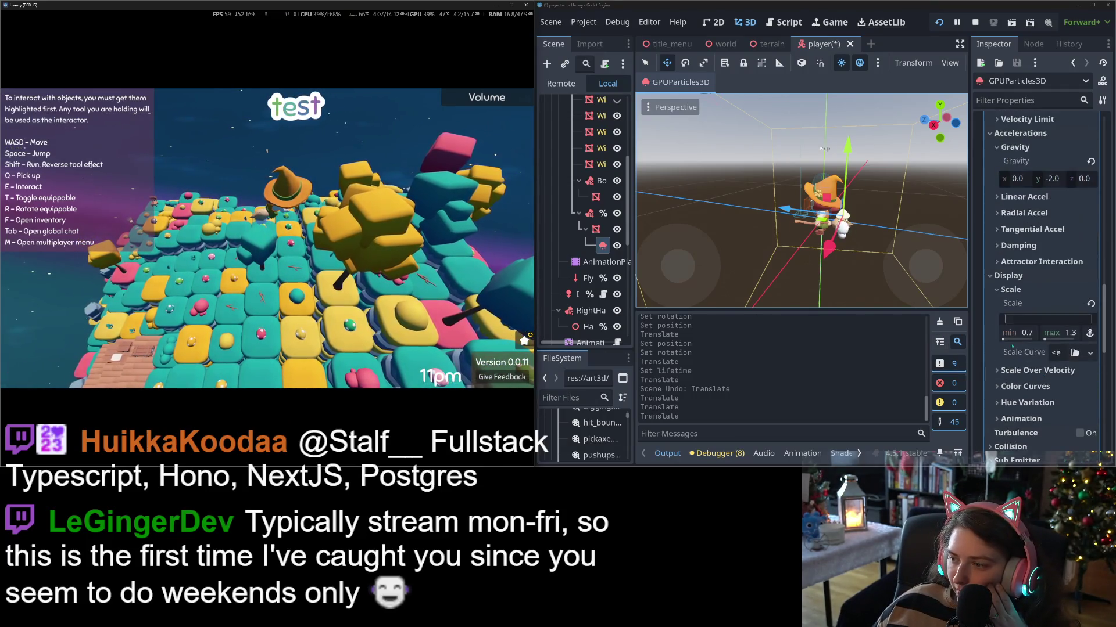
{"action": "left_click", "coordinate": [1037, 370]}
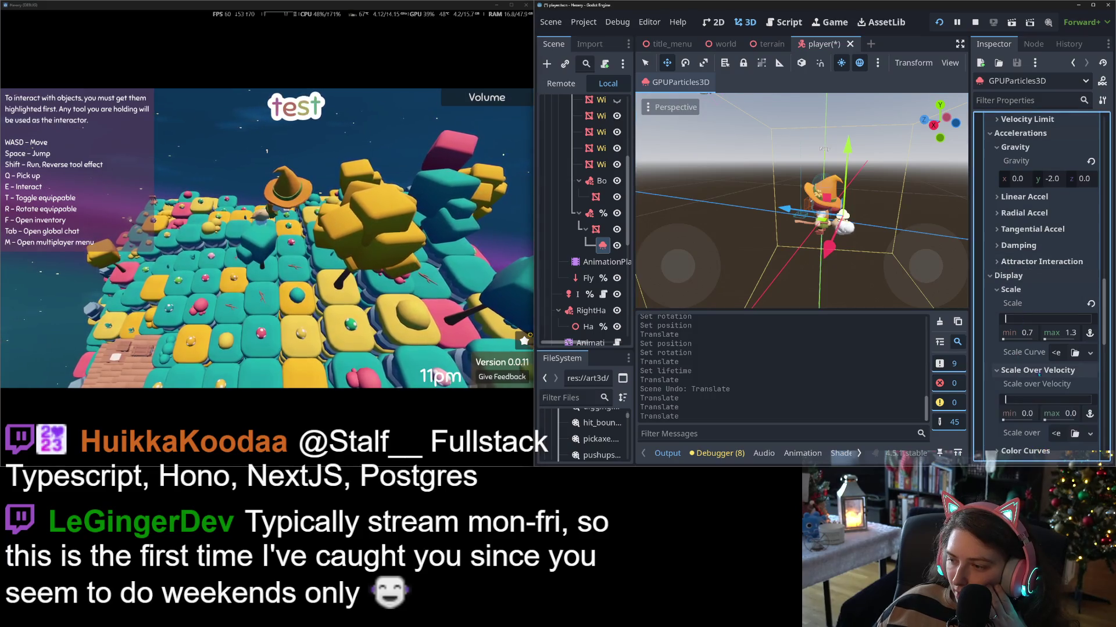
{"action": "scroll", "coordinate": [1017, 349], "scroll_direction": "down", "scroll_amount": 3}
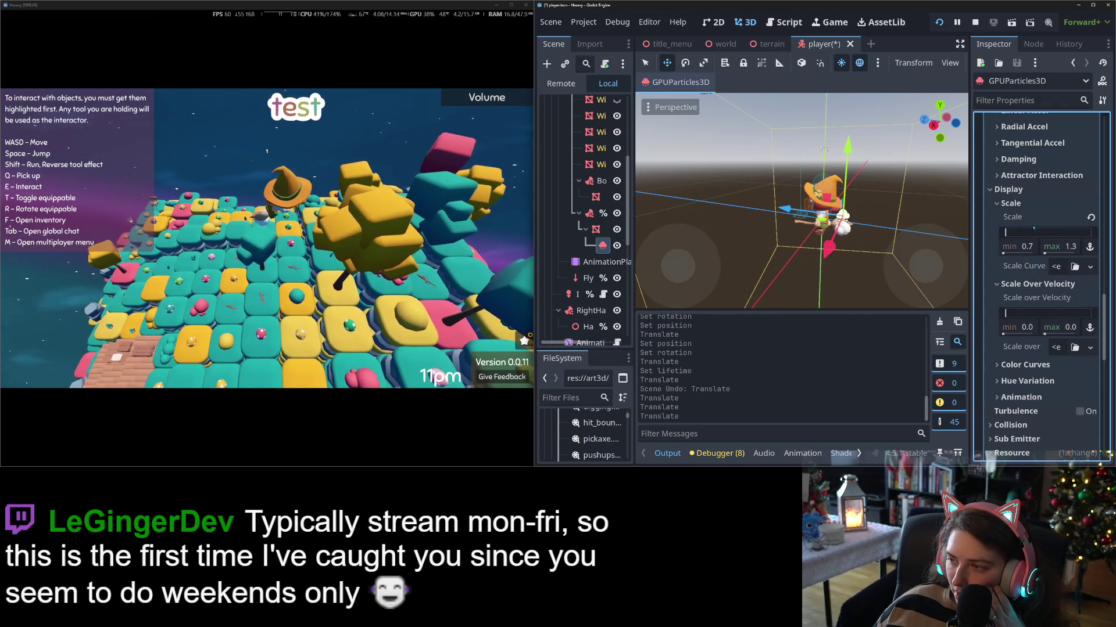
{"action": "scroll", "coordinate": [1033, 229], "scroll_direction": "up", "scroll_amount": 10}
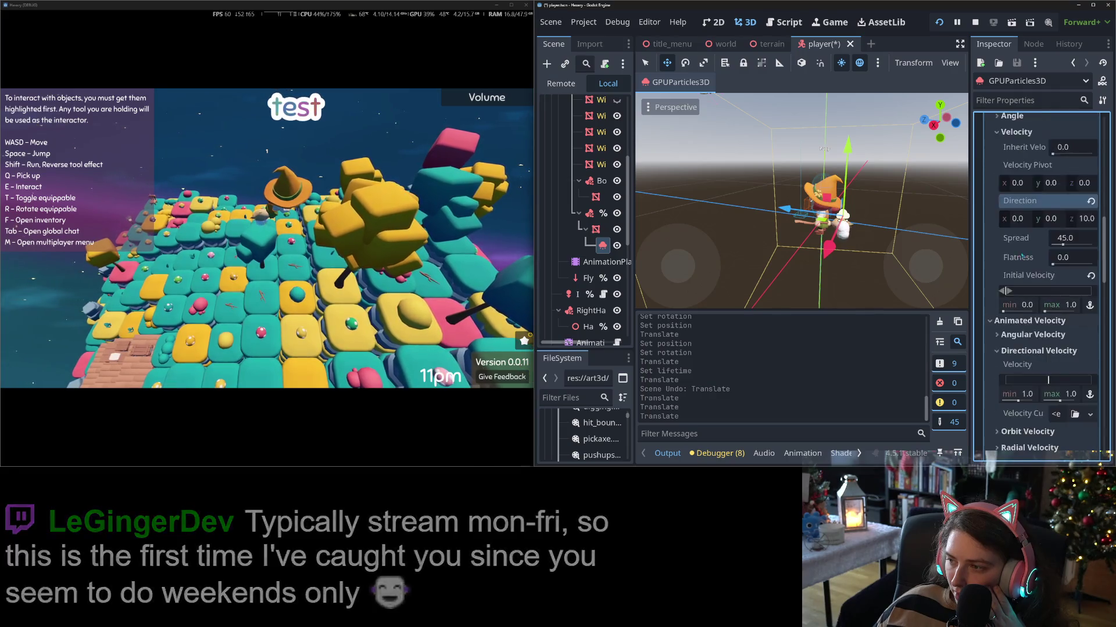
{"action": "scroll", "coordinate": [1021, 256], "scroll_direction": "up", "scroll_amount": 4}
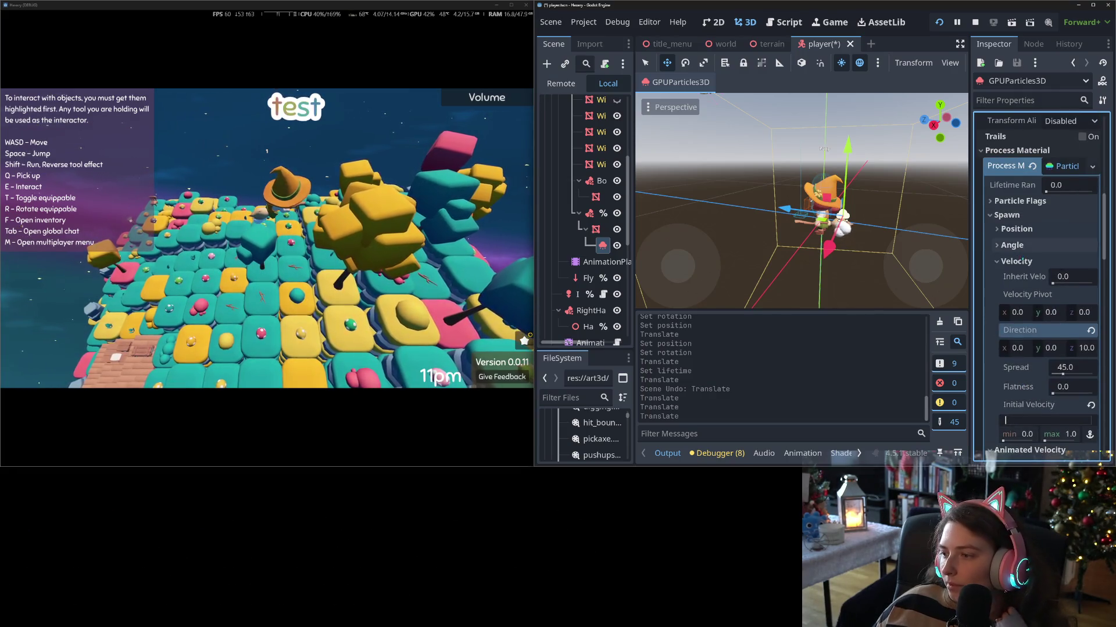
- Drag Spread up to 93.96° and watch the wider puff trail in the game
{"action": "left_click_drag", "start_coordinate": [1062, 373], "coordinate": [1069, 374]}
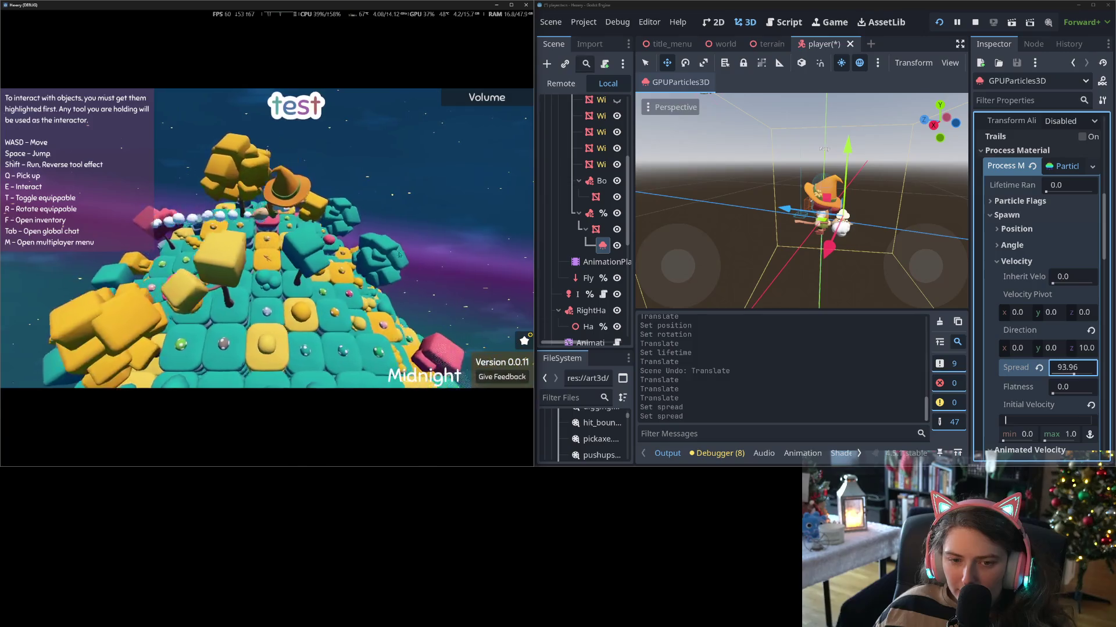
{"action": "left_click", "coordinate": [829, 307]}
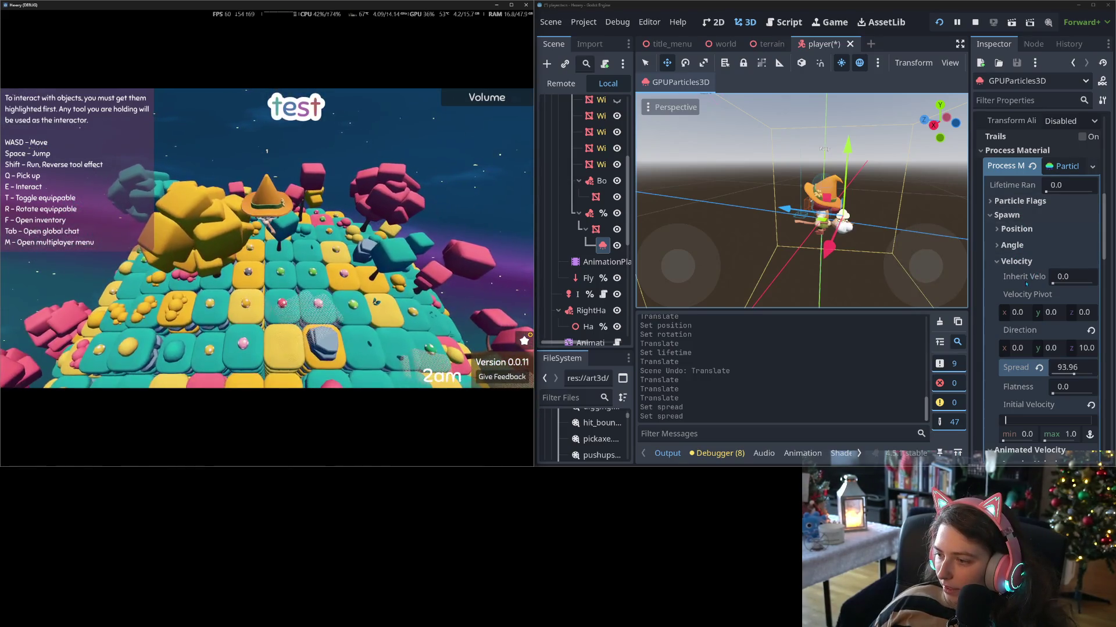
- Look through the process material, peek at Particle Flags, and revert Spread to 45.0
{"action": "scroll", "coordinate": [1016, 262], "scroll_direction": "down", "scroll_amount": 2}
{"action": "scroll", "coordinate": [1012, 269], "scroll_direction": "down", "scroll_amount": 4}
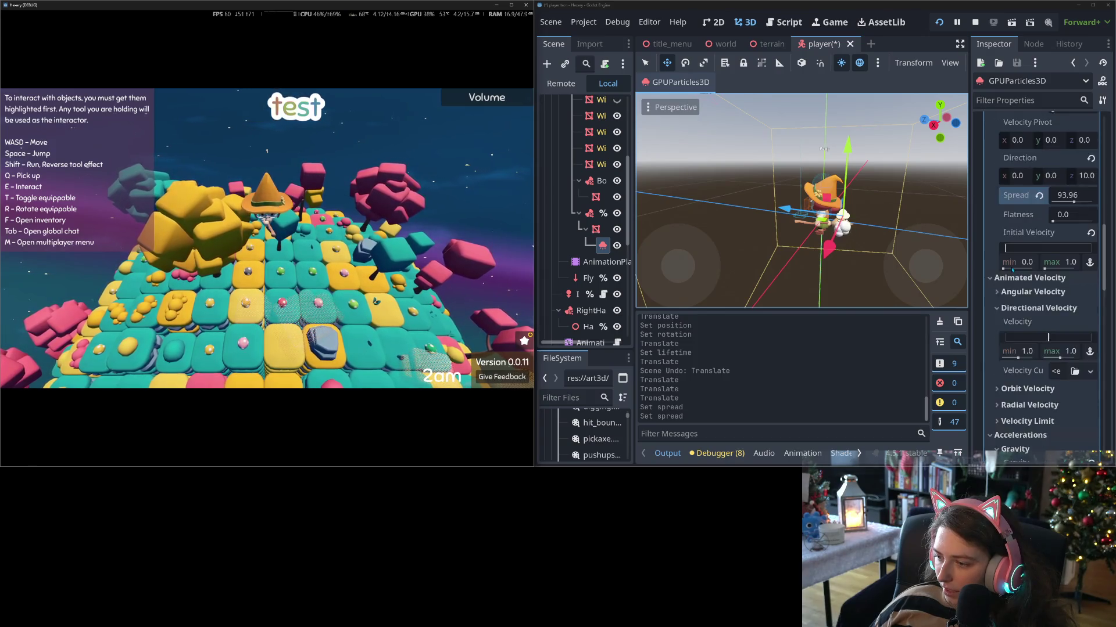
{"action": "scroll", "coordinate": [1011, 302], "scroll_direction": "up", "scroll_amount": 10}
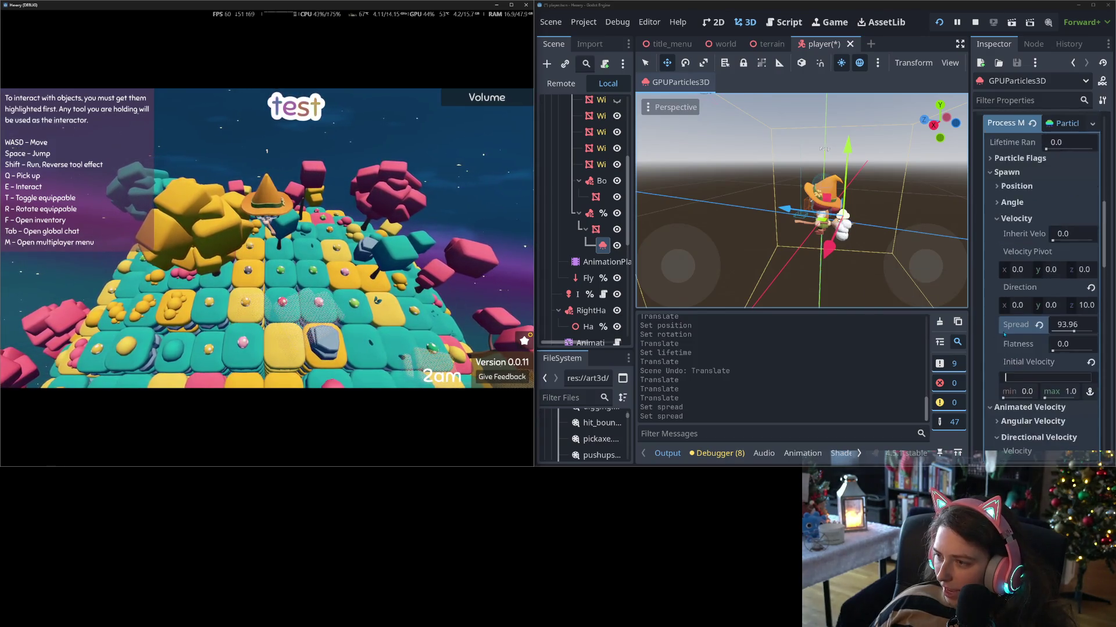
{"action": "scroll", "coordinate": [1006, 326], "scroll_direction": "up", "scroll_amount": 2}
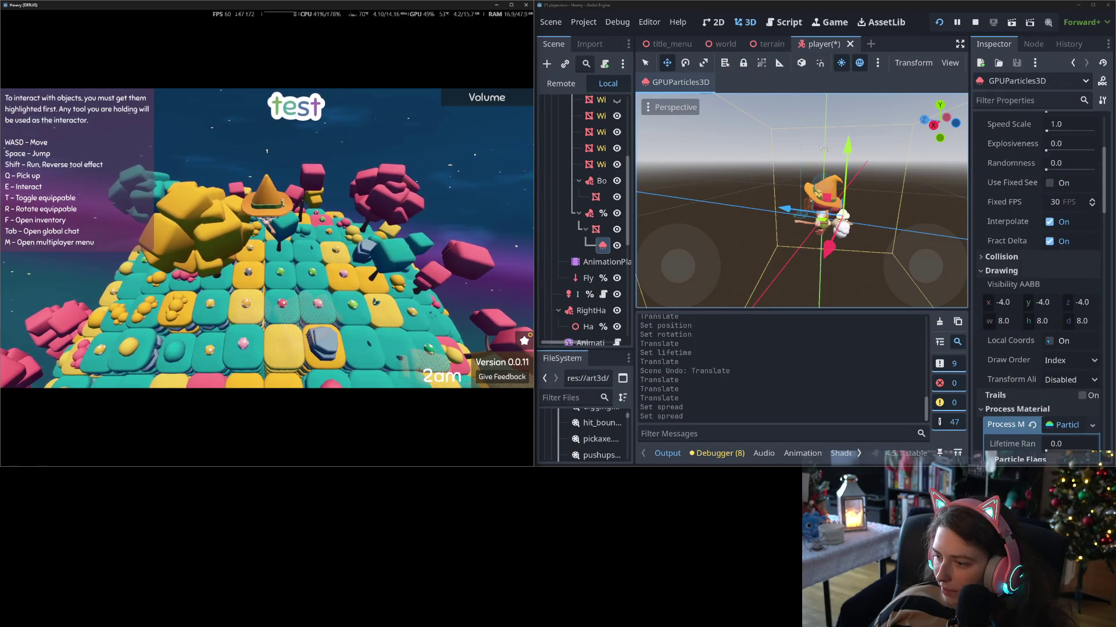
{"action": "scroll", "coordinate": [1018, 363], "scroll_direction": "up", "scroll_amount": 3}
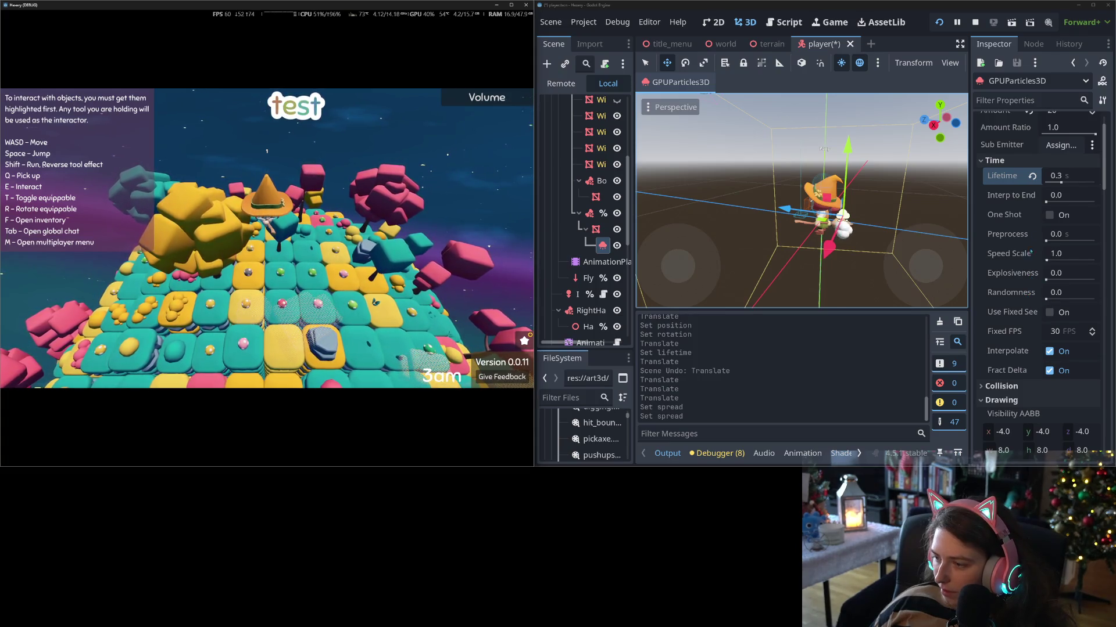
{"action": "mouse_move", "coordinate": [1030, 341]}
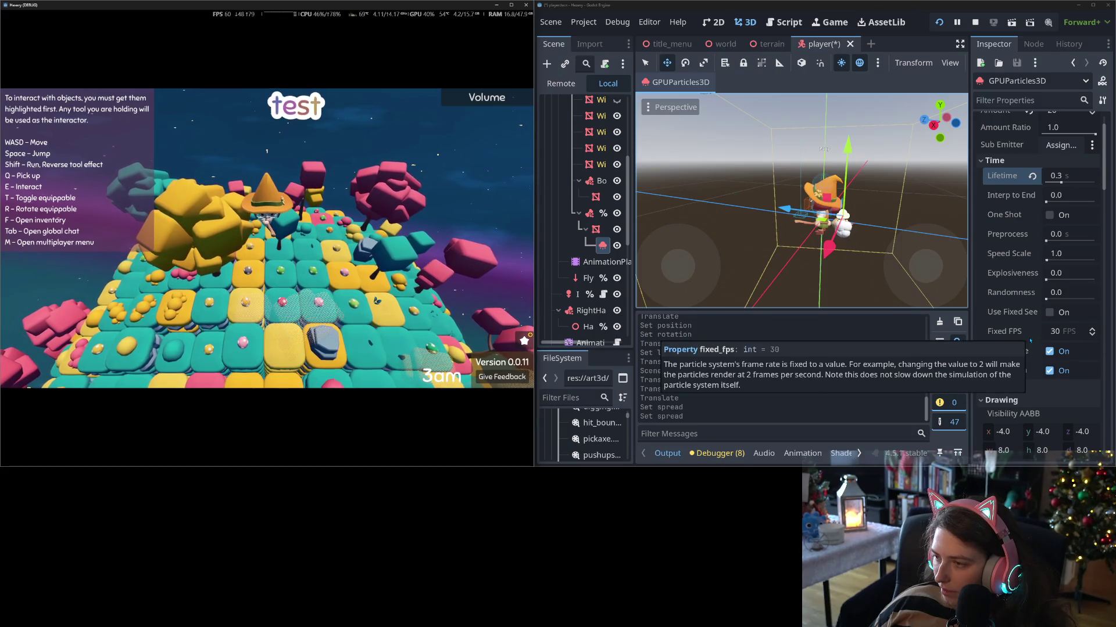
{"action": "scroll", "coordinate": [1026, 320], "scroll_direction": "down", "scroll_amount": 1}
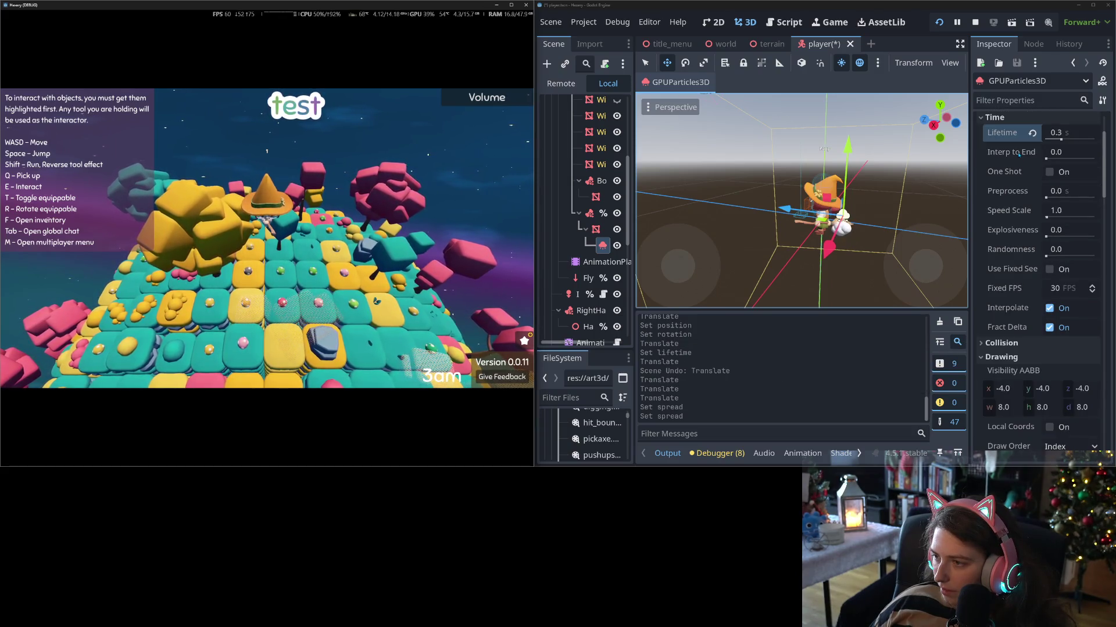
{"action": "mouse_move", "coordinate": [1018, 154]}
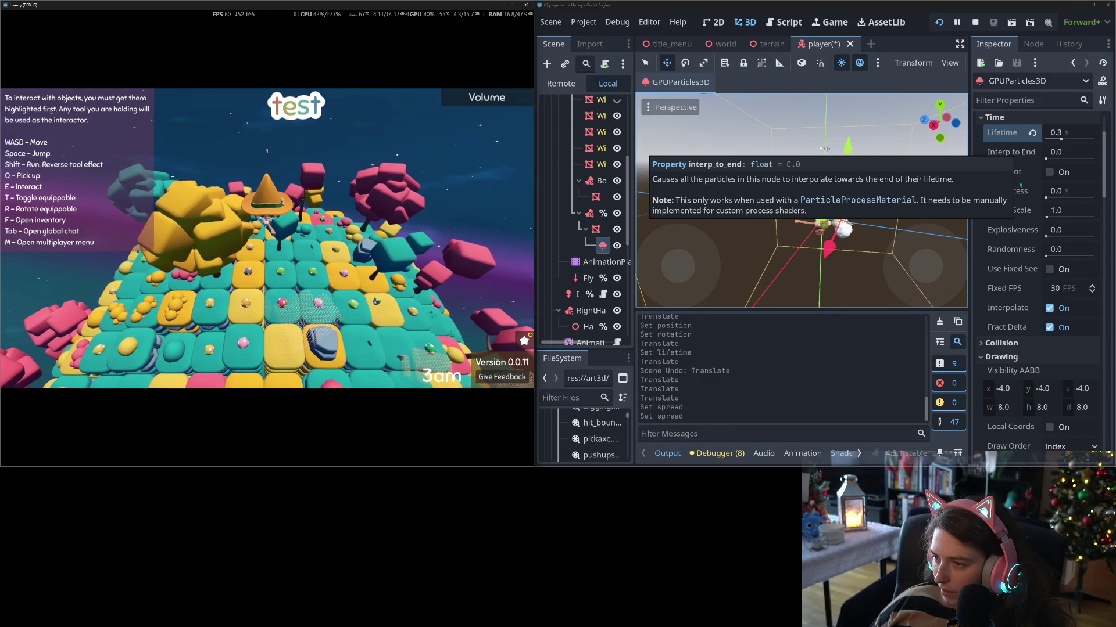
{"action": "scroll", "coordinate": [1015, 289], "scroll_direction": "down", "scroll_amount": 6}
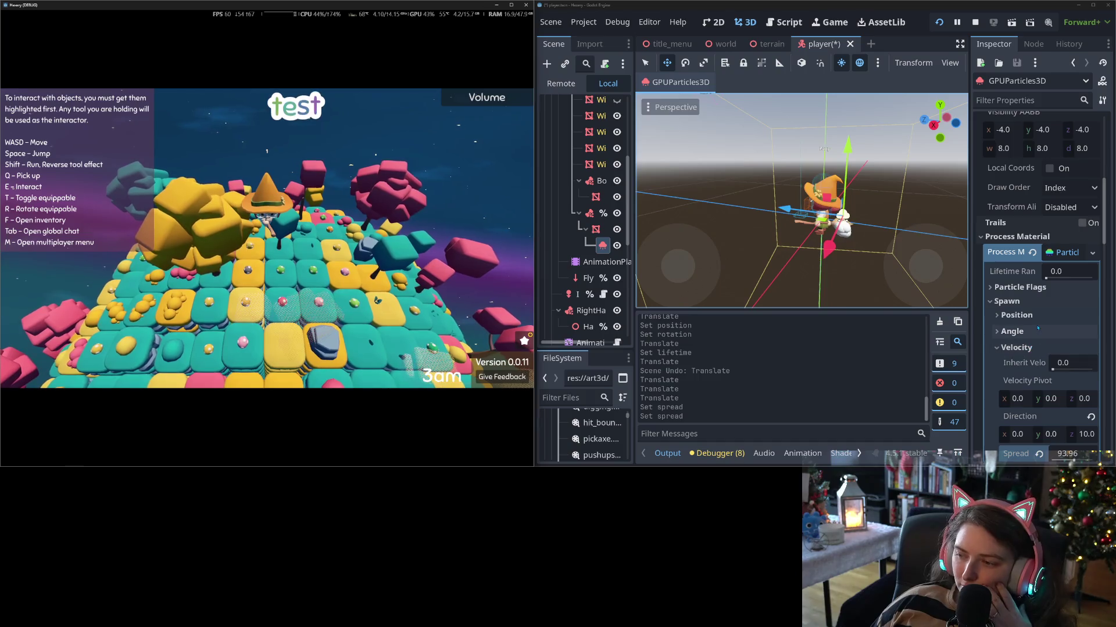
{"action": "scroll", "coordinate": [1028, 343], "scroll_direction": "down", "scroll_amount": 1}
{"action": "scroll", "coordinate": [1028, 340], "scroll_direction": "down", "scroll_amount": 1}
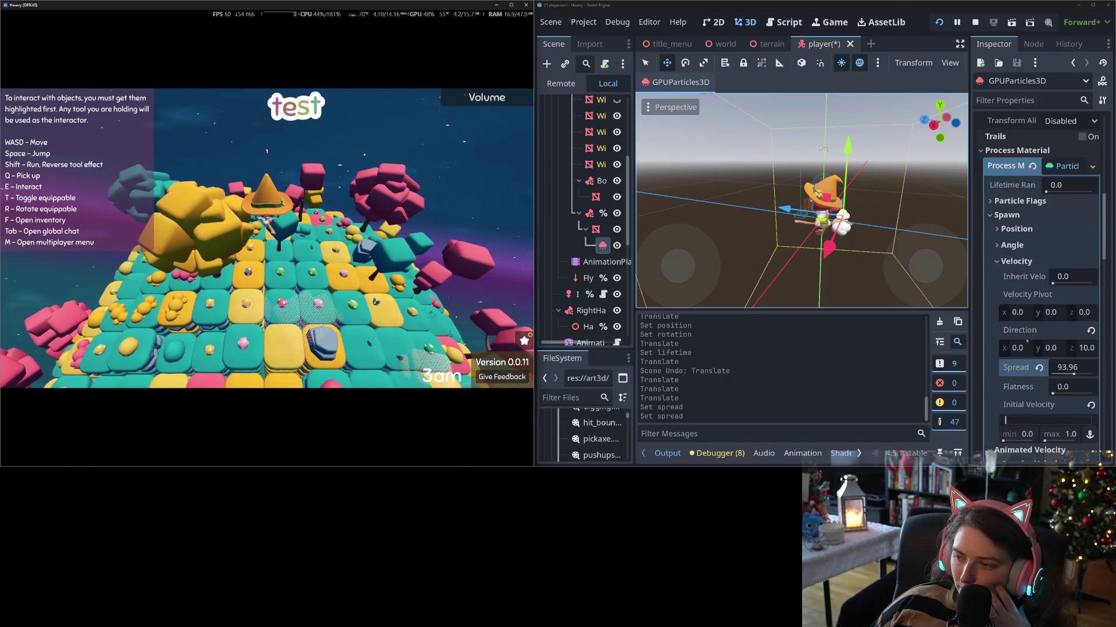
{"action": "scroll", "coordinate": [1028, 340], "scroll_direction": "down", "scroll_amount": 1}
{"action": "left_click", "coordinate": [1001, 159]}
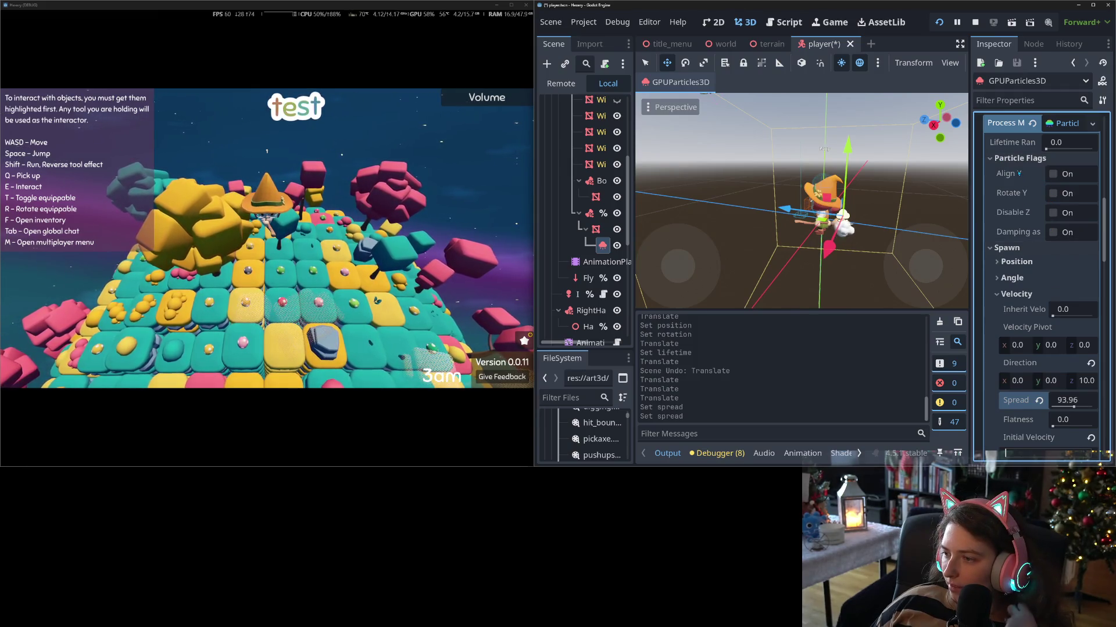
{"action": "left_click", "coordinate": [1009, 157]}
{"action": "scroll", "coordinate": [1040, 221], "scroll_direction": "down", "scroll_amount": 3}
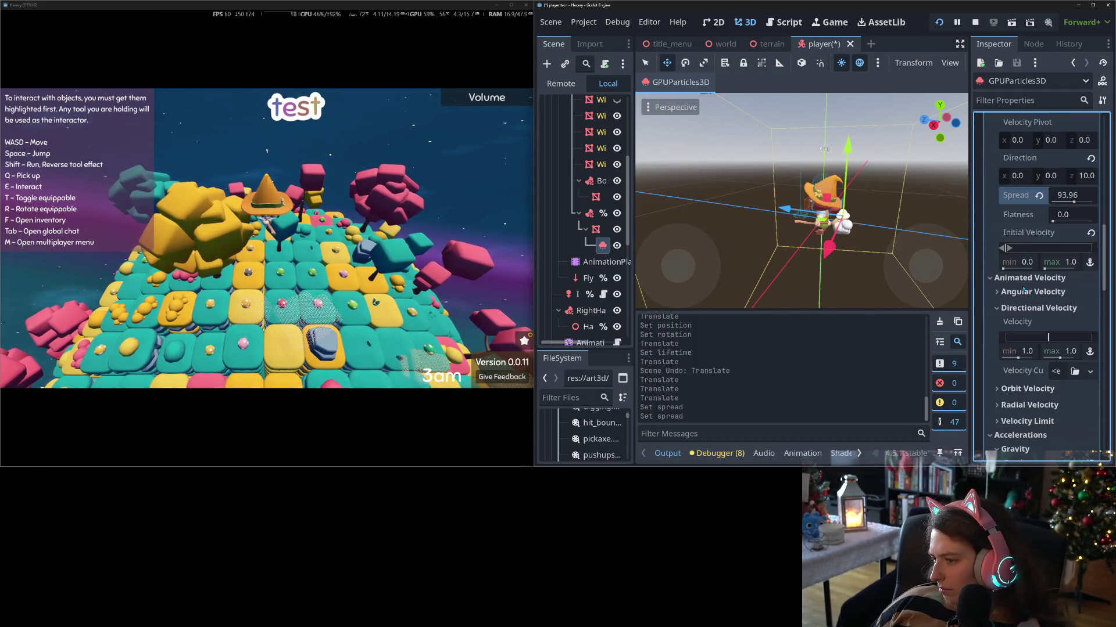
{"action": "left_click", "coordinate": [1039, 196]}
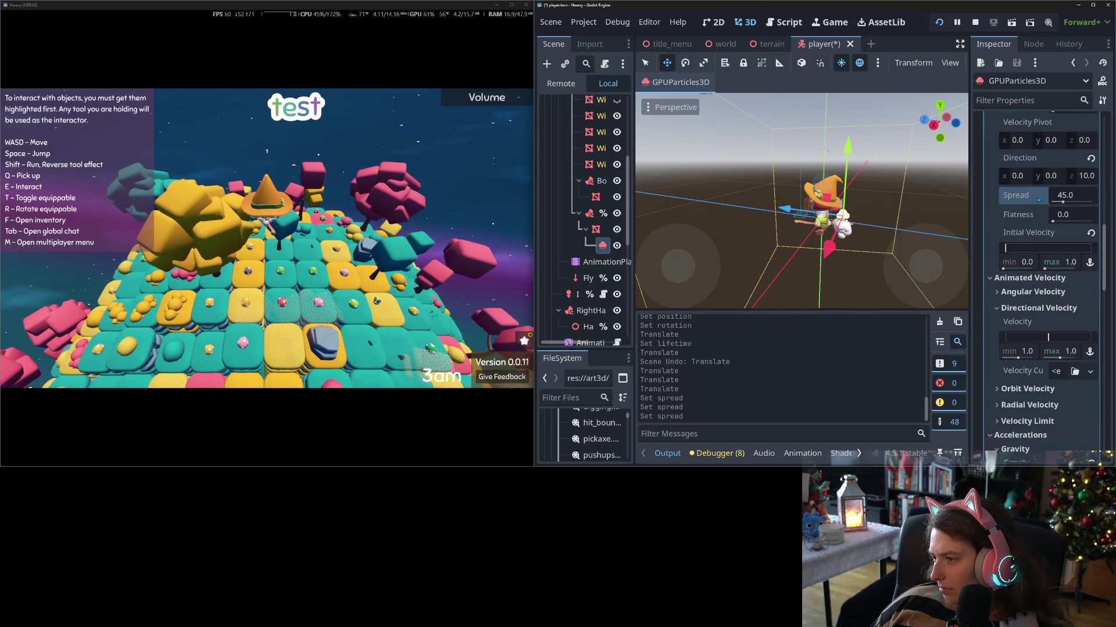
- Switch Initial Velocity to 0.5 ± 0.5 and fix Directional Velocity at 1.0 ± 0.0
{"action": "scroll", "coordinate": [1038, 299], "scroll_direction": "down", "scroll_amount": 1}
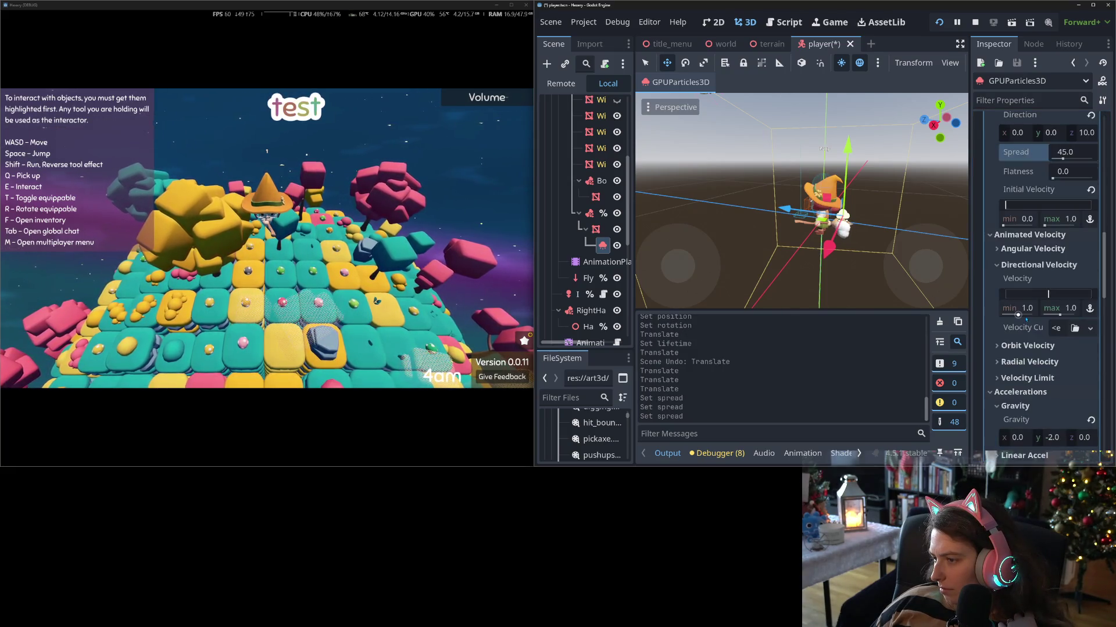
{"action": "left_click", "coordinate": [1089, 219]}
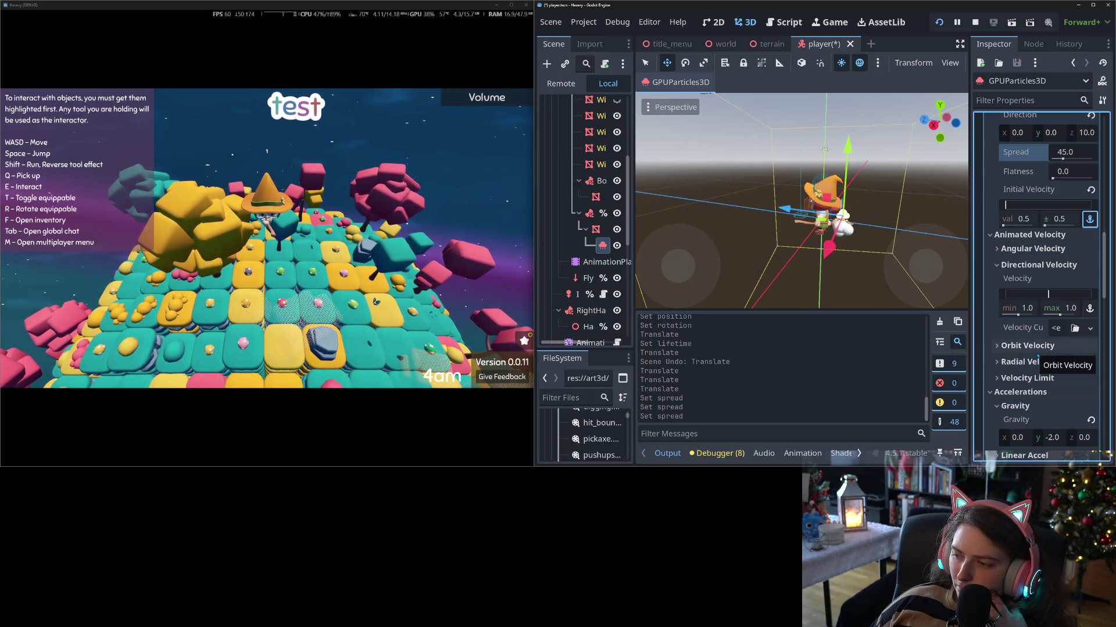
{"action": "scroll", "coordinate": [1040, 353], "scroll_direction": "down", "scroll_amount": 2}
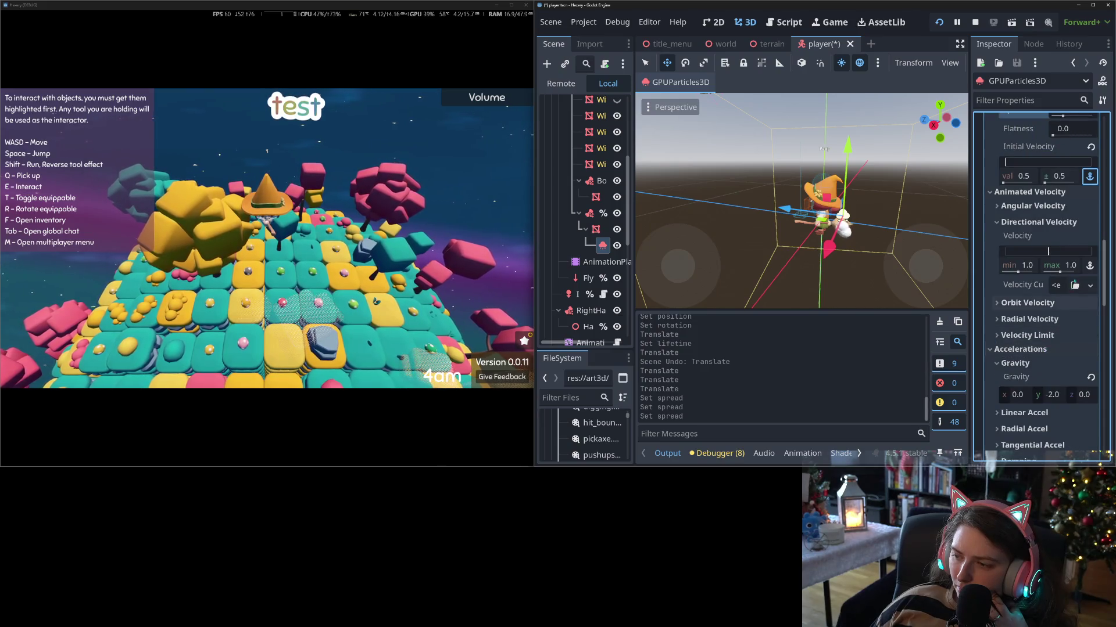
{"action": "left_click", "coordinate": [1089, 265]}
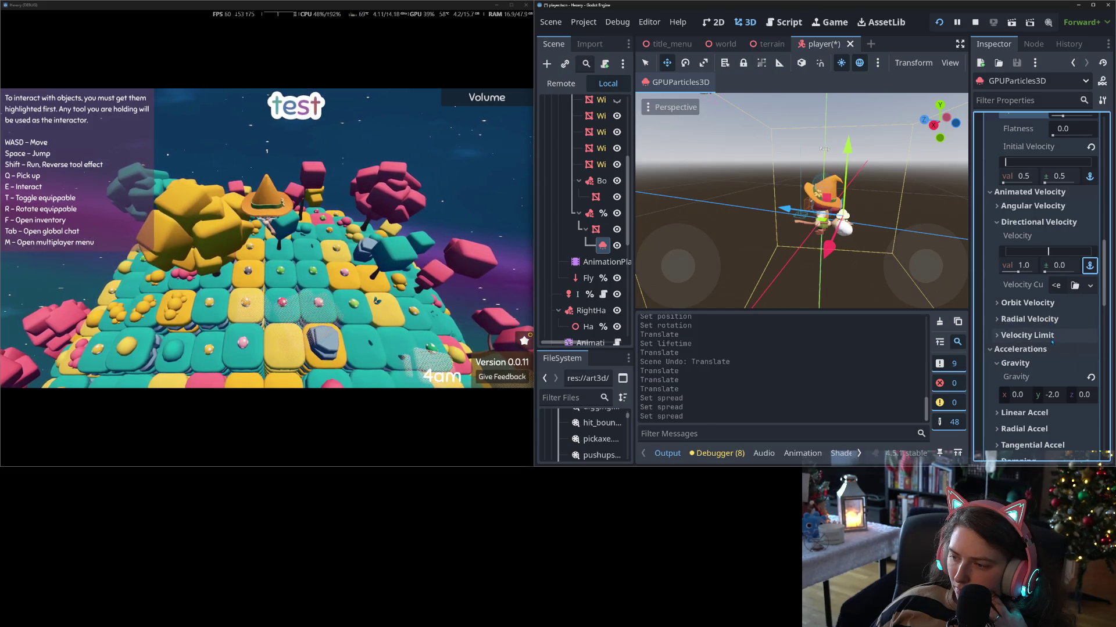
- Switch Scale Over Velocity to val/± mode and enter a value of 1.0 ± 0.0
{"action": "scroll", "coordinate": [1052, 343], "scroll_direction": "down", "scroll_amount": 4}
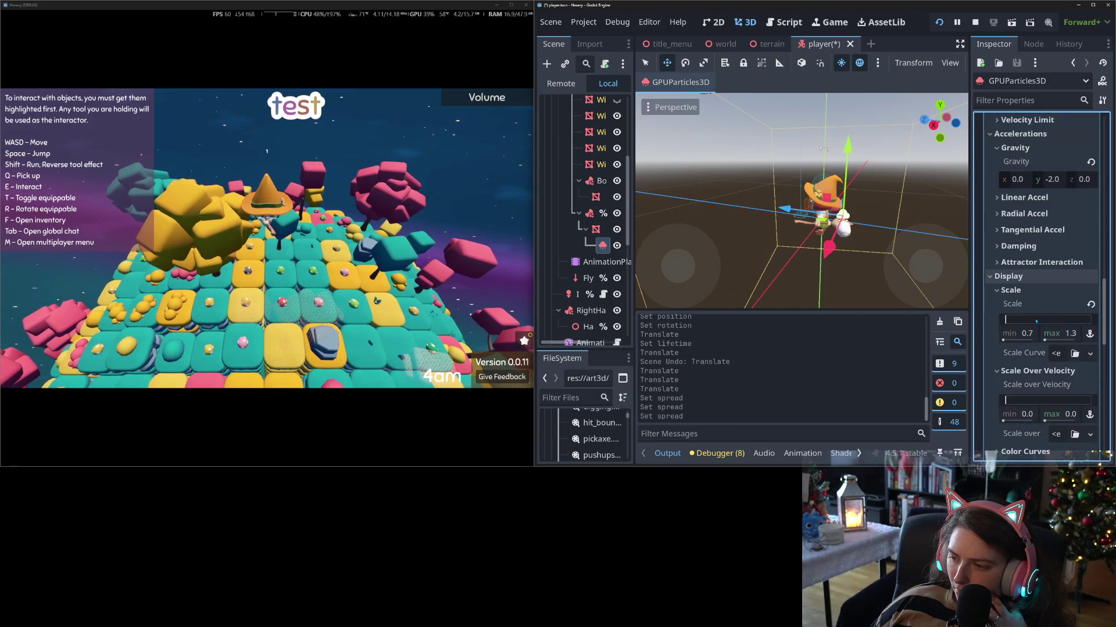
{"action": "scroll", "coordinate": [1036, 319], "scroll_direction": "down", "scroll_amount": 2}
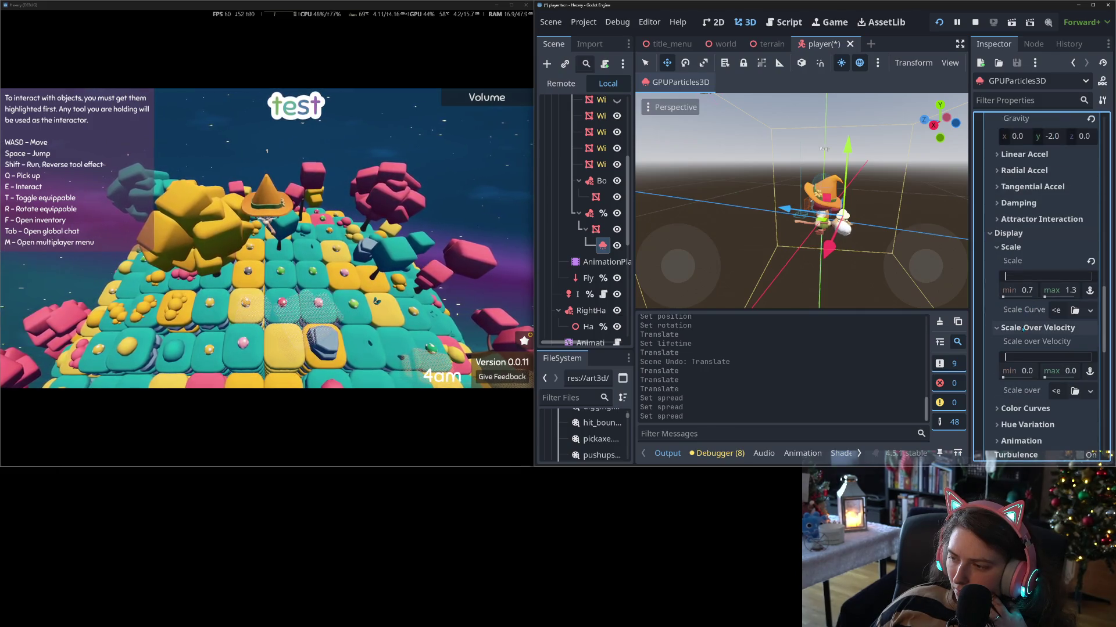
{"action": "scroll", "coordinate": [1035, 299], "scroll_direction": "down", "scroll_amount": 1}
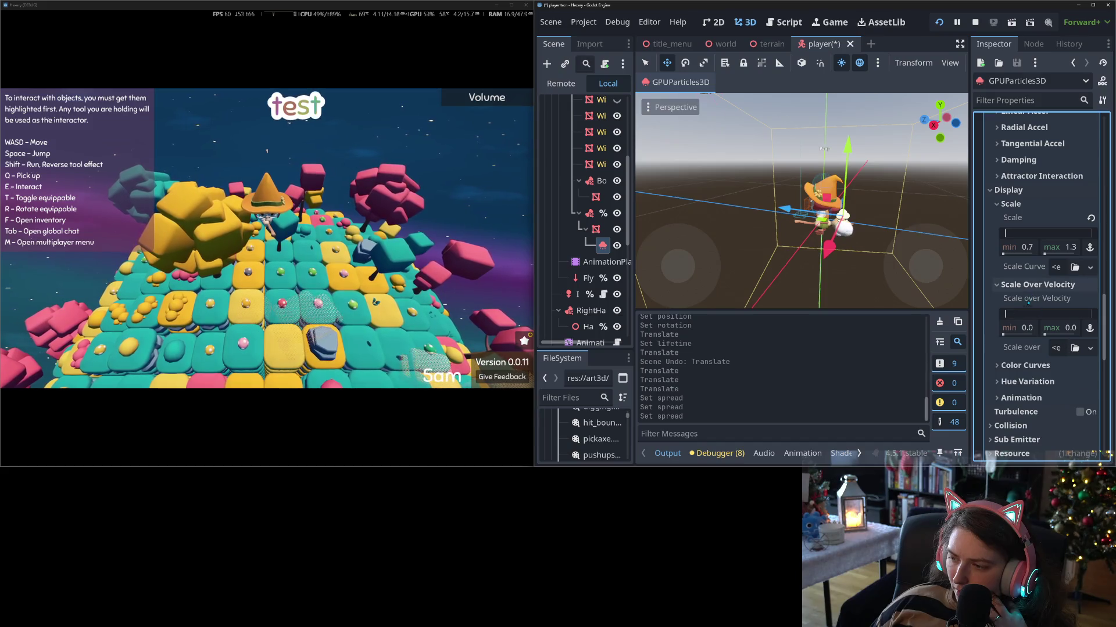
{"action": "left_click", "coordinate": [1090, 328]}
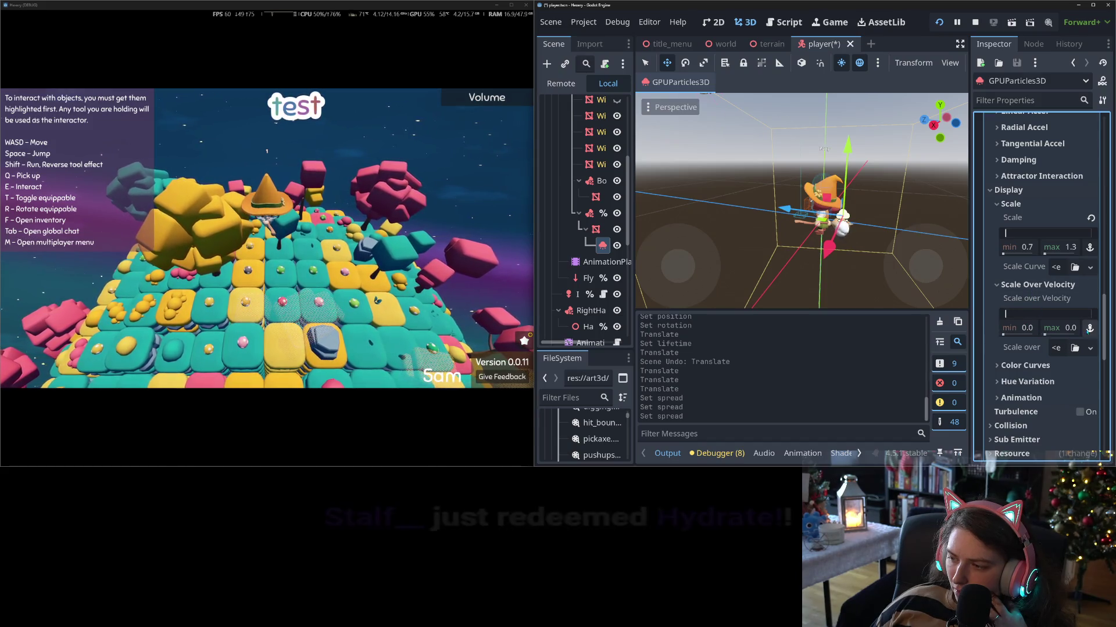
{"action": "left_click", "coordinate": [1023, 329]}
{"action": "type", "text": "1"}
{"action": "key", "text": "Return"}
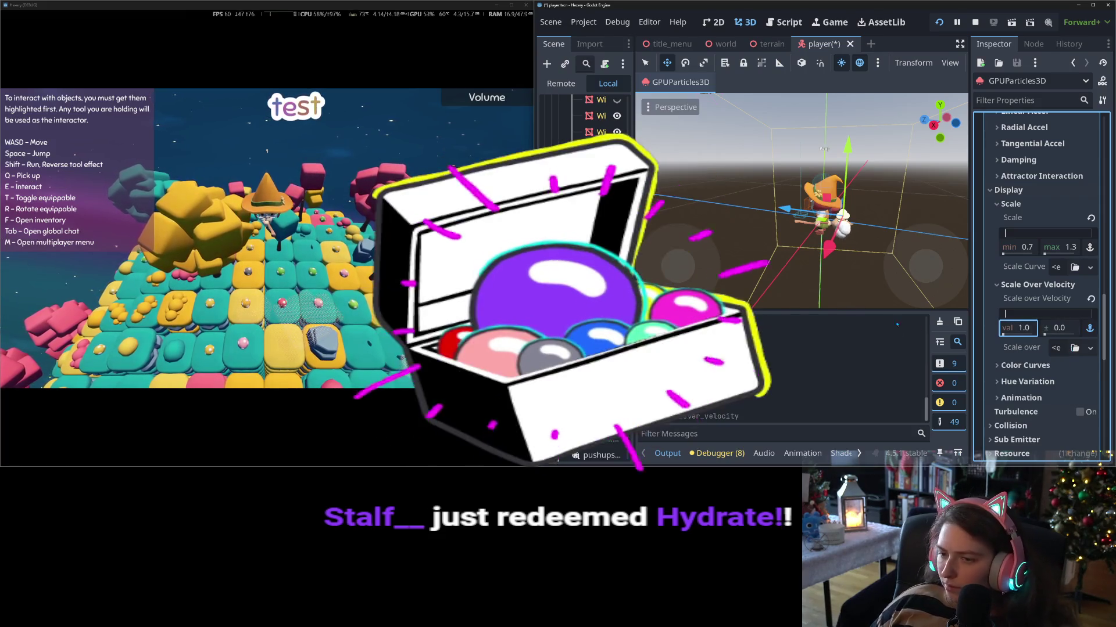
{"action": "left_click", "coordinate": [307, 232]}
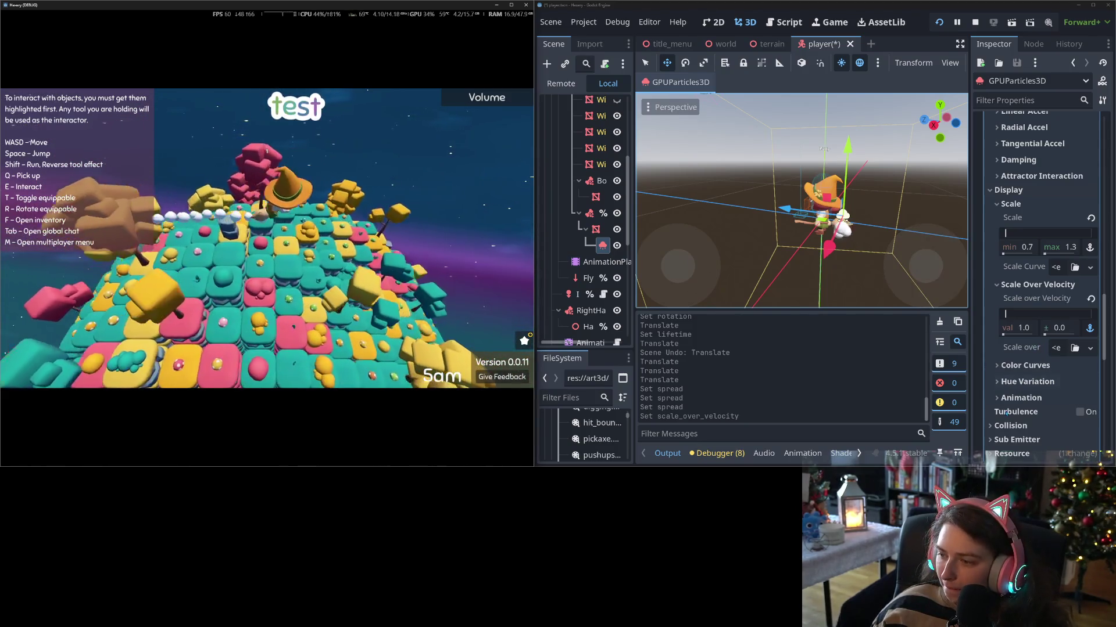
- Reset Scale Over Velocity to 0.0 and give Scale a ± 1.0 variation, previewing in game
{"action": "scroll", "coordinate": [1011, 401], "scroll_direction": "down", "scroll_amount": 5}
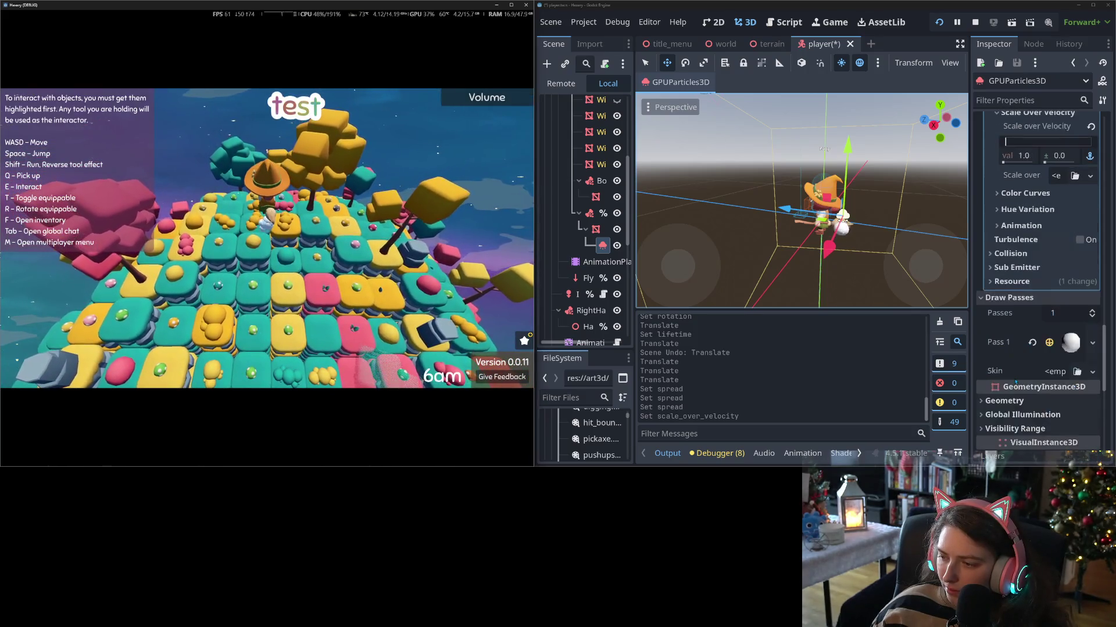
{"action": "scroll", "coordinate": [1016, 382], "scroll_direction": "down", "scroll_amount": 2}
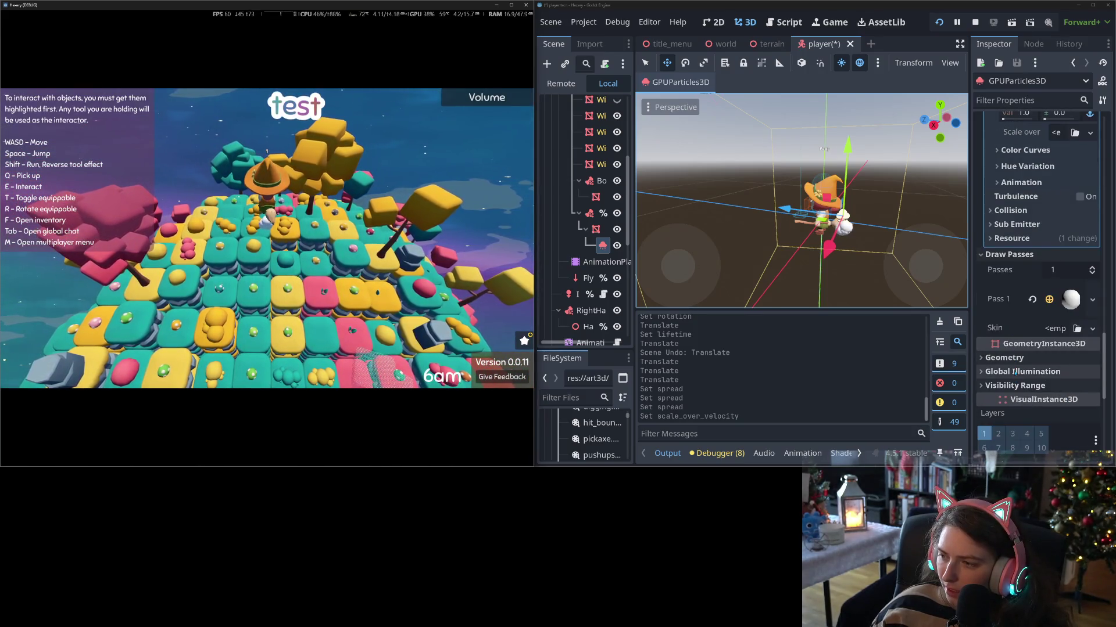
{"action": "scroll", "coordinate": [1015, 373], "scroll_direction": "up", "scroll_amount": 4}
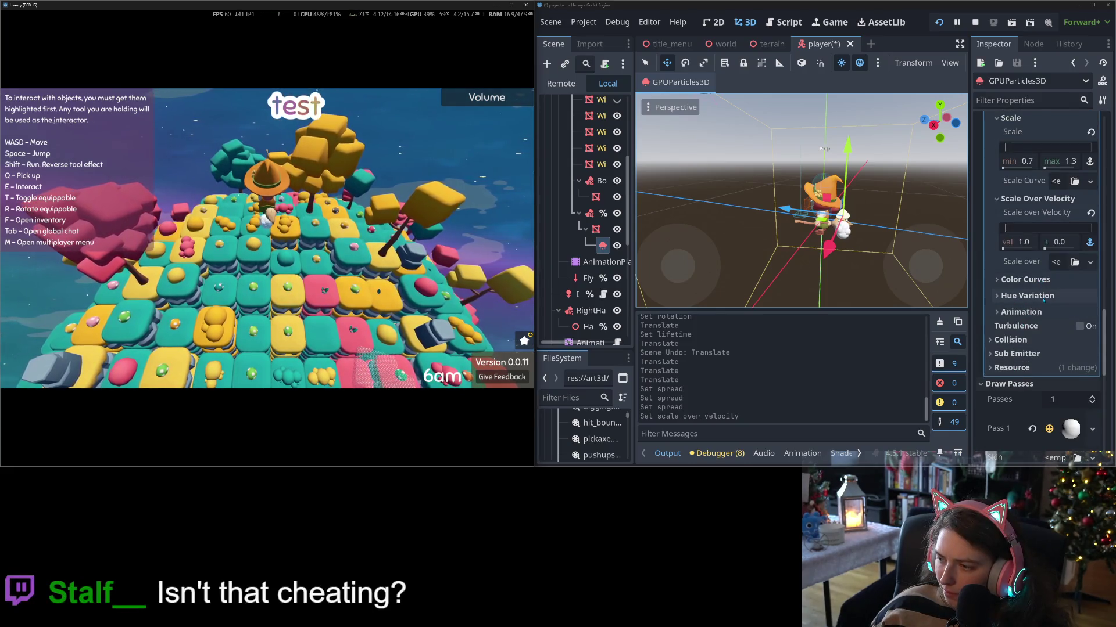
{"action": "scroll", "coordinate": [1044, 300], "scroll_direction": "up", "scroll_amount": 3}
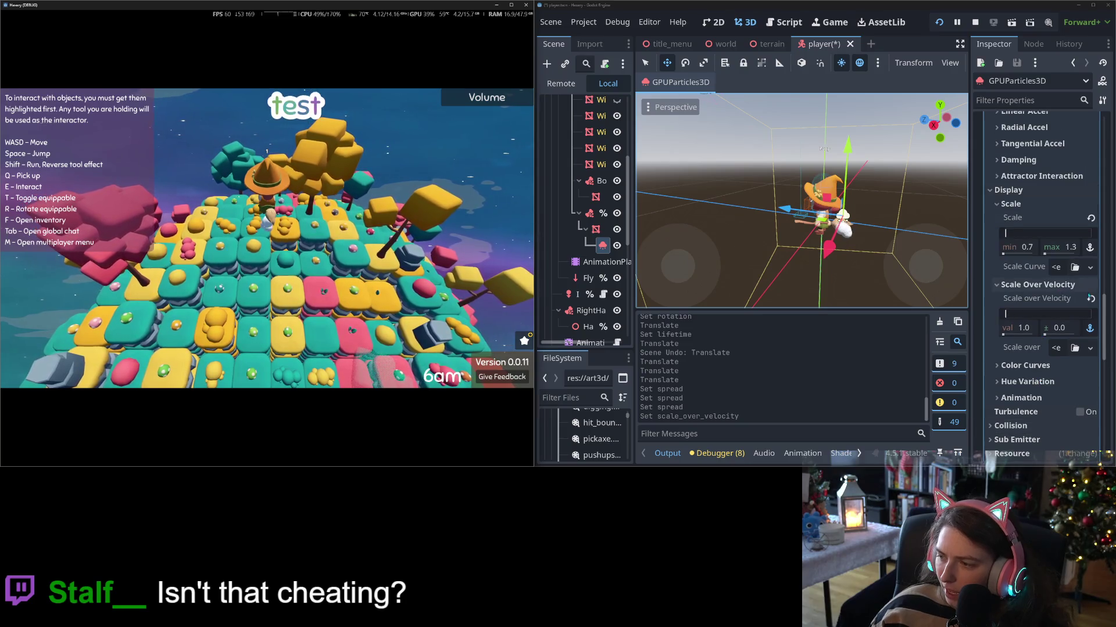
{"action": "left_click", "coordinate": [1091, 298]}
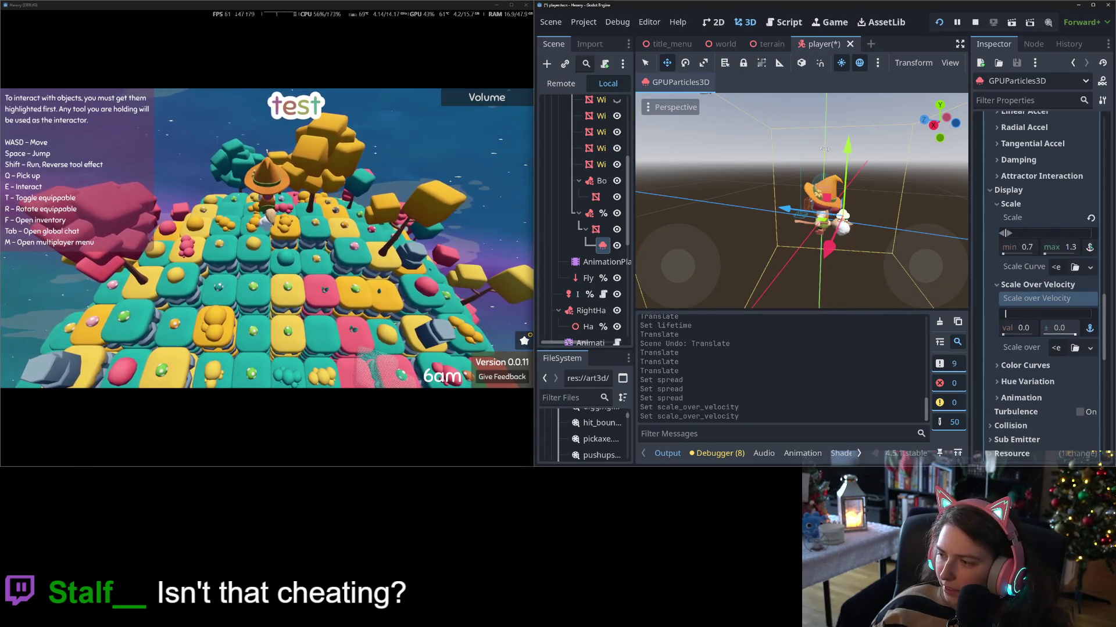
{"action": "left_click", "coordinate": [1089, 247]}
{"action": "left_click", "coordinate": [1063, 247]}
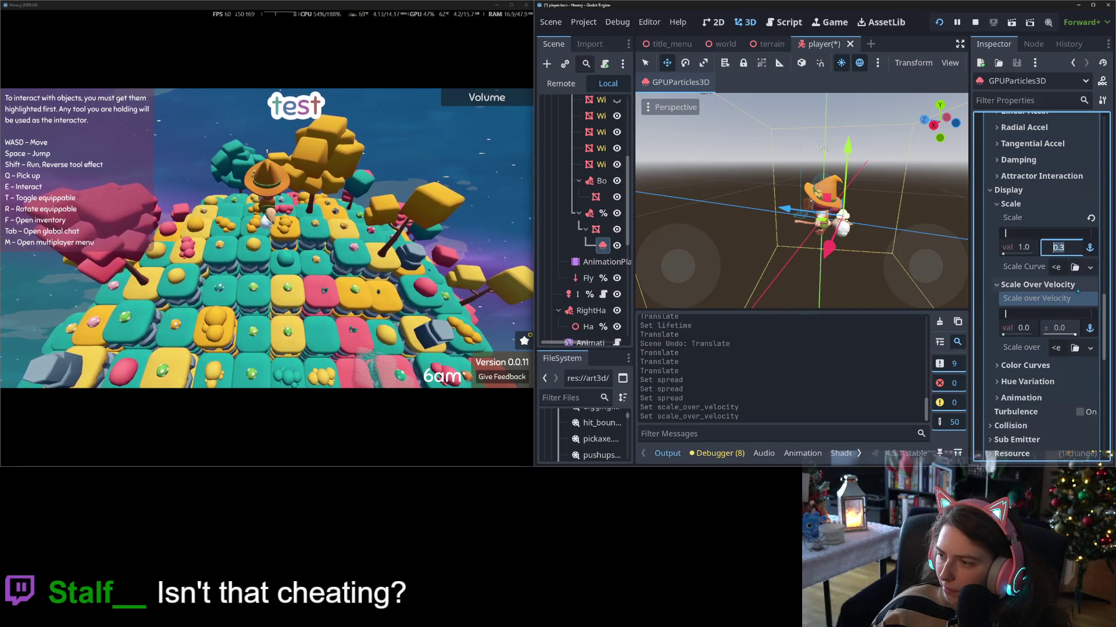
{"action": "type", "text": "1"}
{"action": "key", "text": "Return"}
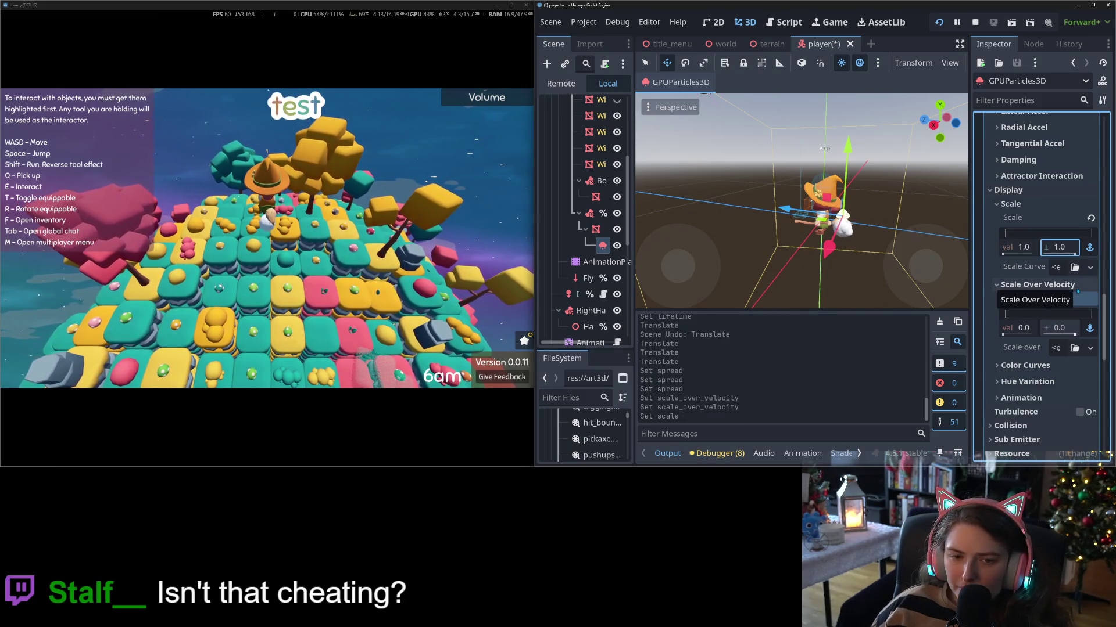
{"action": "left_click", "coordinate": [310, 288]}
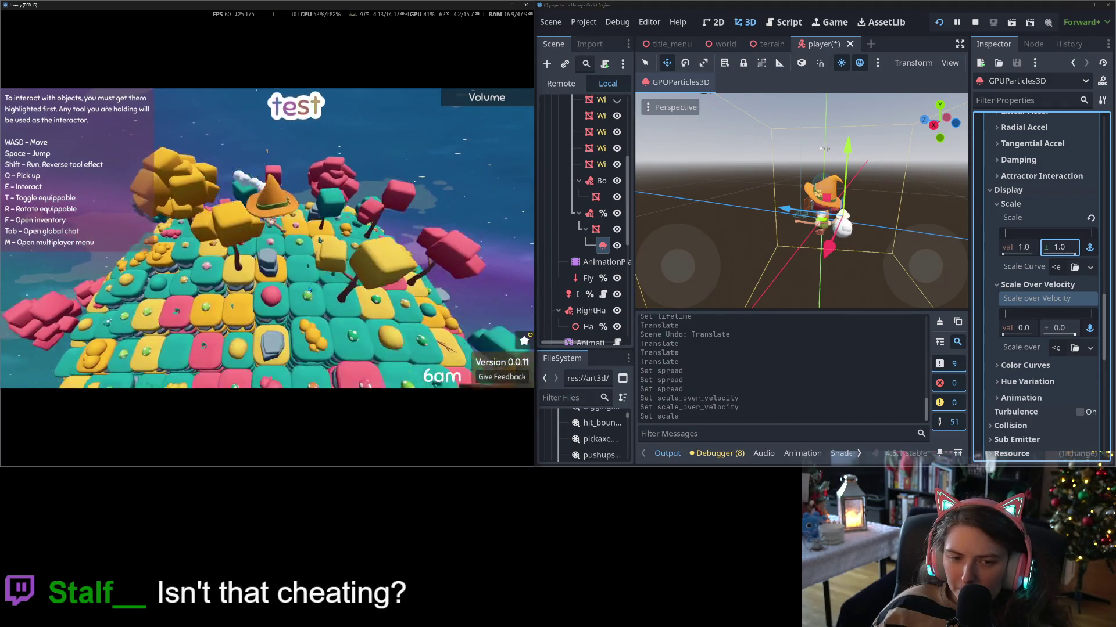
{"action": "key", "text": "a"}
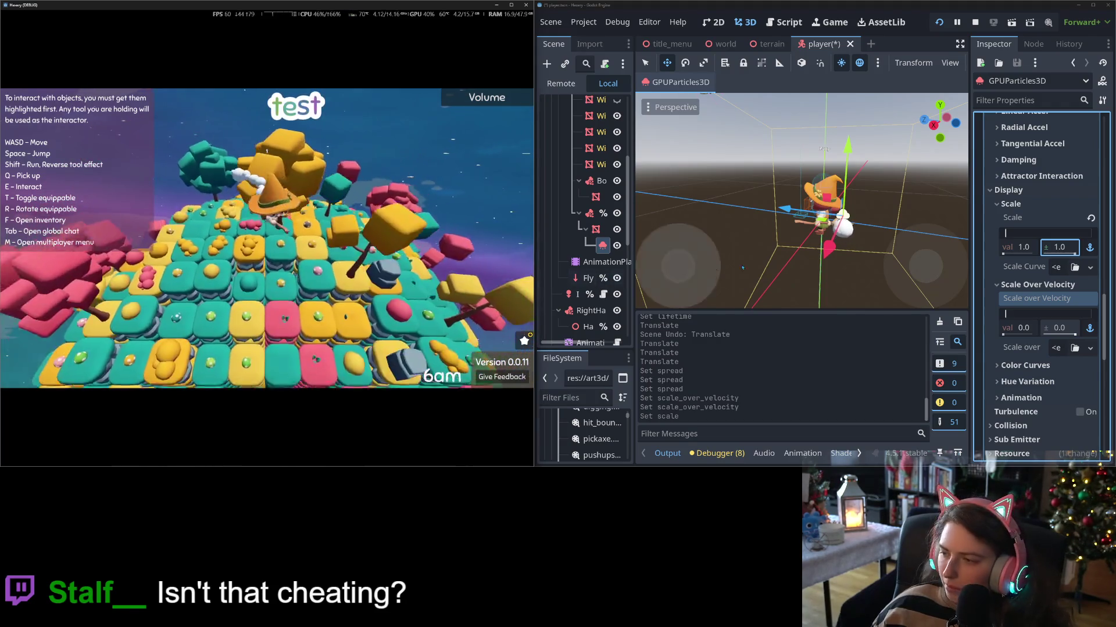
- Try a particle Scale of 2.0, then set it back to 1.0 with ± 0.2
{"action": "left_click", "coordinate": [1016, 247]}
{"action": "type", "text": "2"}
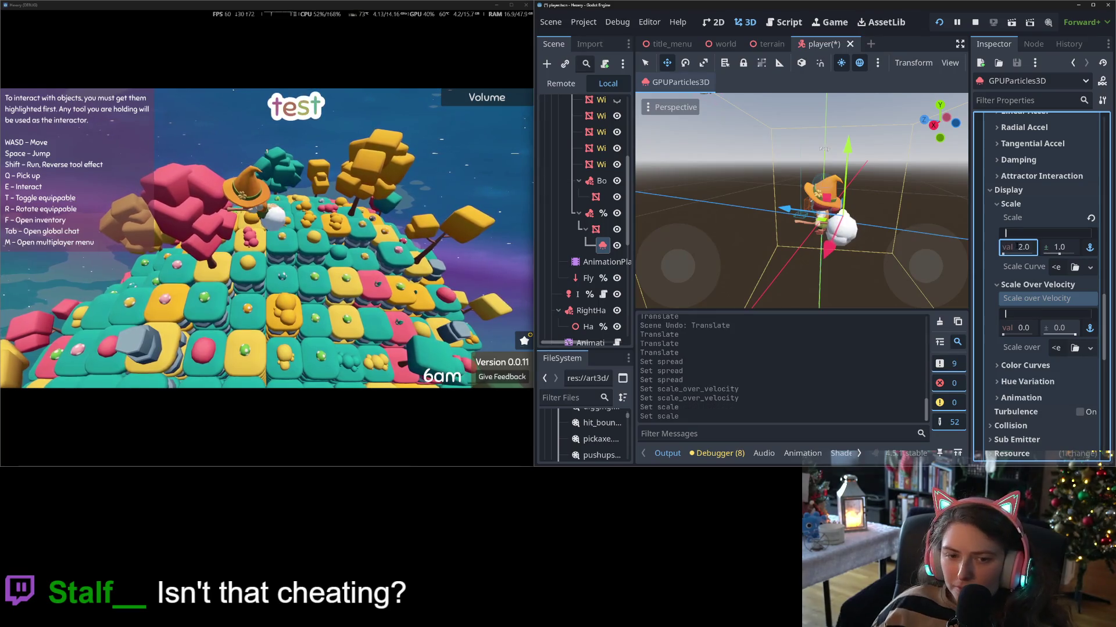
{"action": "key", "text": "Return"}
{"action": "left_click", "coordinate": [290, 297]}
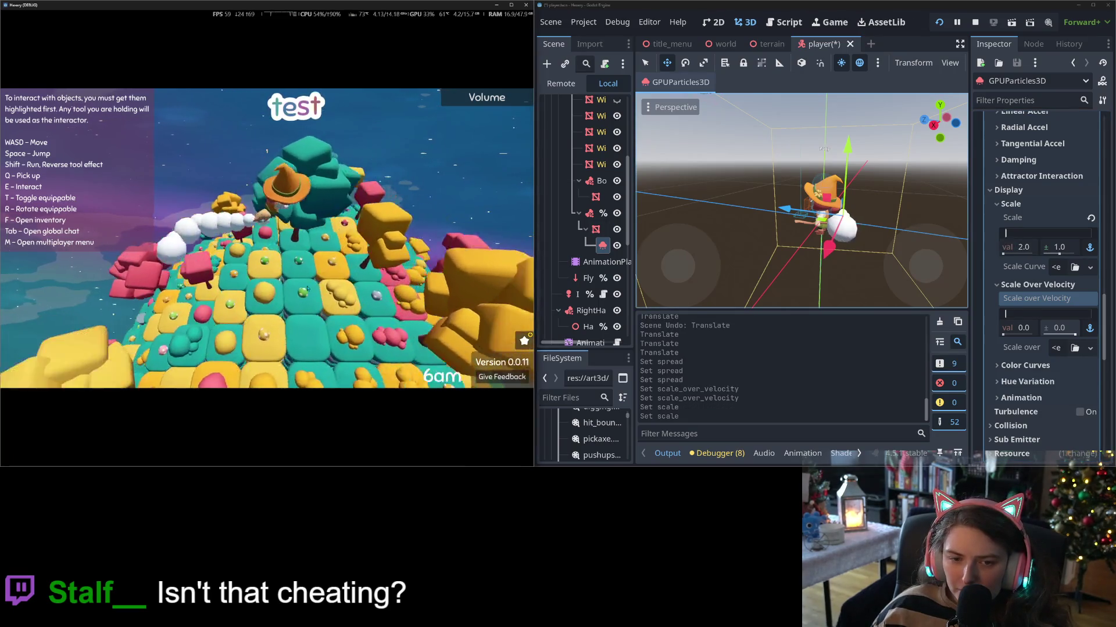
{"action": "left_click", "coordinate": [1016, 247]}
{"action": "type", "text": "1"}
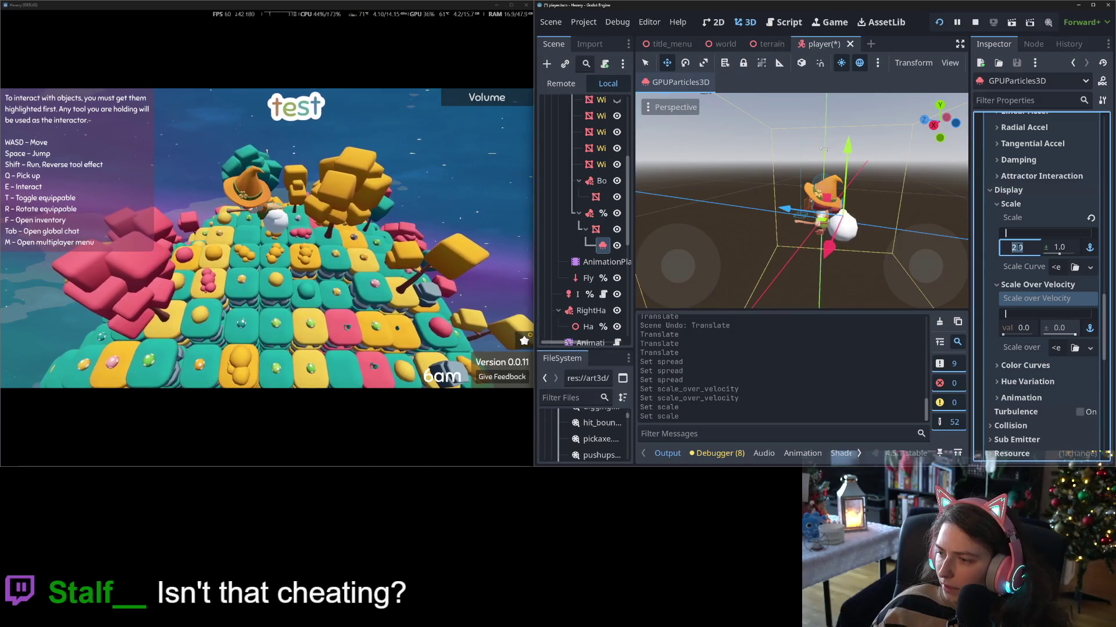
{"action": "key", "text": "Return"}
{"action": "left_click", "coordinate": [1068, 250]}
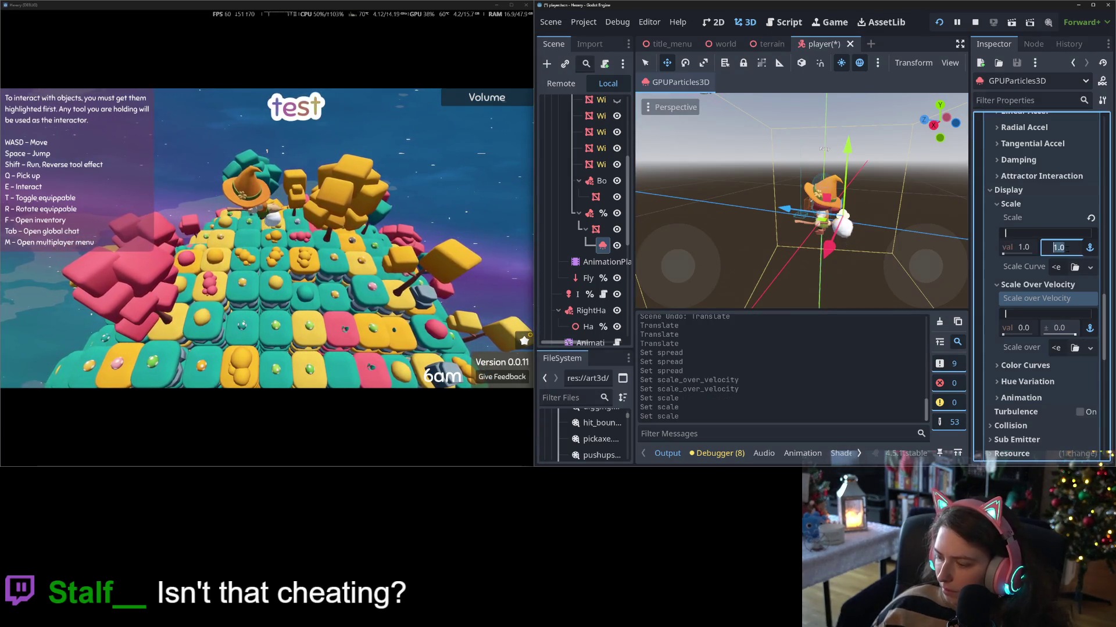
{"action": "type", "text": "0.2"}
{"action": "key", "text": "Return"}
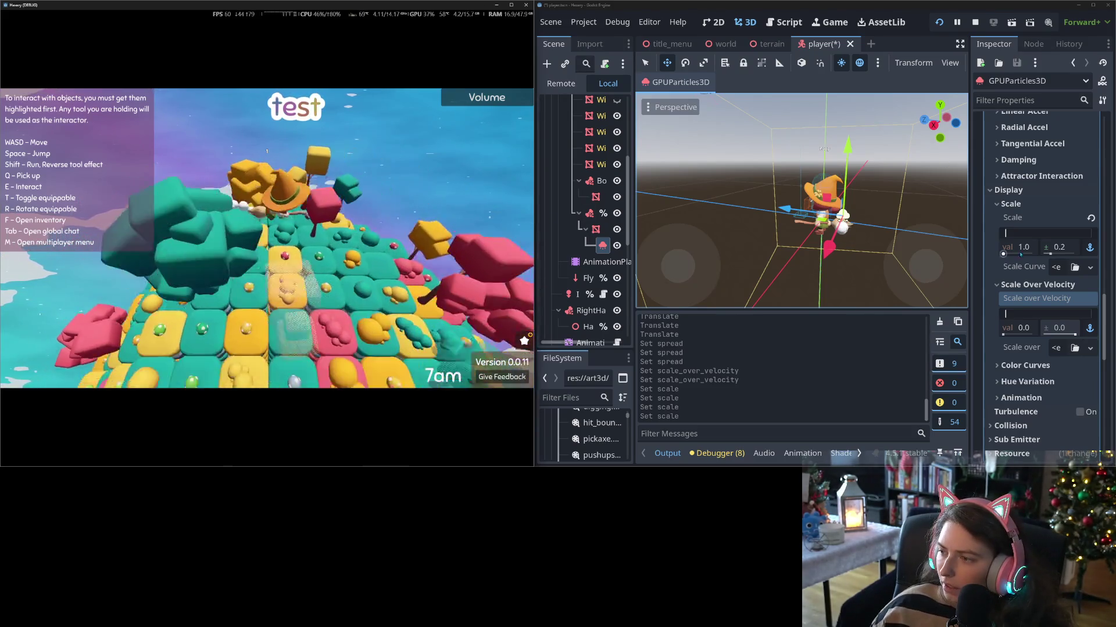
- Try a 0.1 s particle Lifetime, then settle on 0.4 s
{"action": "scroll", "coordinate": [1031, 261], "scroll_direction": "up", "scroll_amount": 5}
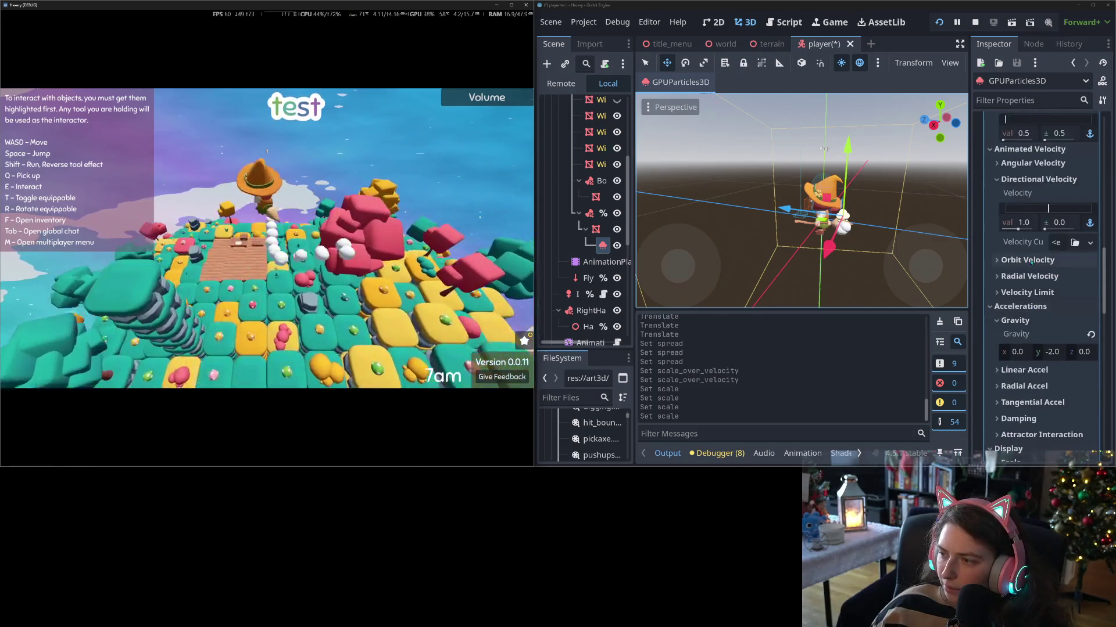
{"action": "scroll", "coordinate": [1032, 262], "scroll_direction": "up", "scroll_amount": 10}
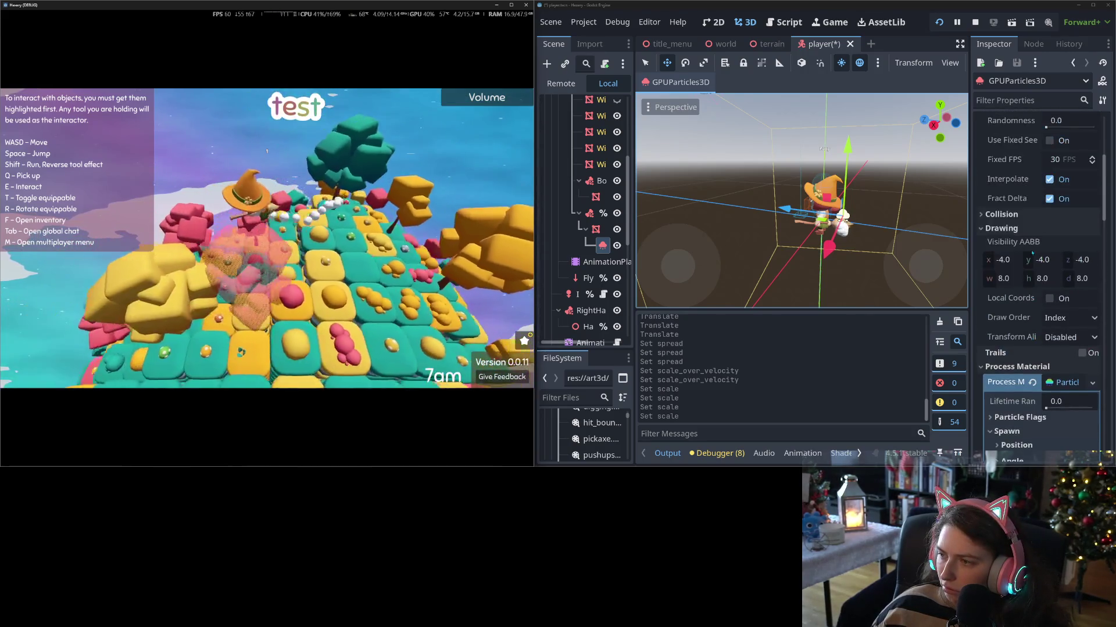
{"action": "scroll", "coordinate": [1033, 253], "scroll_direction": "up", "scroll_amount": 3}
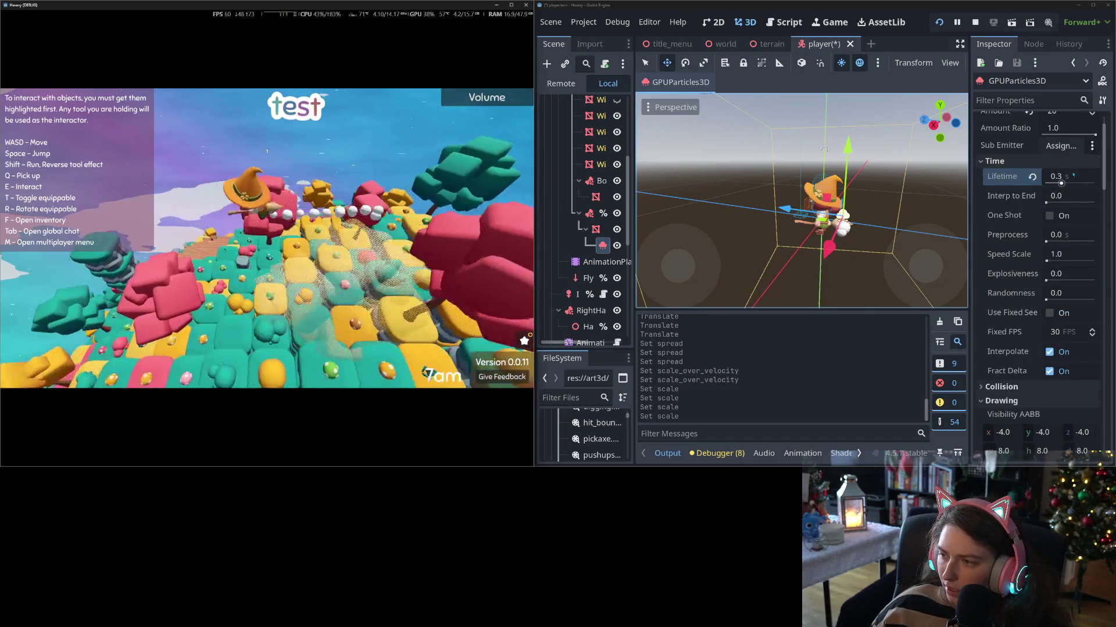
{"action": "left_click", "coordinate": [1075, 175]}
{"action": "type", "text": "."}
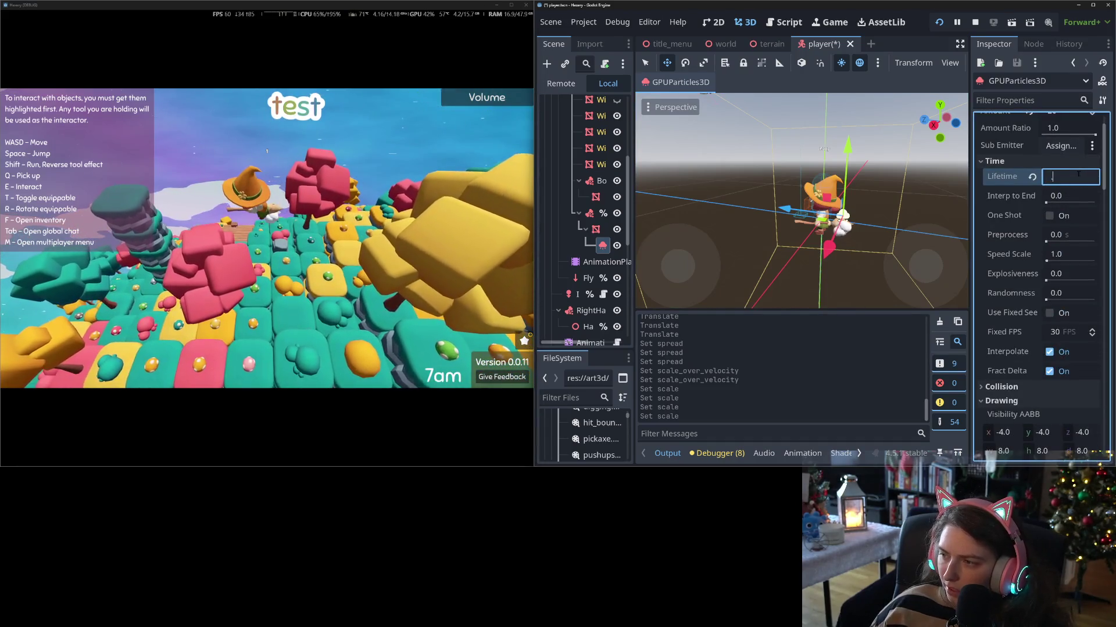
{"action": "type", "text": "1"}
{"action": "key", "text": "Return"}
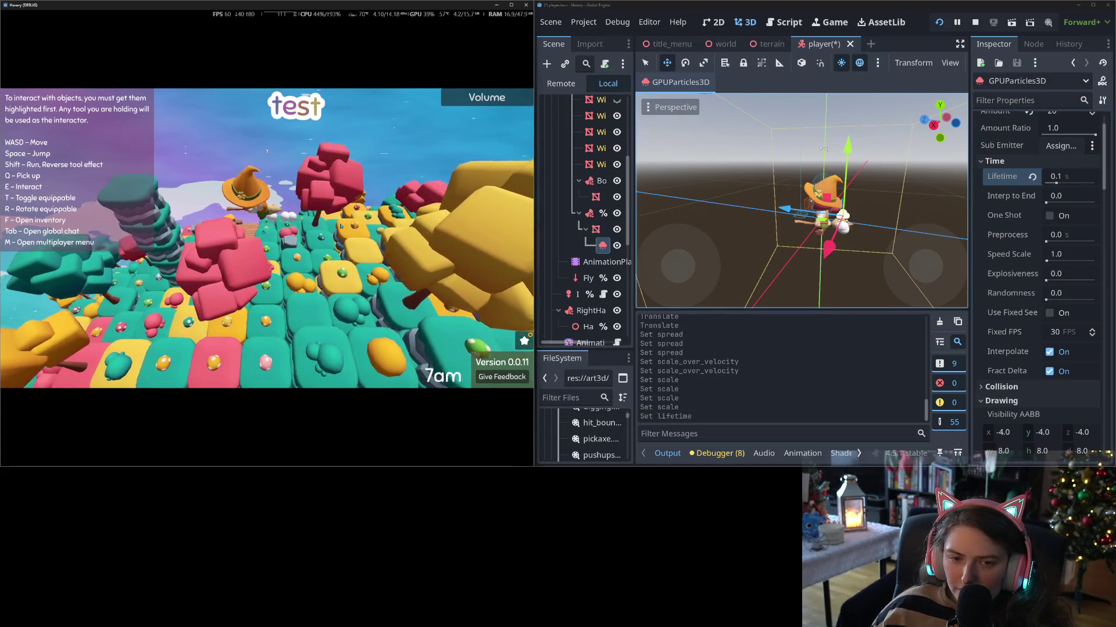
{"action": "left_click_drag", "start_coordinate": [389, 220], "coordinate": [447, 206]}
{"action": "left_click", "coordinate": [1074, 175]}
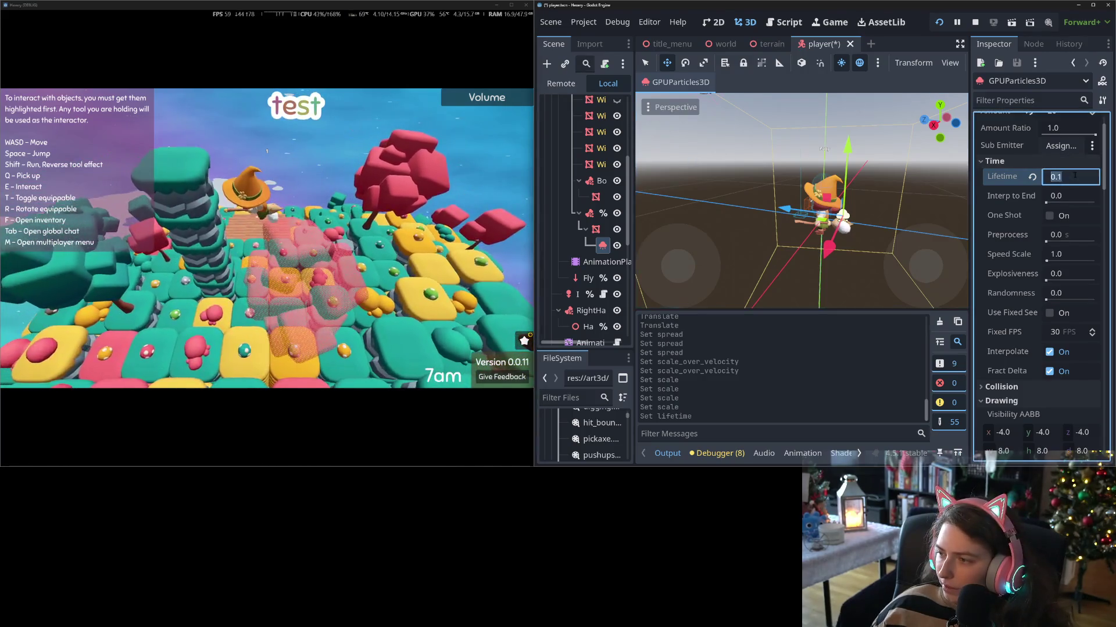
{"action": "type", "text": "0.4"}
{"action": "key", "text": "Return"}
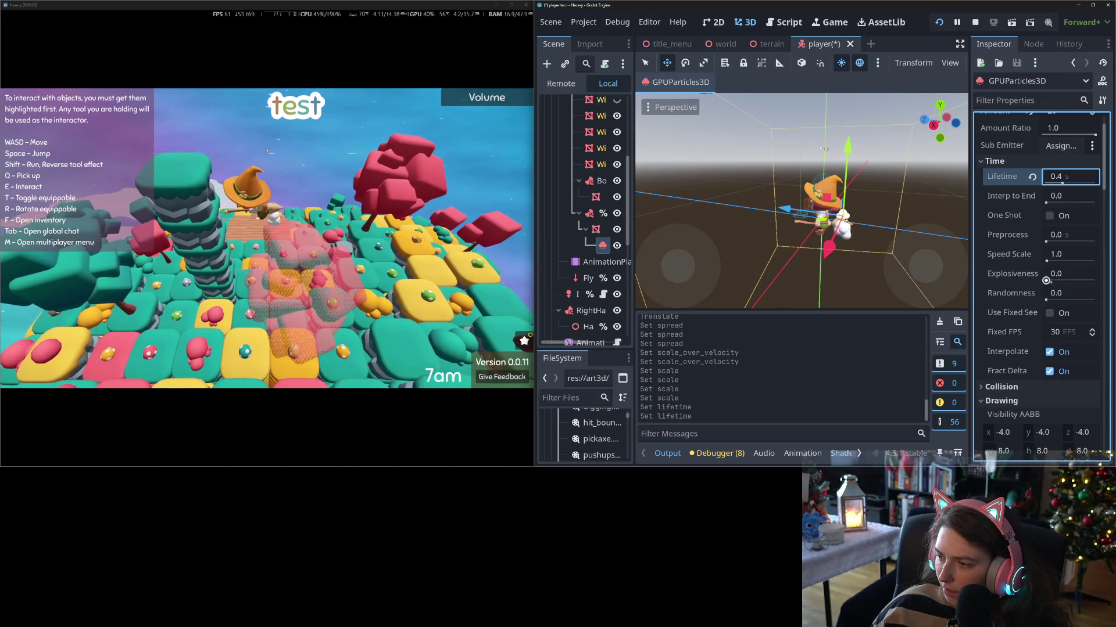
- Raise Explosiveness to 0.12, then further to 0.57
{"action": "left_click_drag", "start_coordinate": [1046, 281], "coordinate": [1047, 280]}
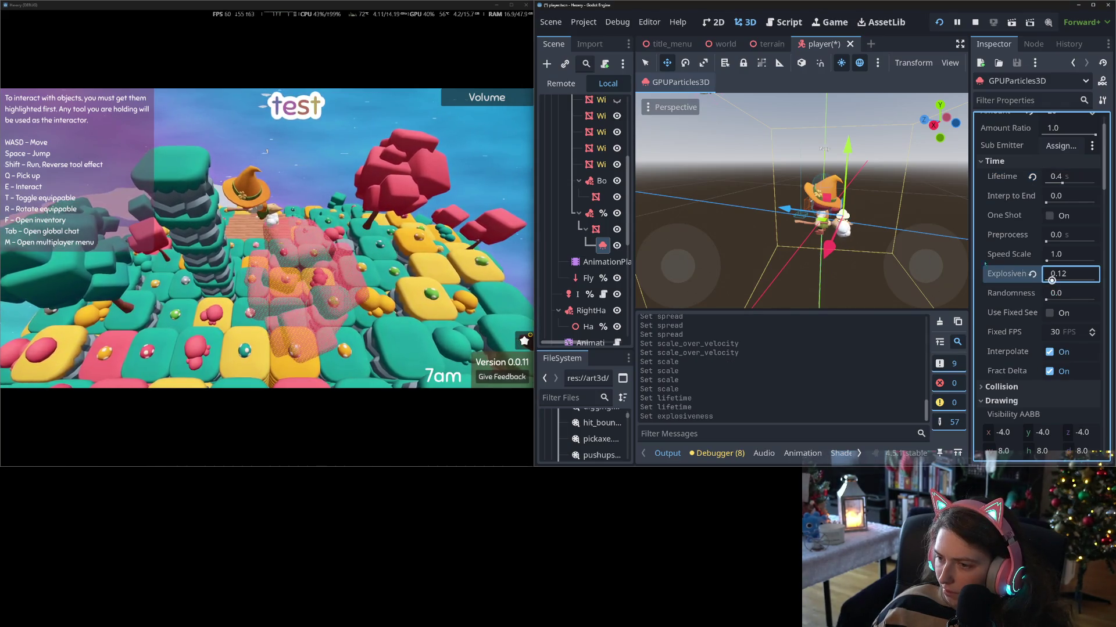
{"action": "left_click", "coordinate": [267, 232]}
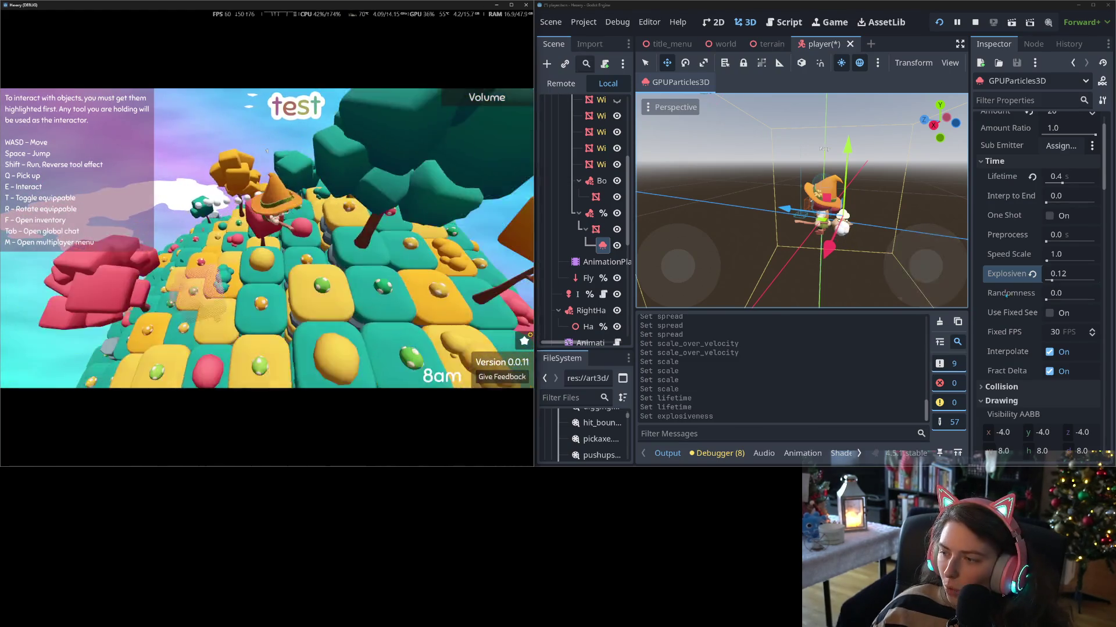
{"action": "left_click_drag", "start_coordinate": [1051, 281], "coordinate": [1088, 281]}
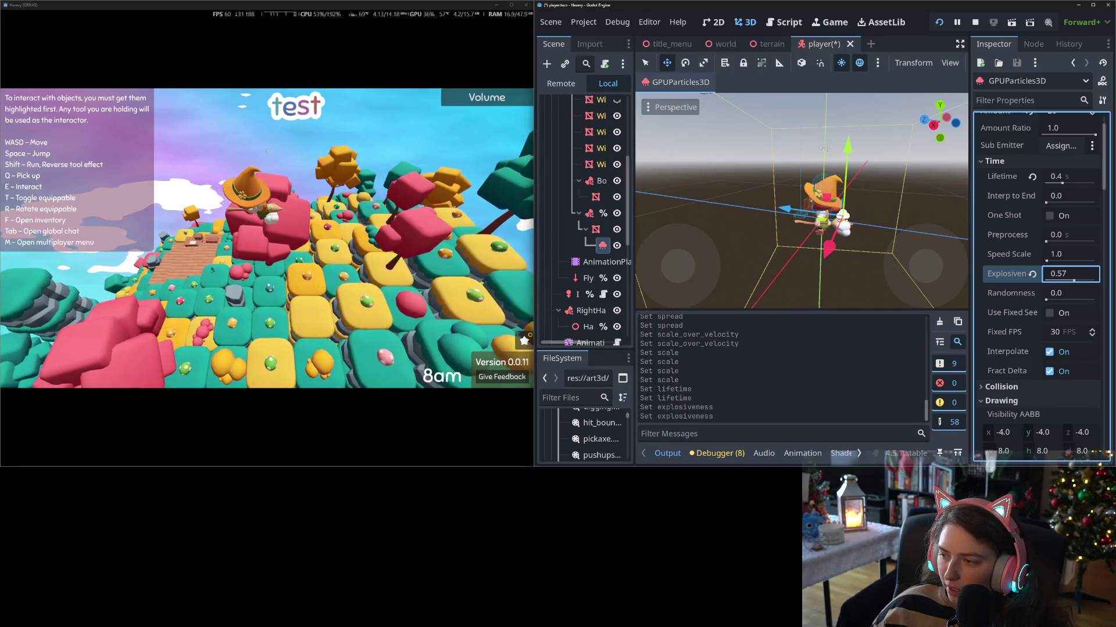
{"action": "left_click", "coordinate": [268, 233]}
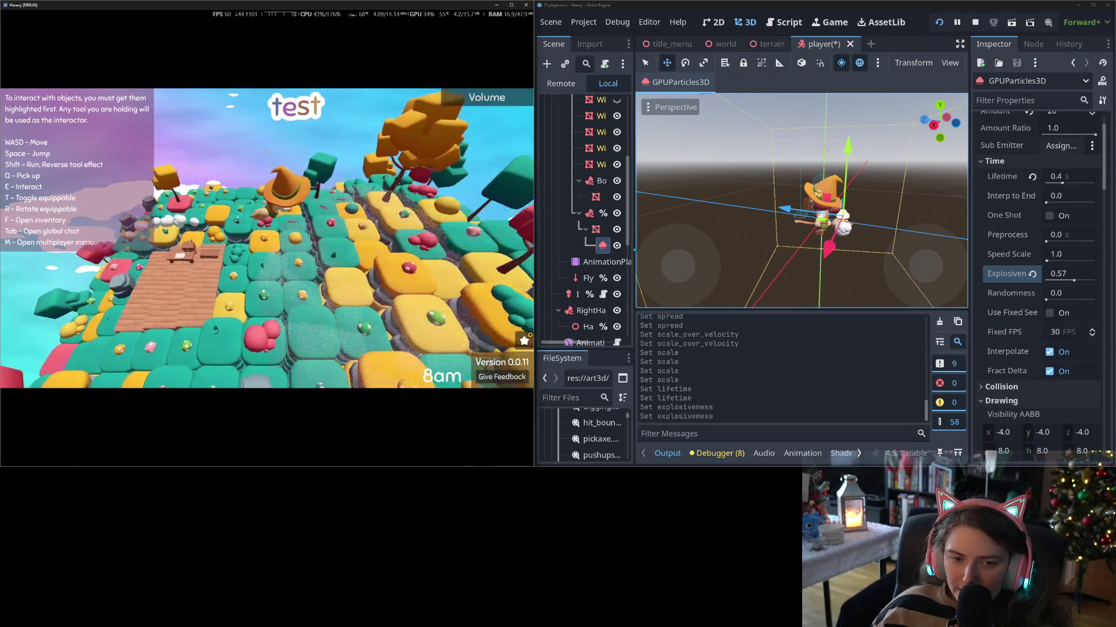
- Lower Explosiveness to 0.41, then jump and walk the character to test the trail
{"action": "left_click", "coordinate": [1071, 281]}
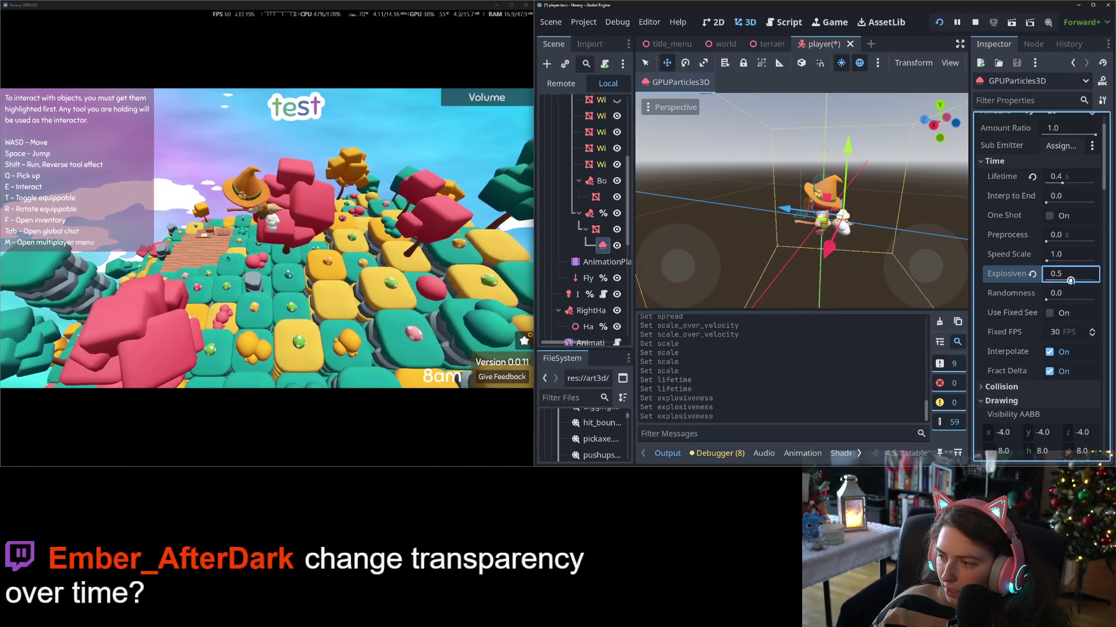
{"action": "type", "text": "0.41"}
{"action": "left_click", "coordinate": [366, 212]}
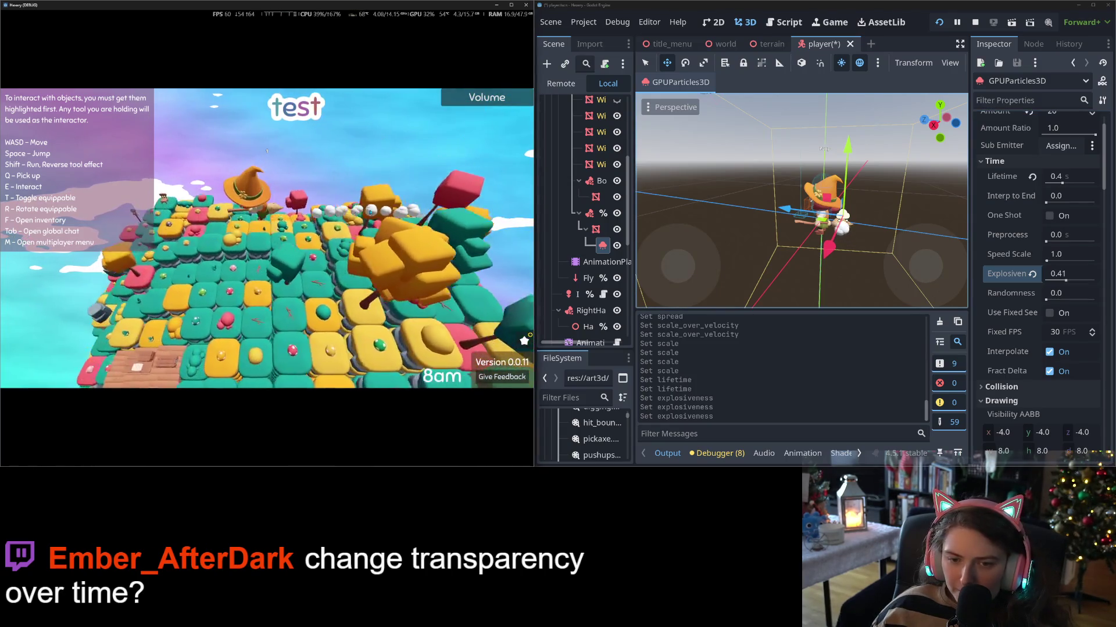
{"action": "key", "text": "space"}
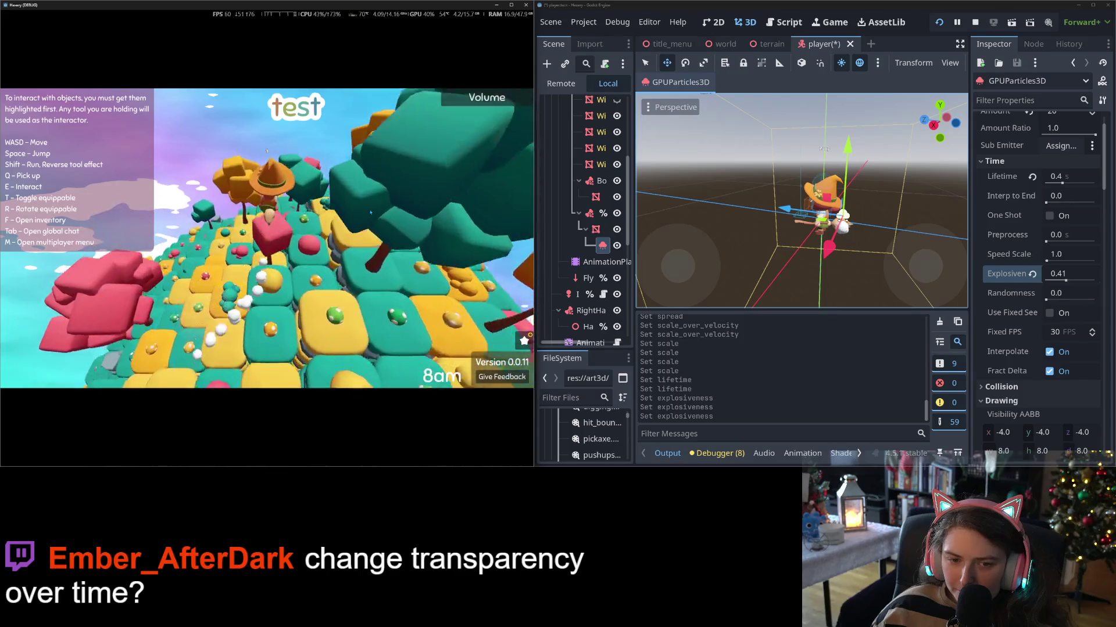
{"action": "key", "text": "w"}
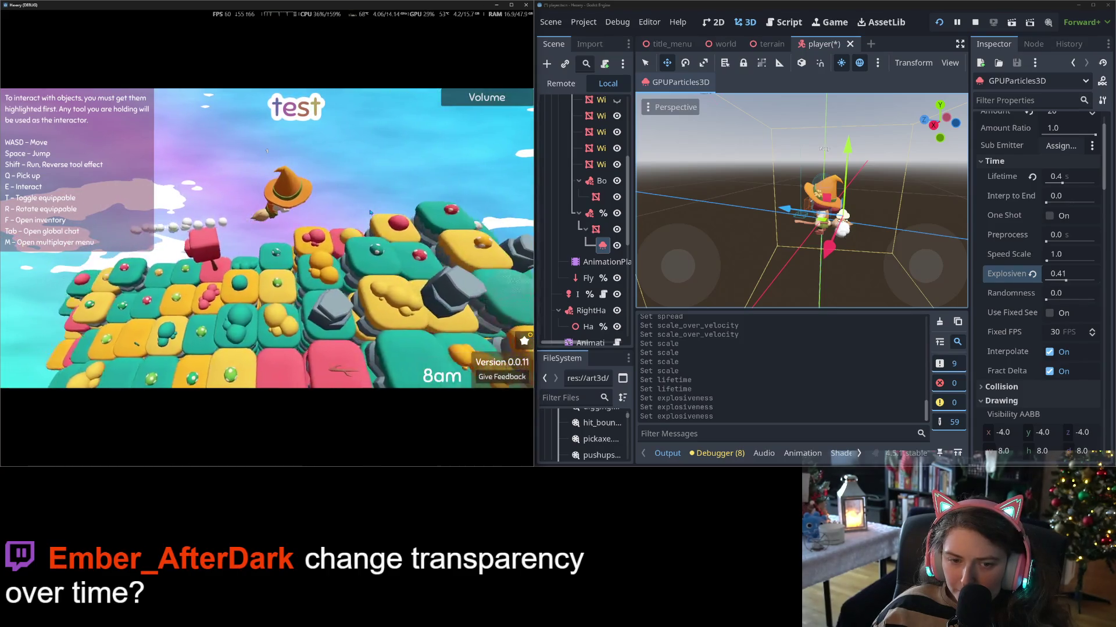
{"action": "key", "text": "w"}
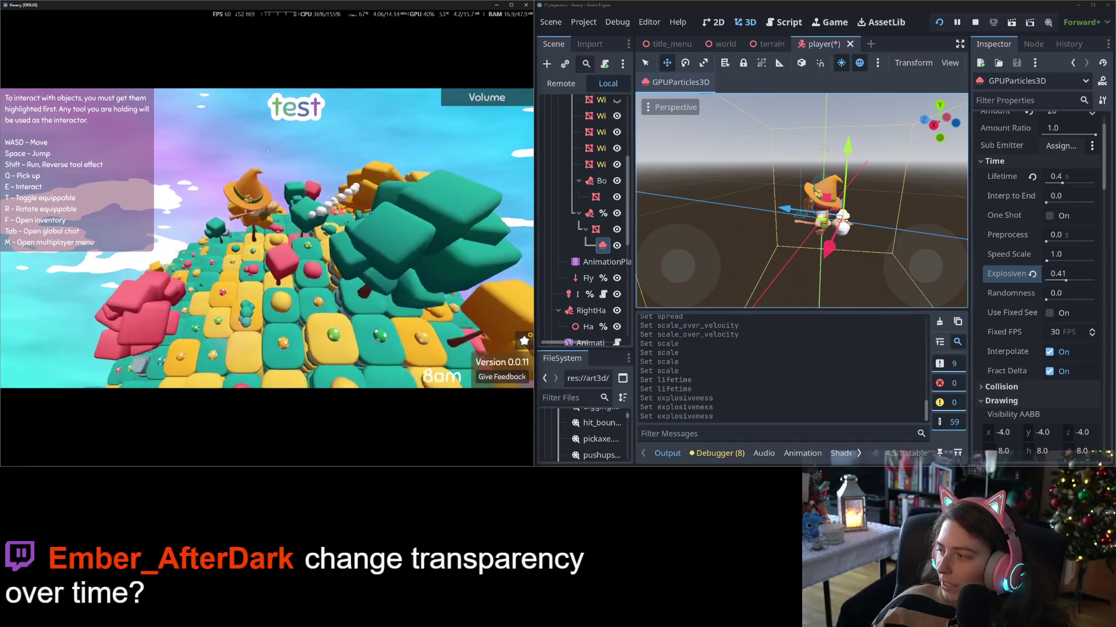
{"action": "key", "text": "w"}
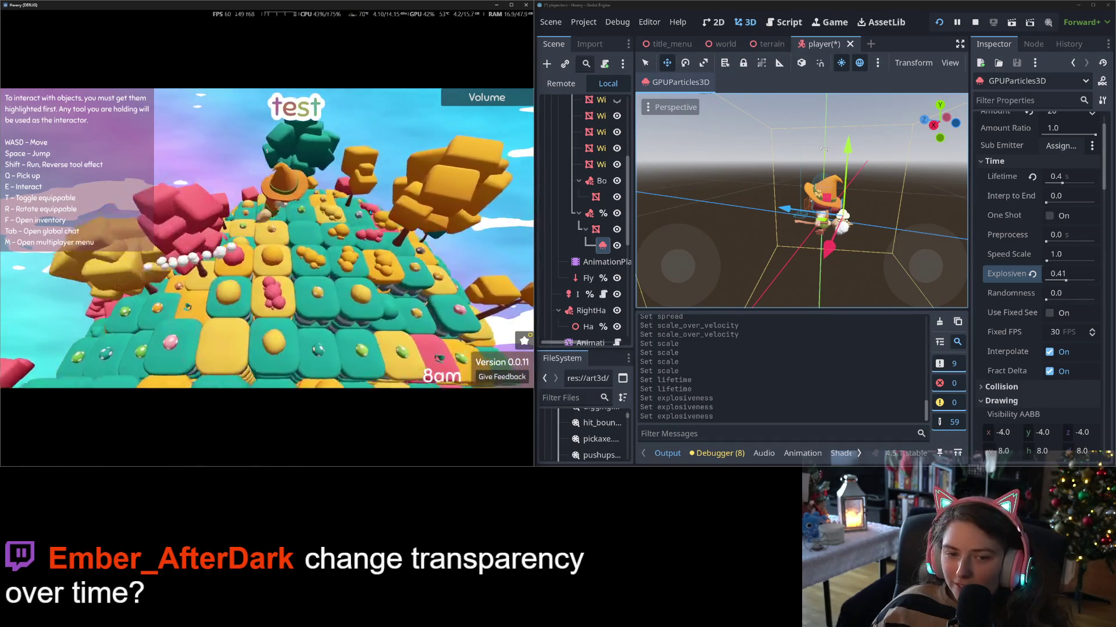
{"action": "key", "text": "w"}
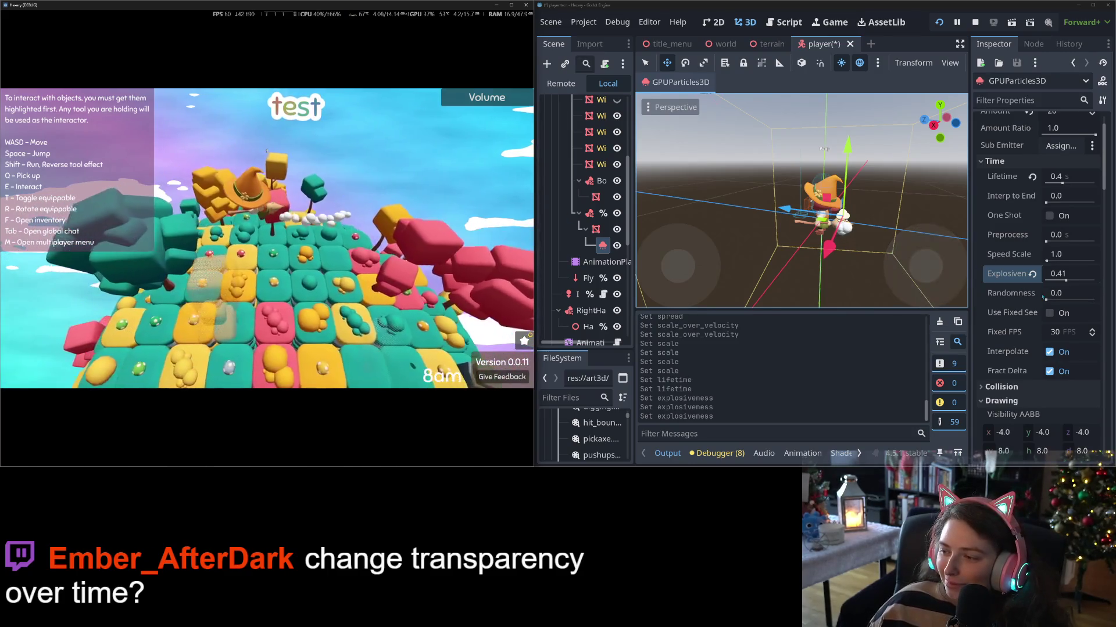
- Raise Randomness to 0.12 and walk across the island to preview the puffs
{"action": "left_click", "coordinate": [1049, 299]}
{"action": "left_click_drag", "start_coordinate": [1048, 300], "coordinate": [1053, 300]}
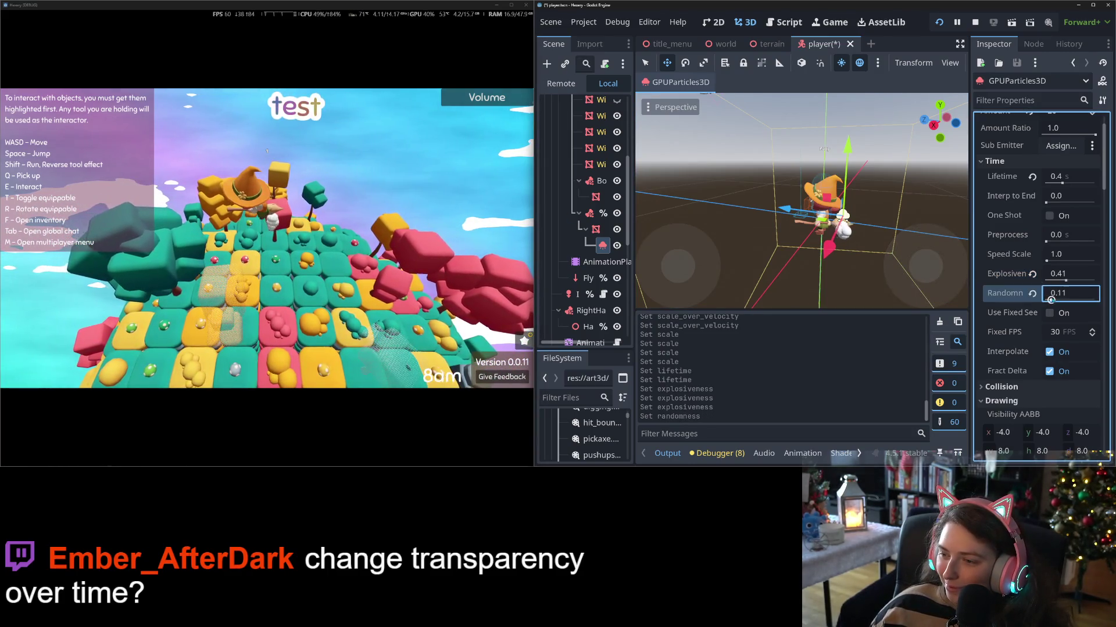
{"action": "left_click", "coordinate": [403, 214]}
{"action": "key", "text": "w"}
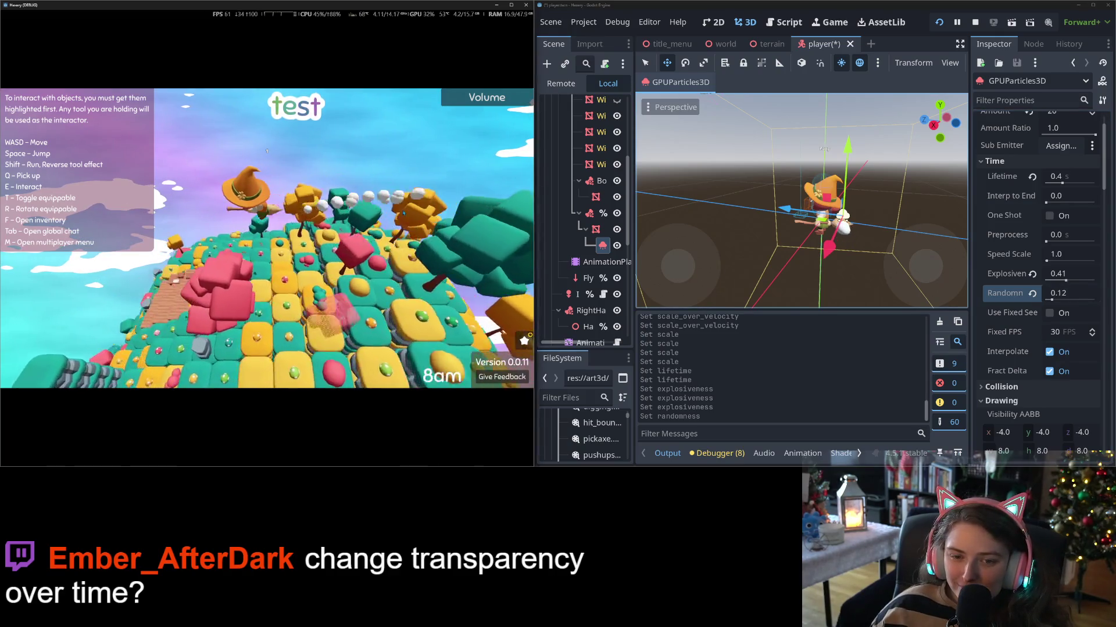
{"action": "key", "text": "w"}
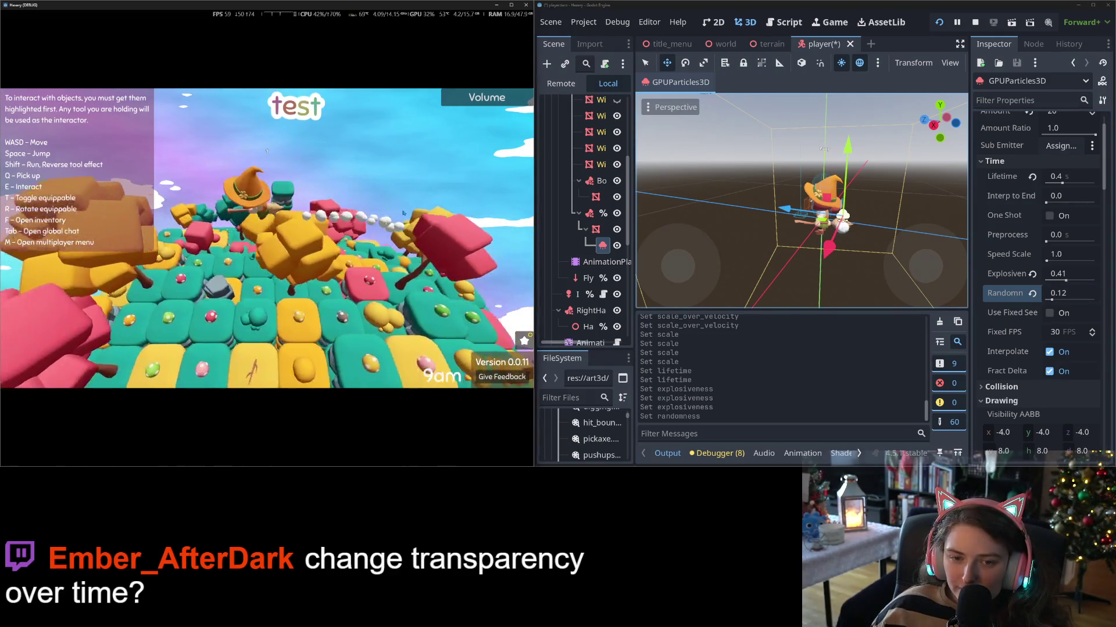
{"action": "key", "text": "w"}
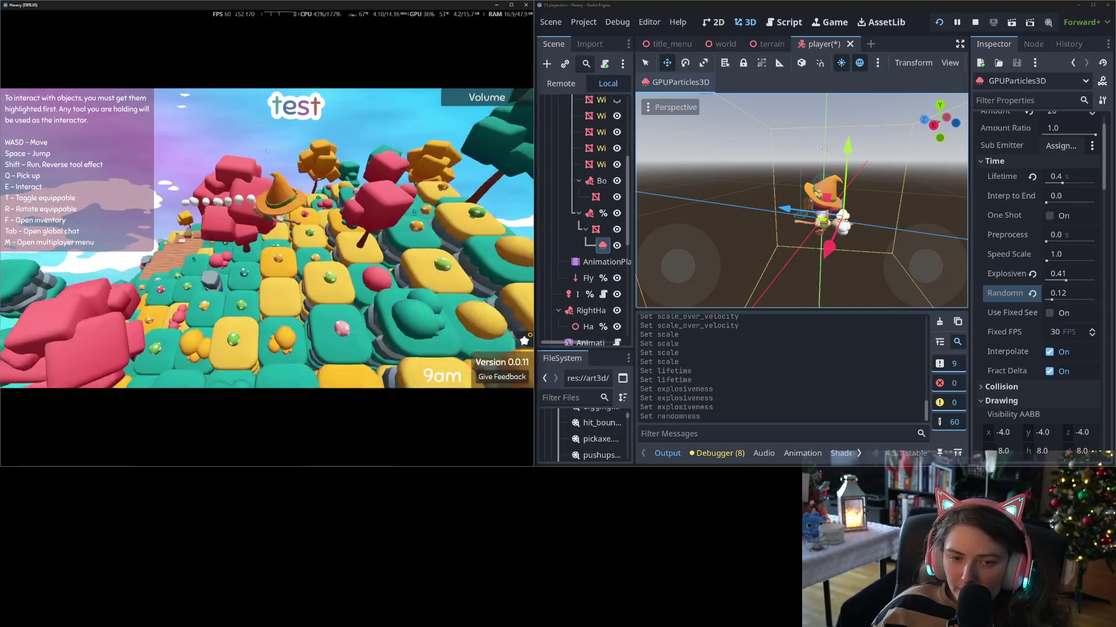
{"action": "key", "text": "w"}
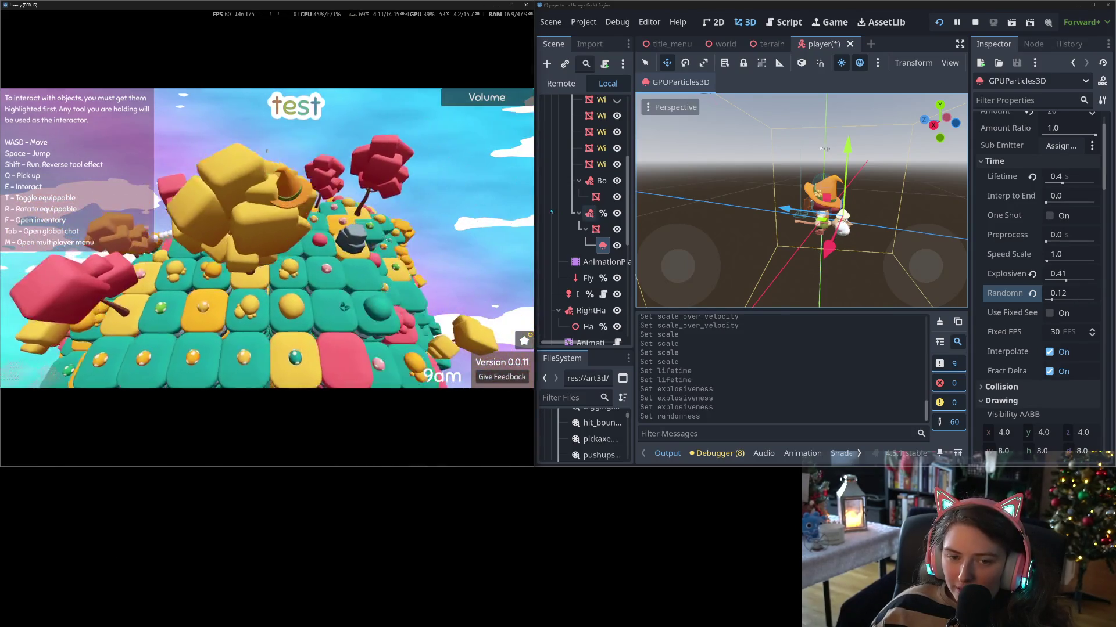
{"action": "key", "text": "w"}
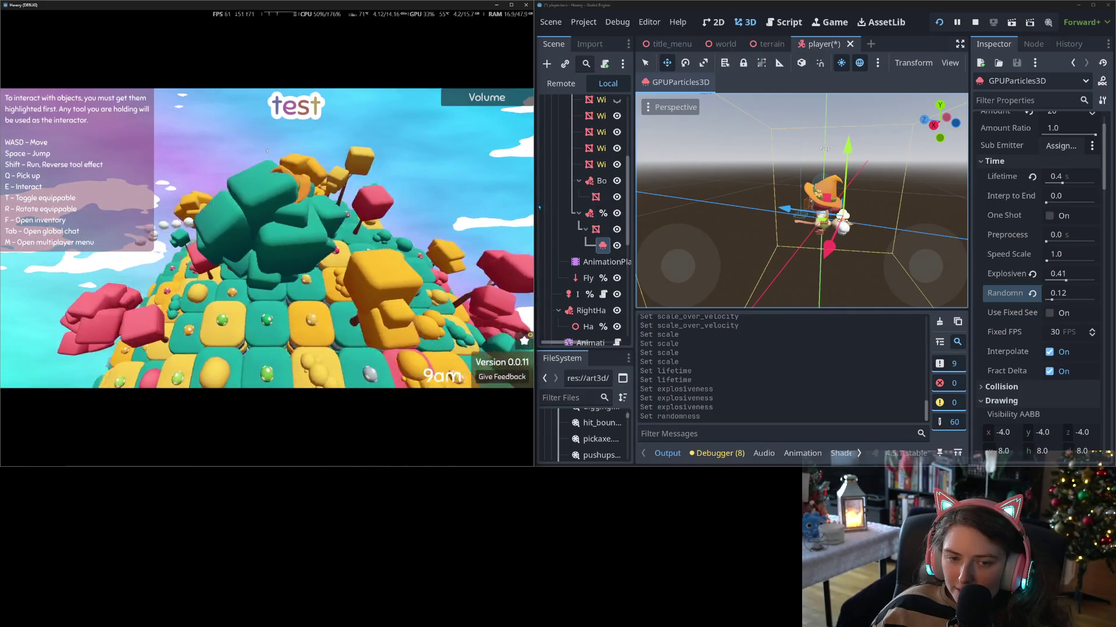
{"action": "key", "text": "w"}
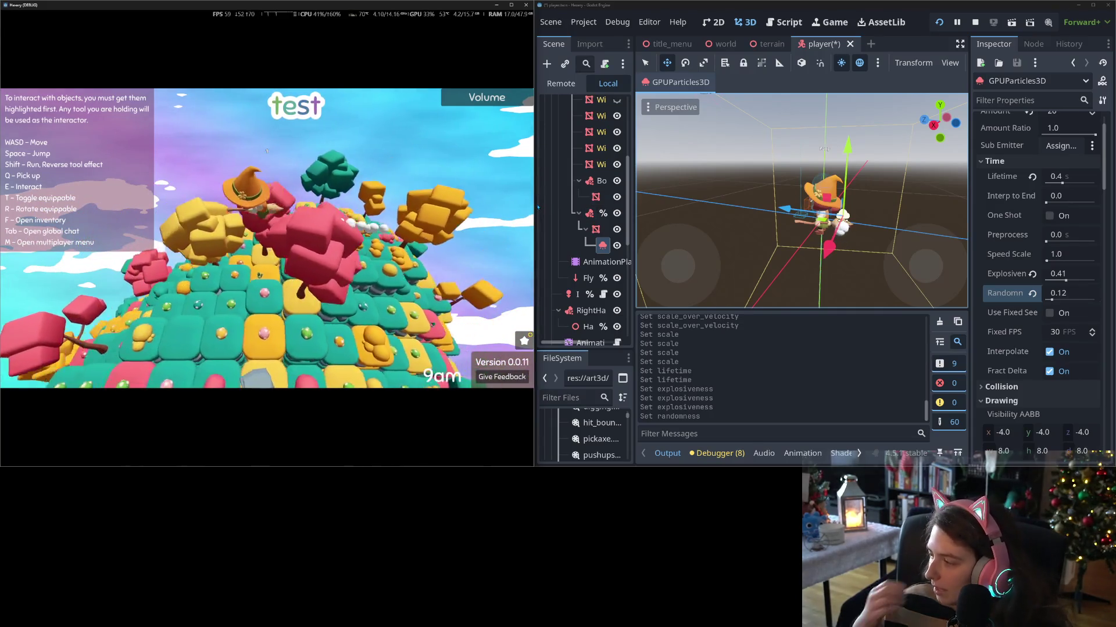
{"action": "key", "text": "w"}
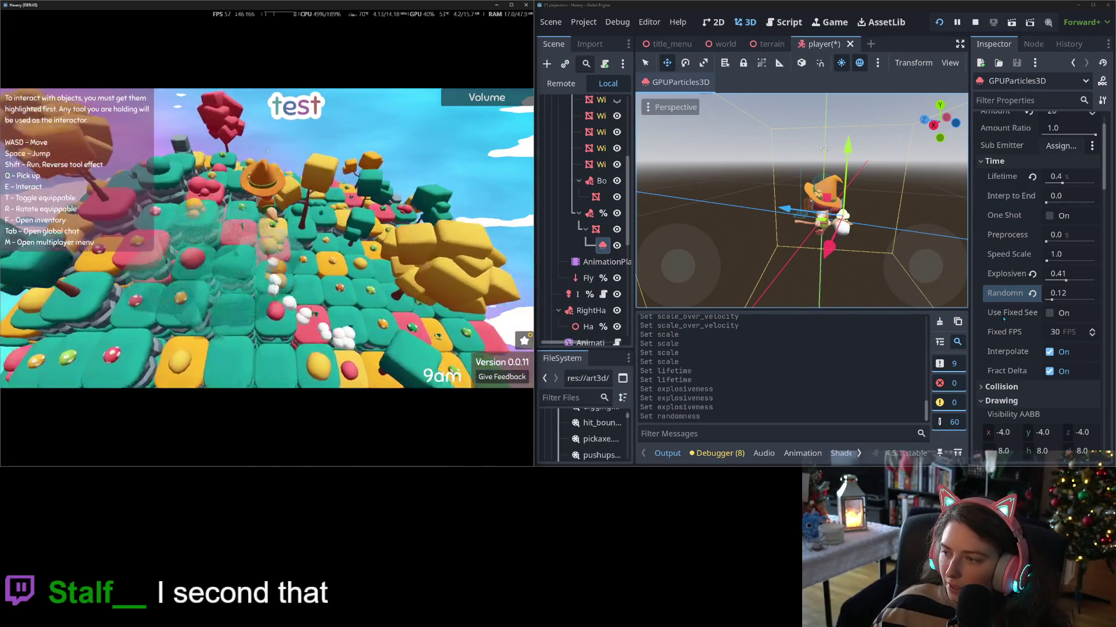
{"action": "scroll", "coordinate": [998, 312], "scroll_direction": "down", "scroll_amount": 2}
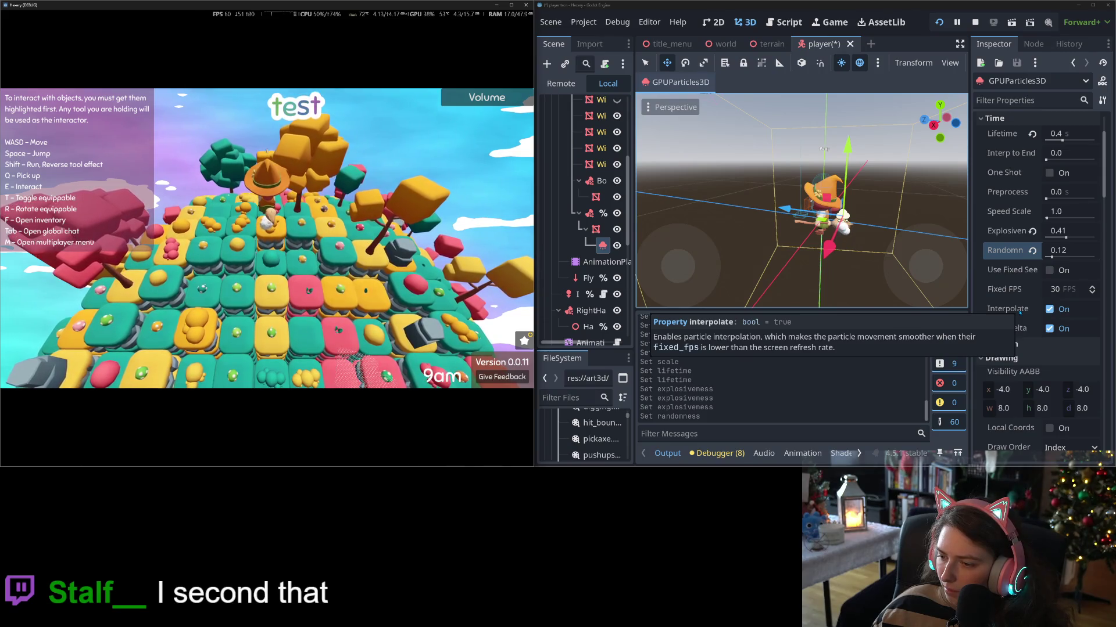
{"action": "scroll", "coordinate": [1018, 309], "scroll_direction": "up", "scroll_amount": 3}
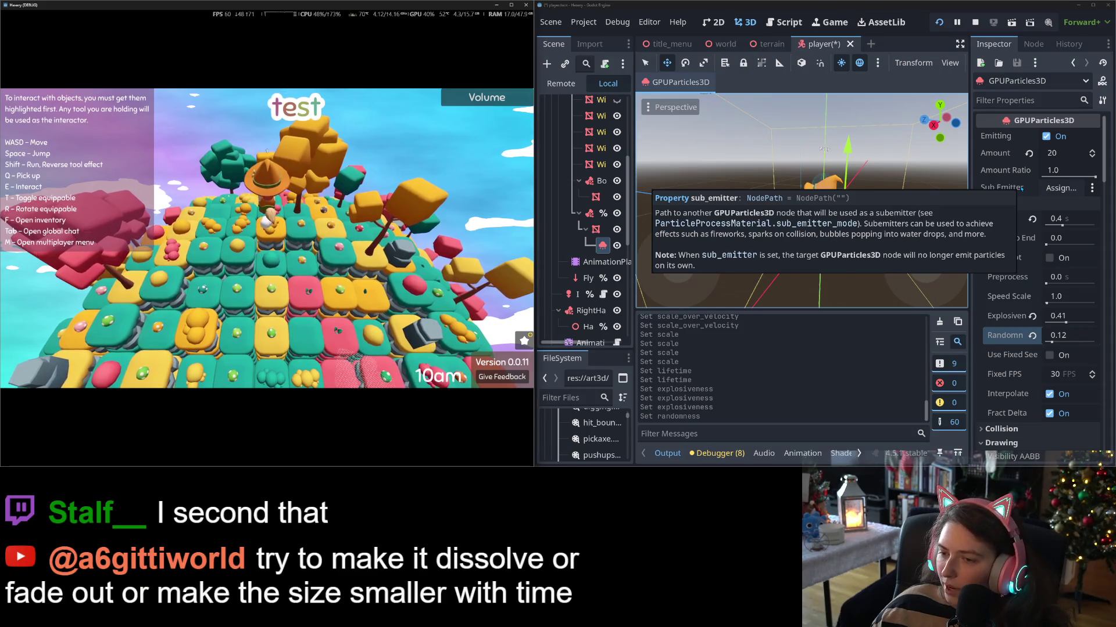
{"action": "scroll", "coordinate": [1012, 282], "scroll_direction": "down", "scroll_amount": 2}
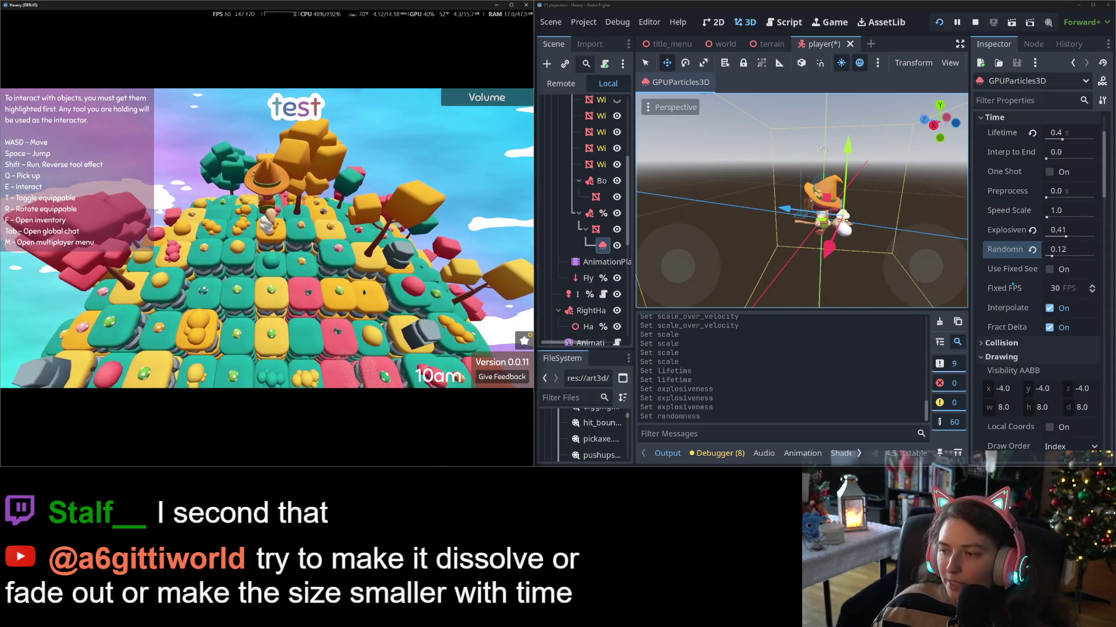
{"action": "scroll", "coordinate": [1012, 276], "scroll_direction": "down", "scroll_amount": 3}
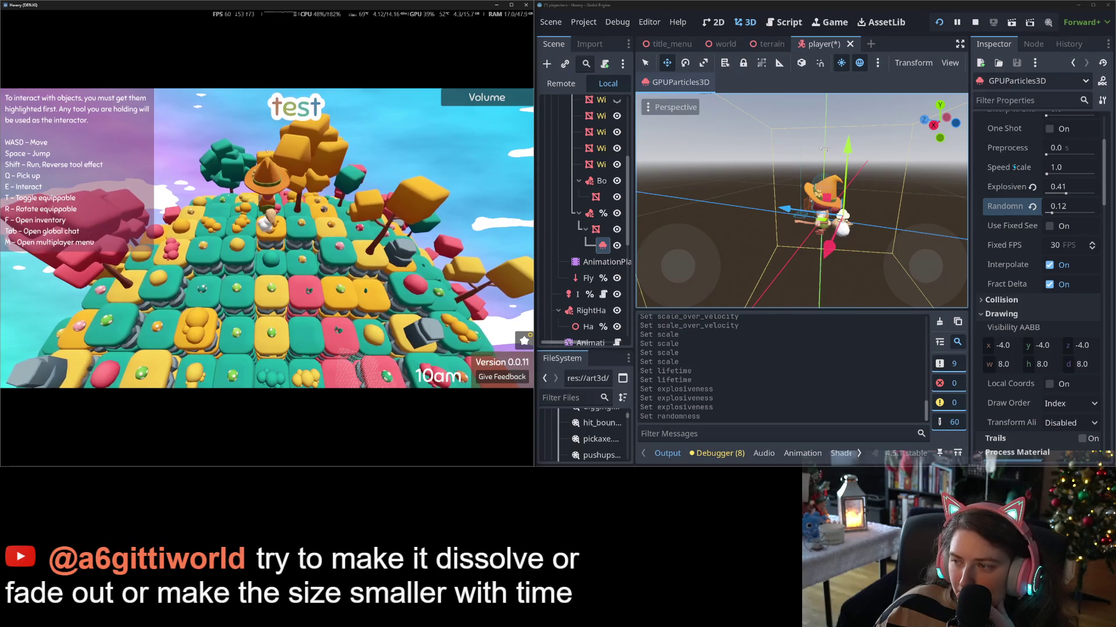
{"action": "mouse_move", "coordinate": [1013, 167]}
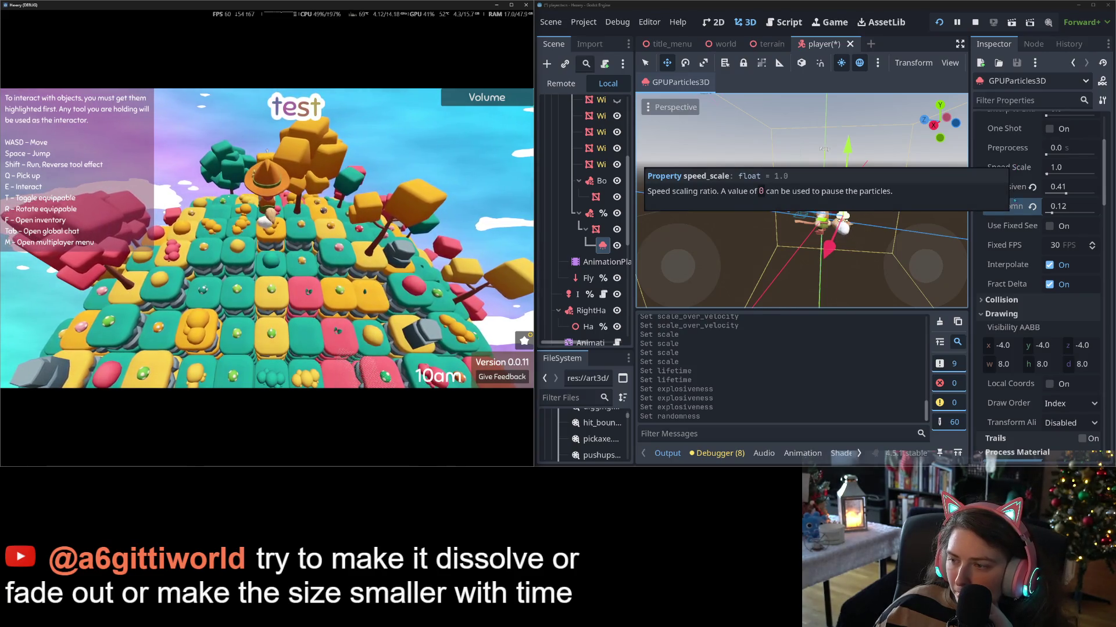
{"action": "scroll", "coordinate": [1011, 251], "scroll_direction": "down", "scroll_amount": 3}
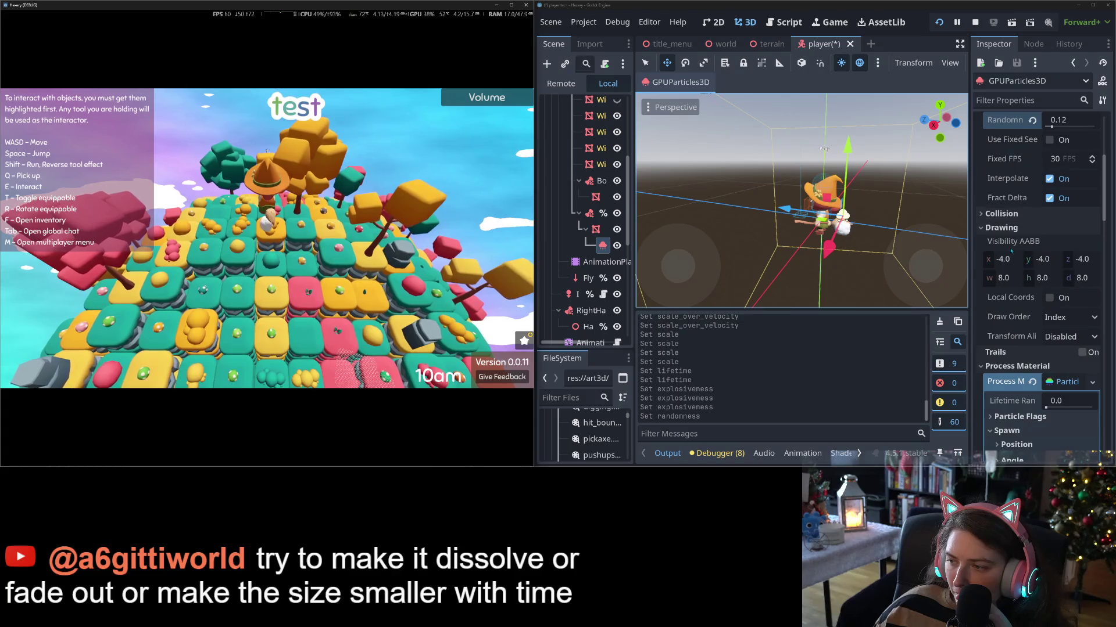
{"action": "left_click", "coordinate": [1033, 215]}
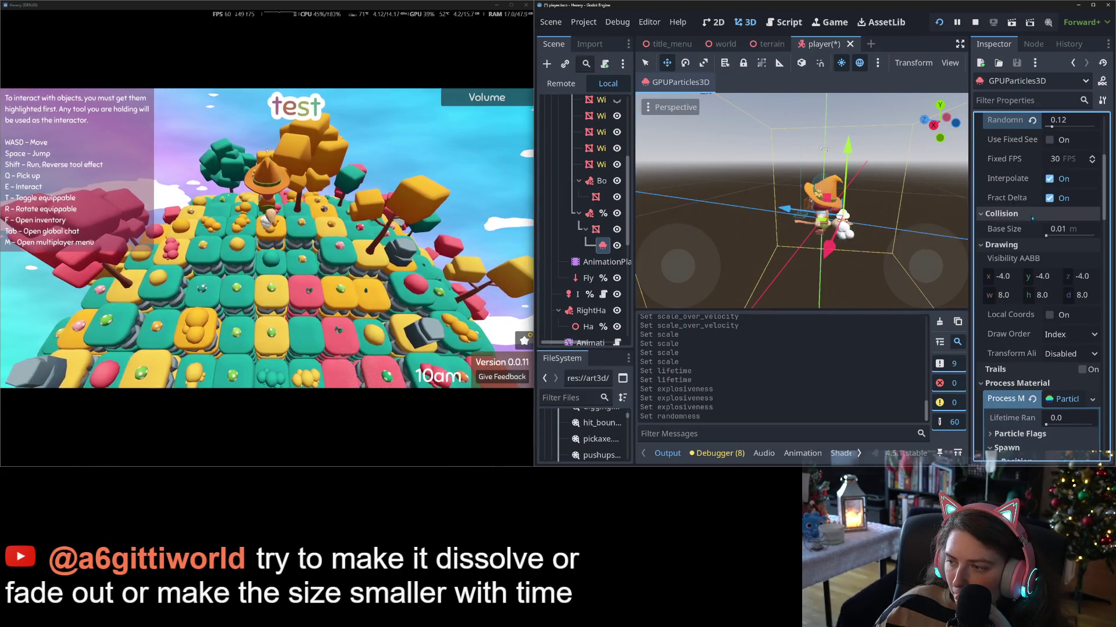
{"action": "left_click", "coordinate": [1032, 215]}
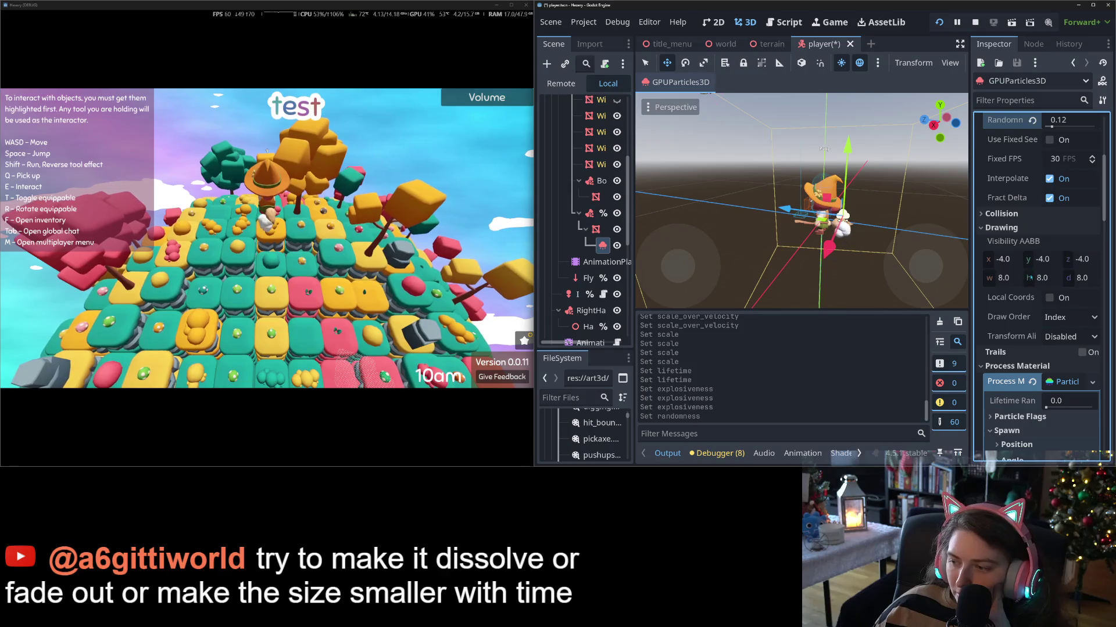
{"action": "scroll", "coordinate": [1032, 279], "scroll_direction": "down", "scroll_amount": 3}
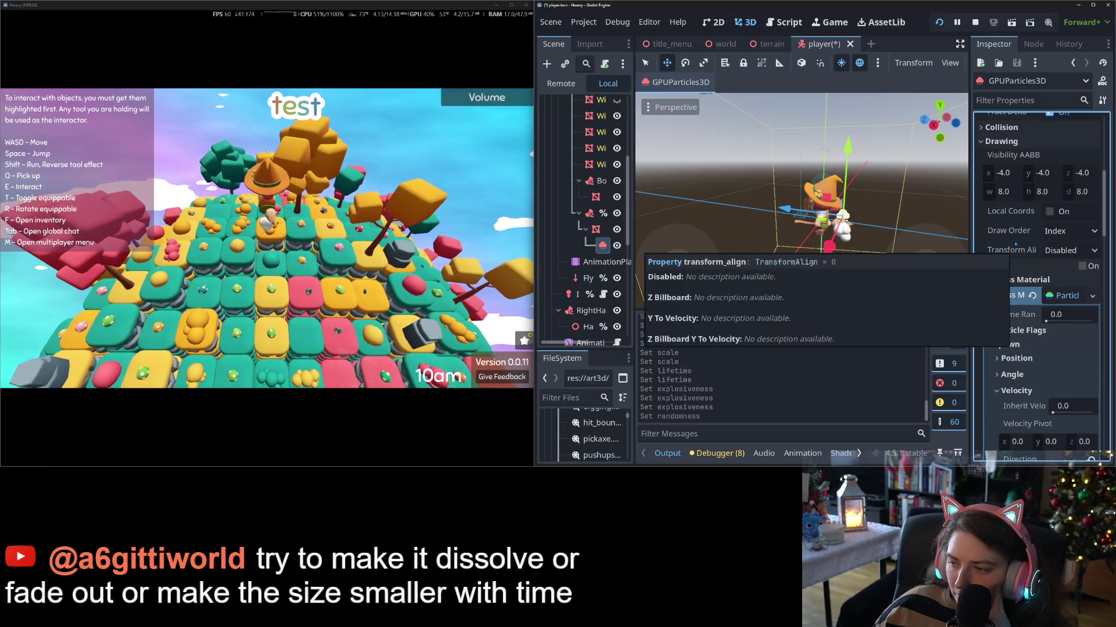
{"action": "mouse_move", "coordinate": [1018, 267]}
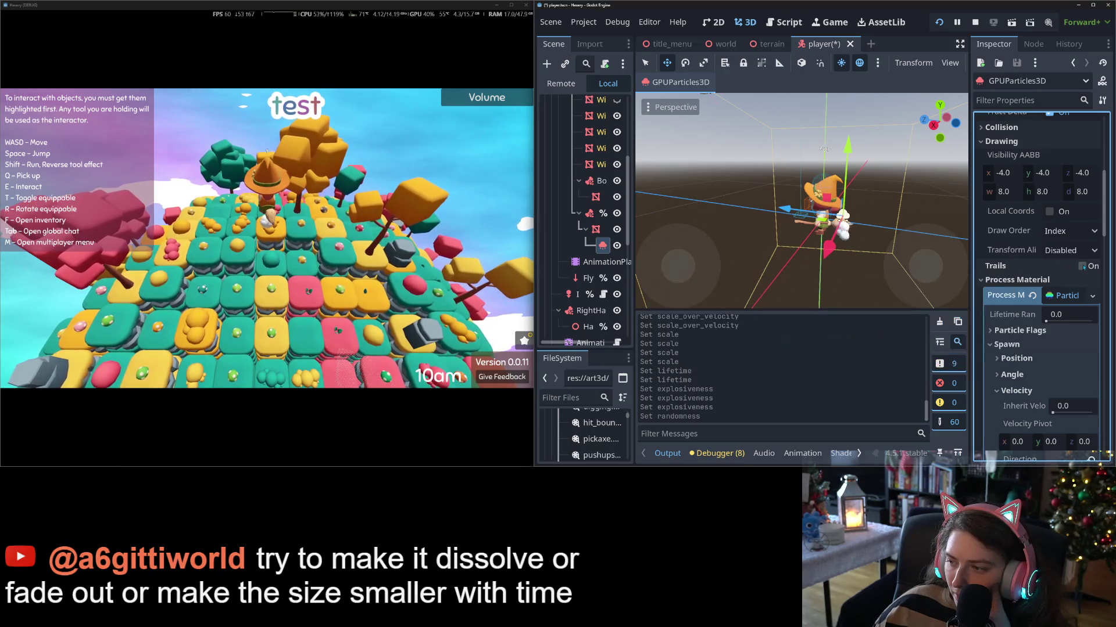
- Enable Trails and walk the character forward, left and right to watch the puffs follow
{"action": "left_click", "coordinate": [1002, 267]}
{"action": "left_click", "coordinate": [459, 250]}
{"action": "key", "text": "w"}
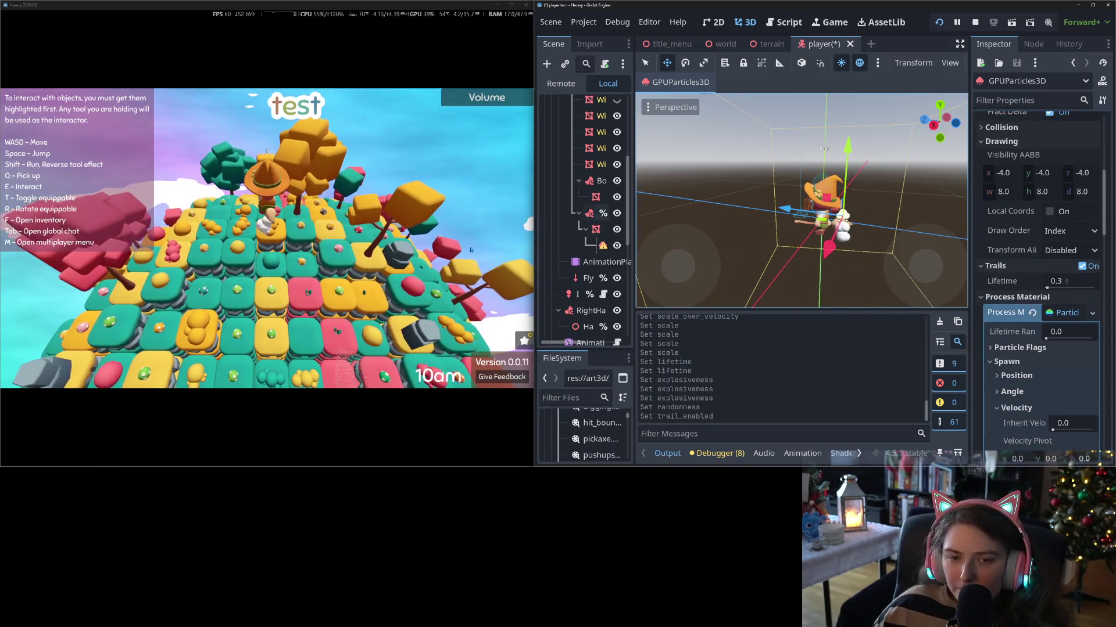
{"action": "key", "text": "d"}
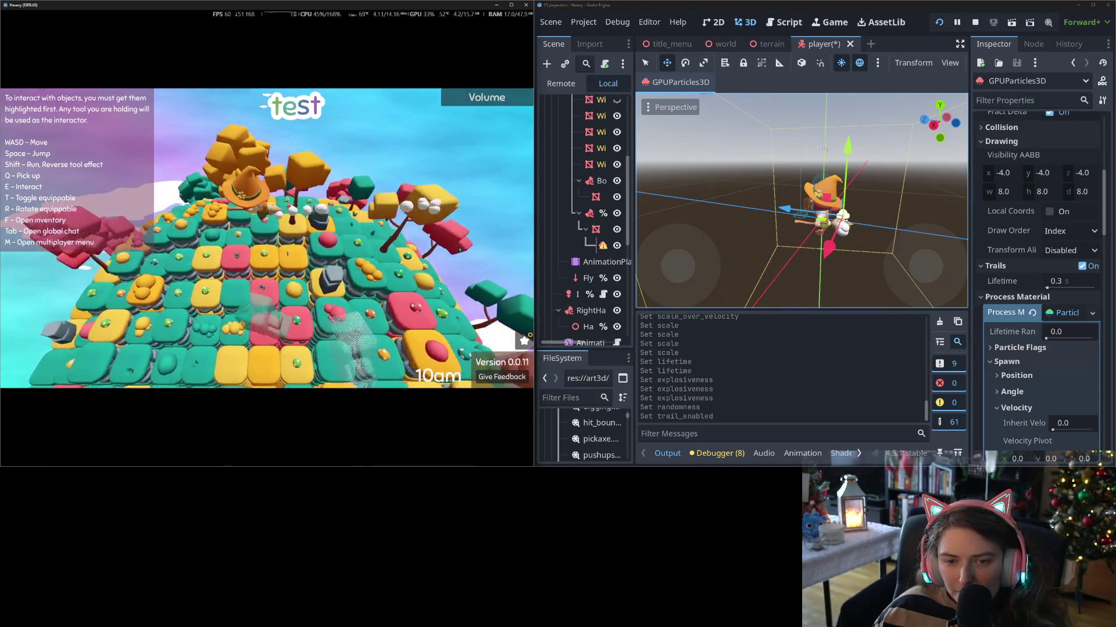
{"action": "key", "text": "a"}
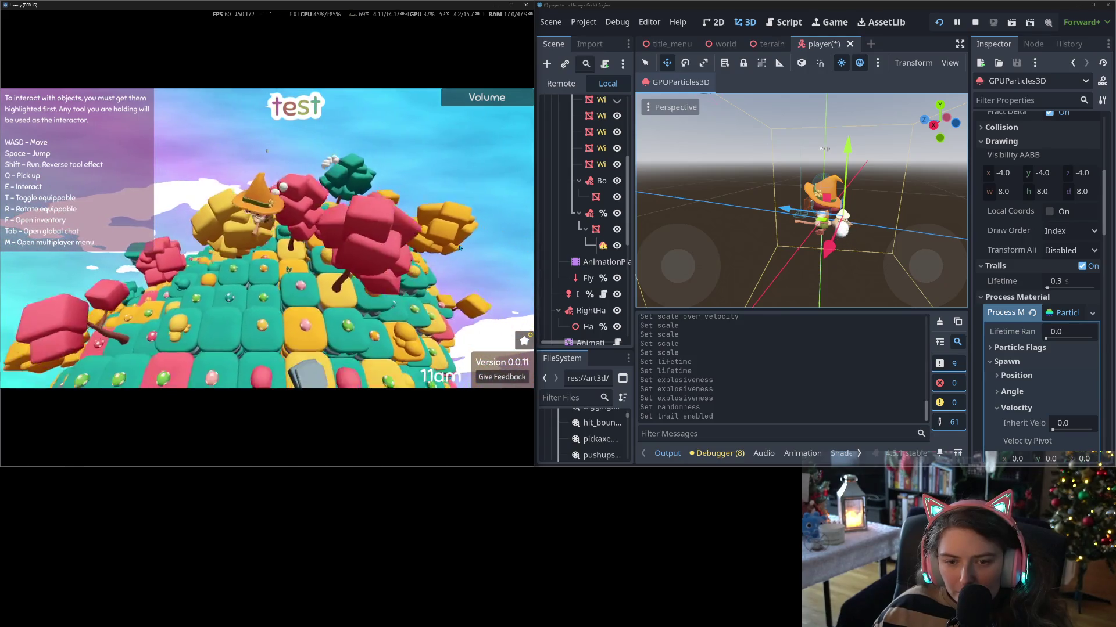
{"action": "key", "text": "w"}
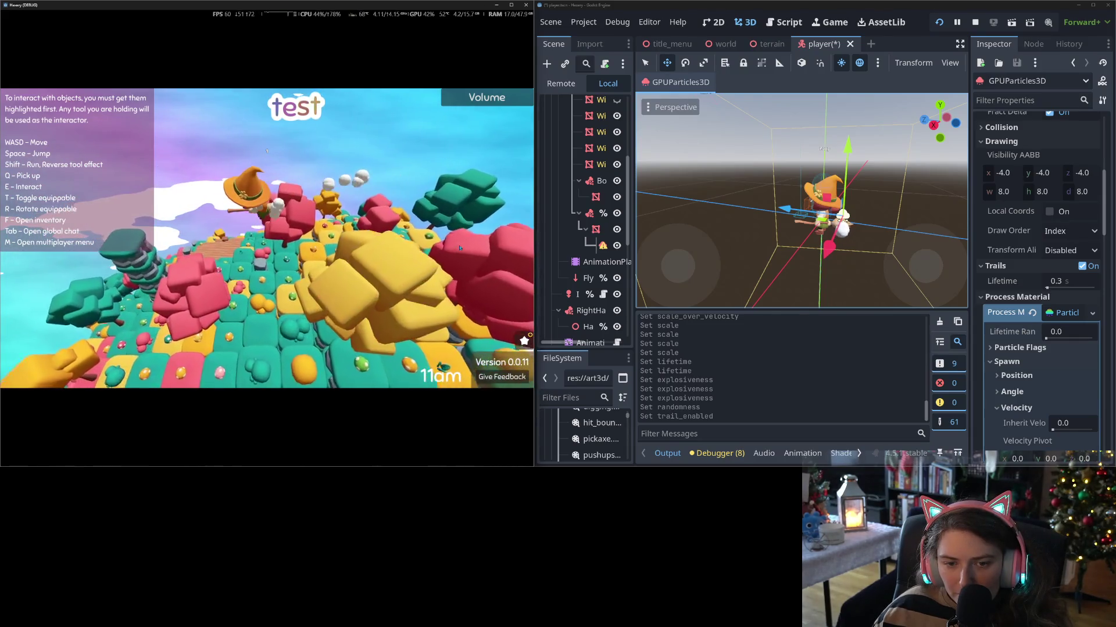
{"action": "key", "text": "a"}
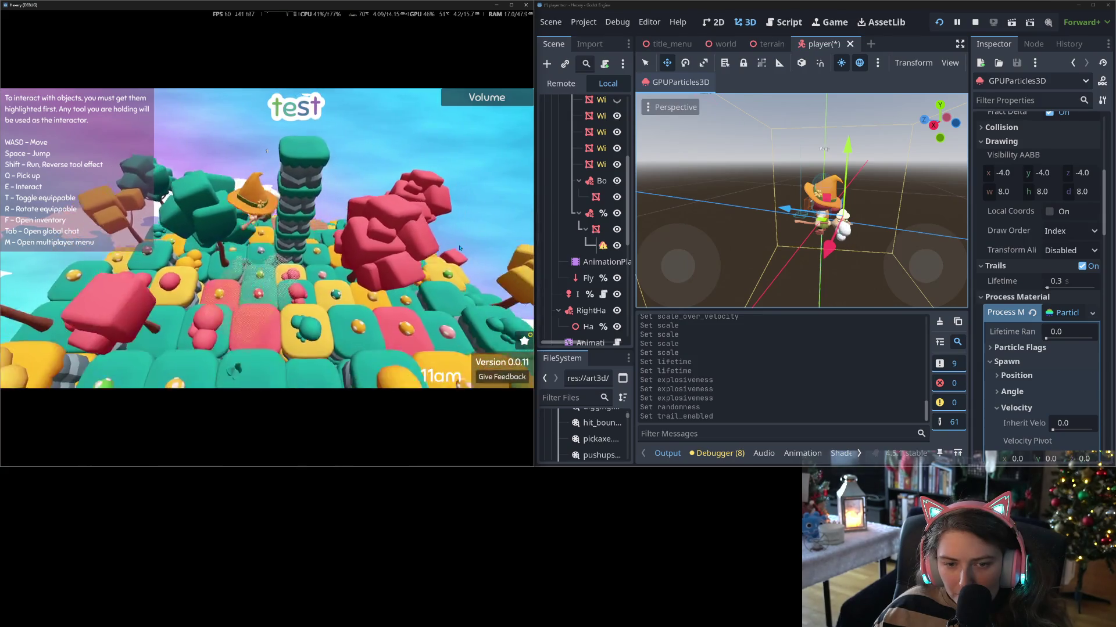
{"action": "key", "text": "w"}
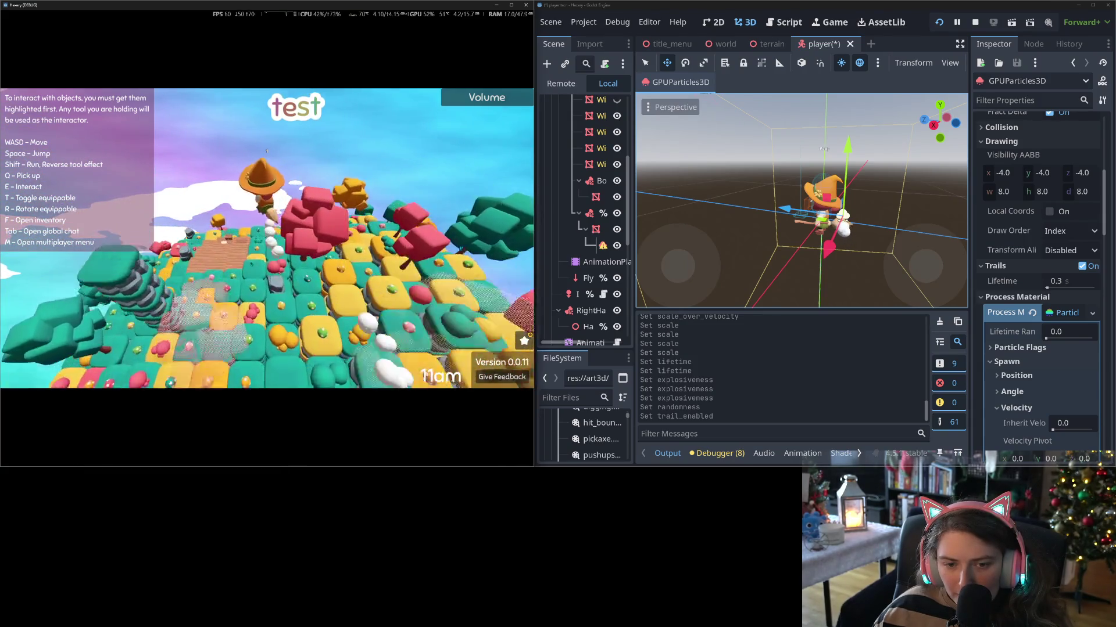
{"action": "key", "text": "d"}
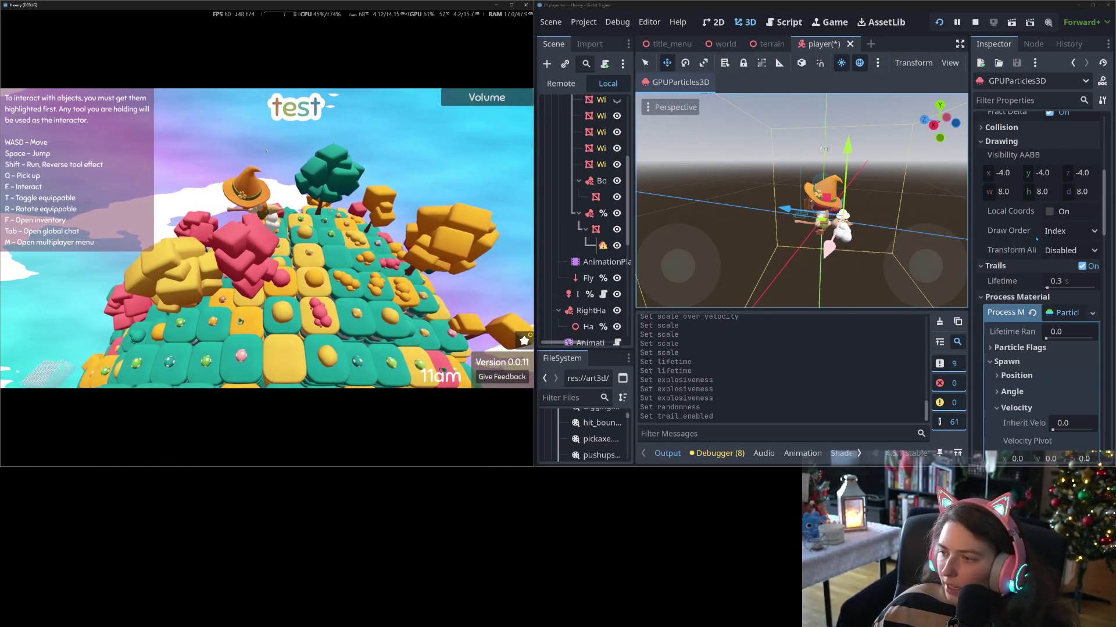
- Widen the Velocity Spread to 180 and test the wider spread in the running game
{"action": "scroll", "coordinate": [1019, 311], "scroll_direction": "down", "scroll_amount": 2}
{"action": "scroll", "coordinate": [1019, 310], "scroll_direction": "down", "scroll_amount": 4}
{"action": "scroll", "coordinate": [1019, 310], "scroll_direction": "down", "scroll_amount": 2}
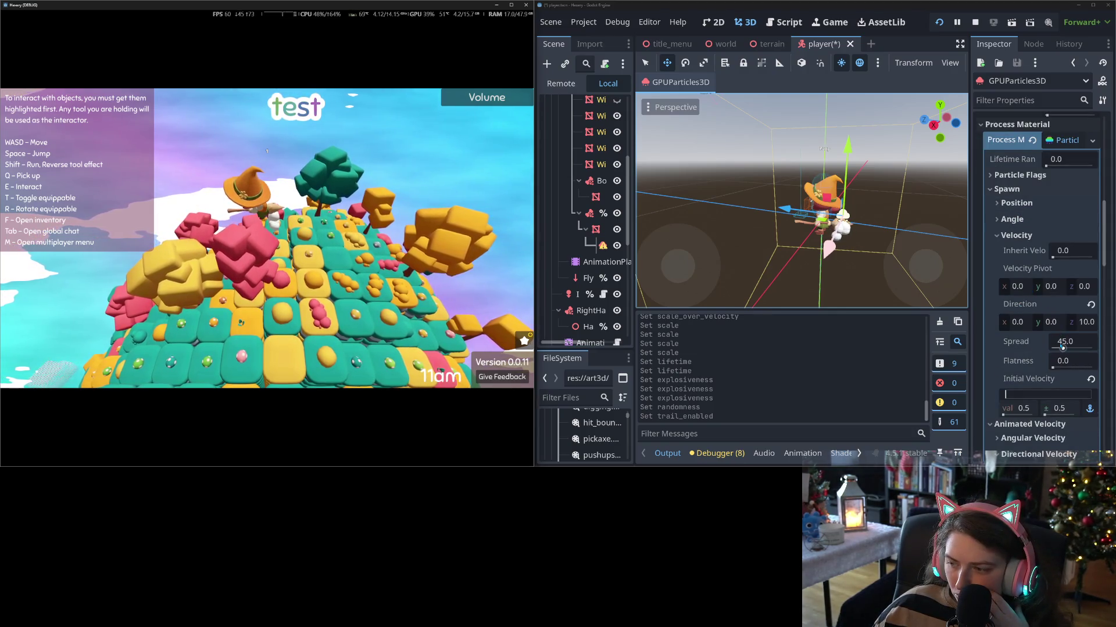
{"action": "left_click_drag", "start_coordinate": [1063, 348], "coordinate": [1076, 348]}
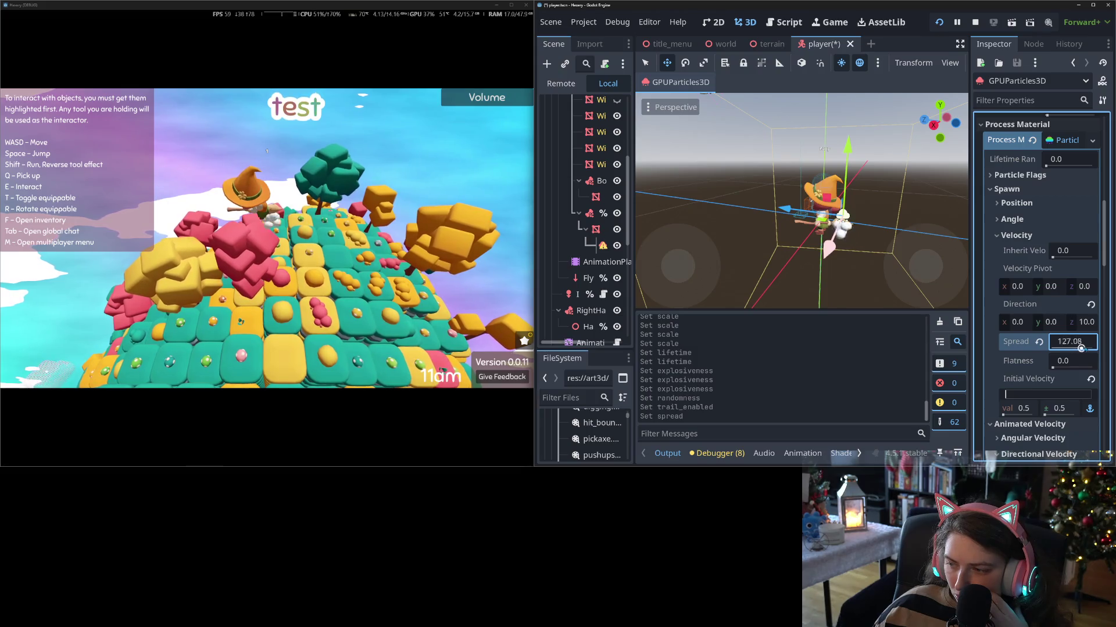
{"action": "left_click", "coordinate": [414, 216]}
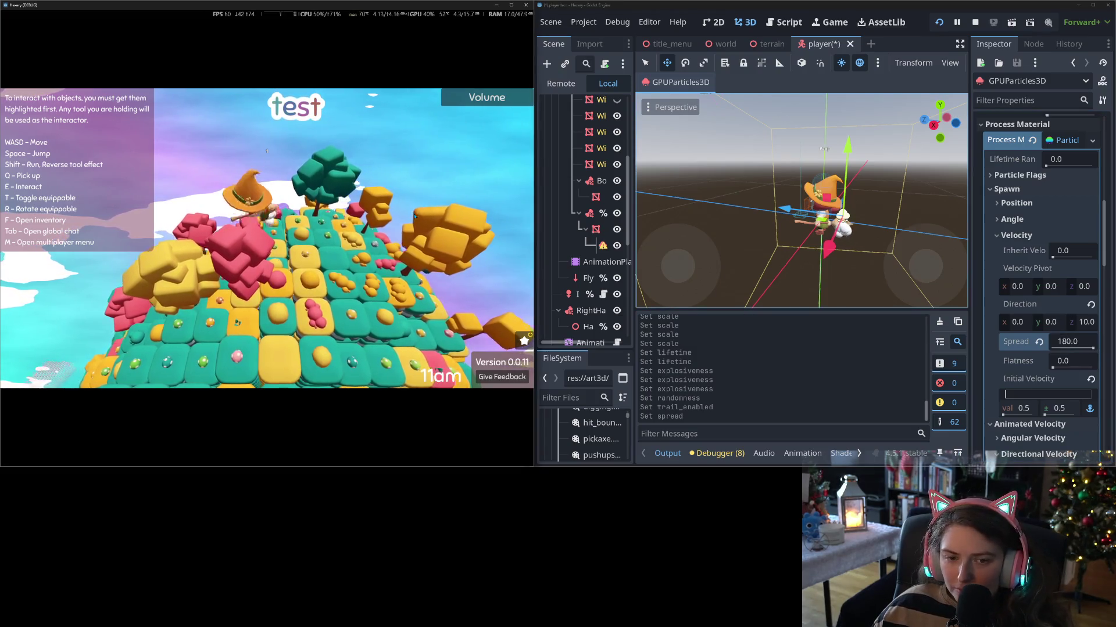
{"action": "key", "text": "w"}
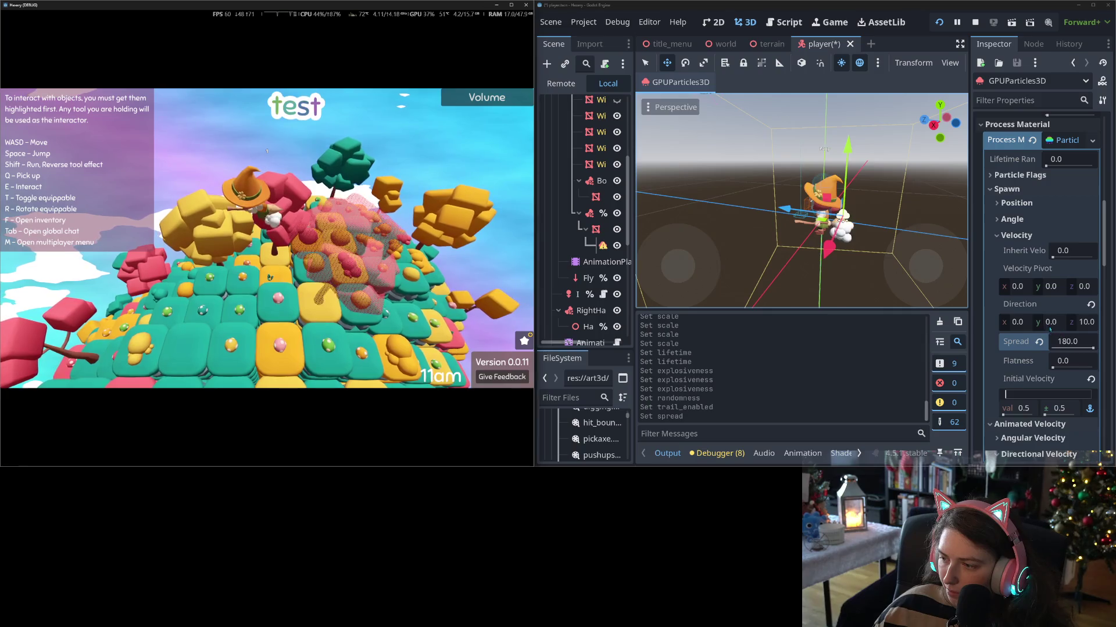
- Set the emission Direction x and y to 0.5, keeping z at 10.0
{"action": "left_click", "coordinate": [1018, 323]}
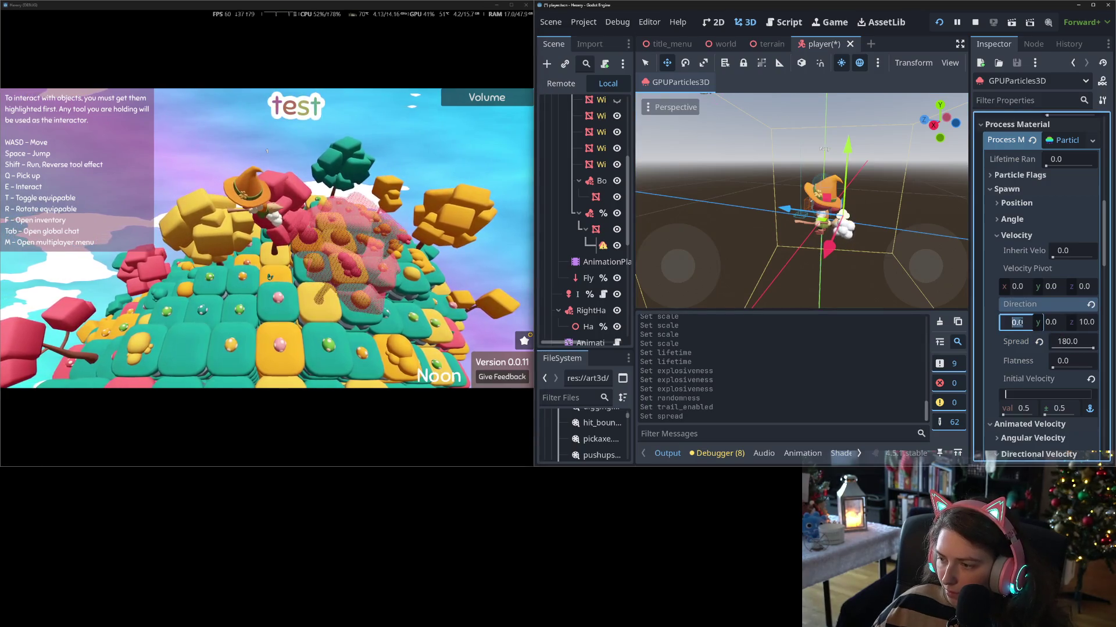
{"action": "type", "text": "5"}
{"action": "key", "text": "Tab"}
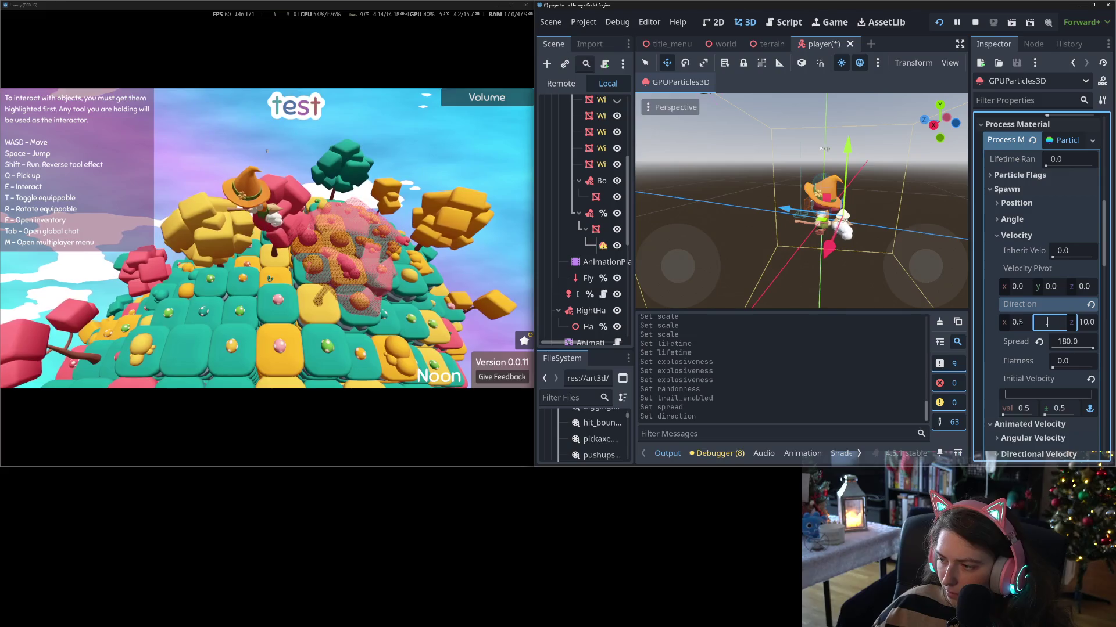
{"action": "type", "text": "0.5"}
{"action": "key", "text": "Return"}
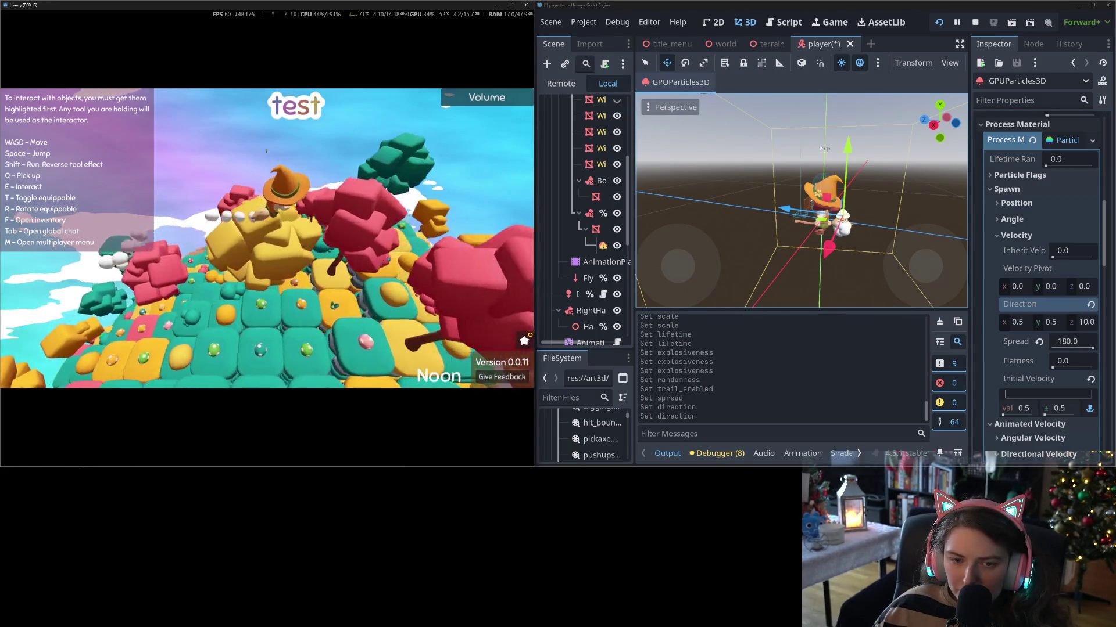
- Set the Flatness to 1.0
{"action": "left_click", "coordinate": [1087, 361]}
{"action": "type", "text": "1"}
{"action": "key", "text": "Return"}
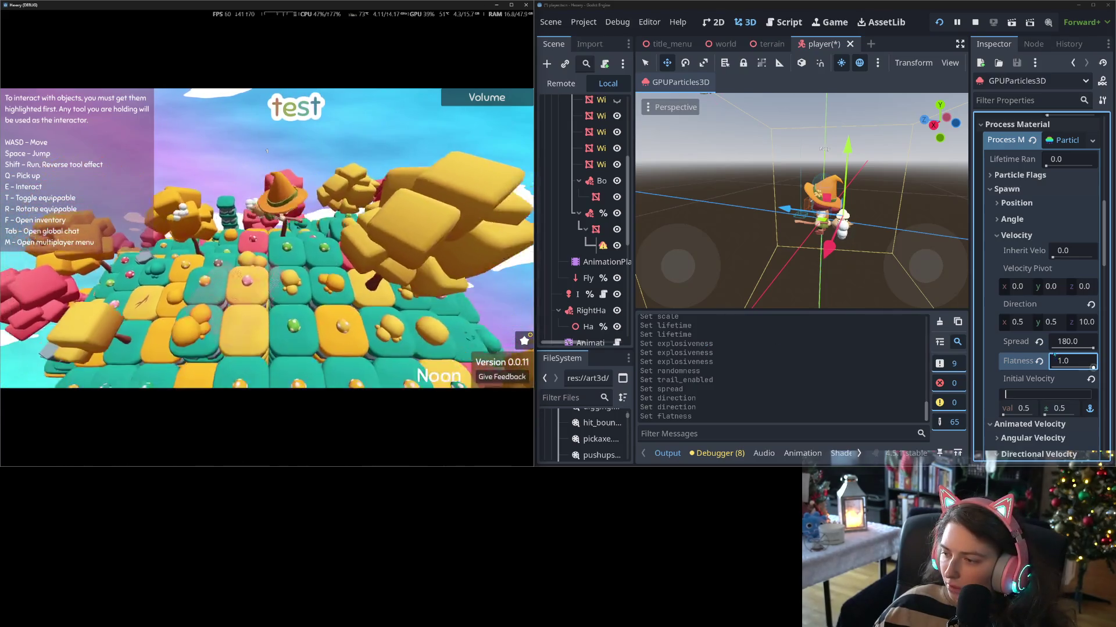
- Try Direction y at -1.0, then set it back to 0.5
{"action": "left_click", "coordinate": [1050, 322]}
{"action": "type", "text": "-1"}
{"action": "key", "text": "Return"}
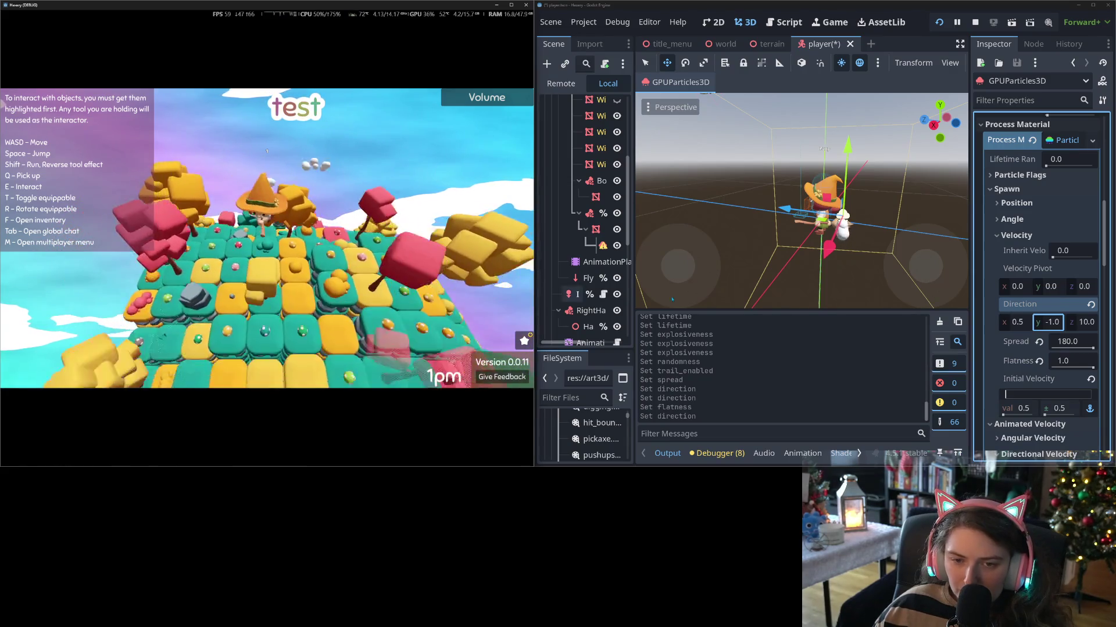
{"action": "left_click", "coordinate": [1052, 322]}
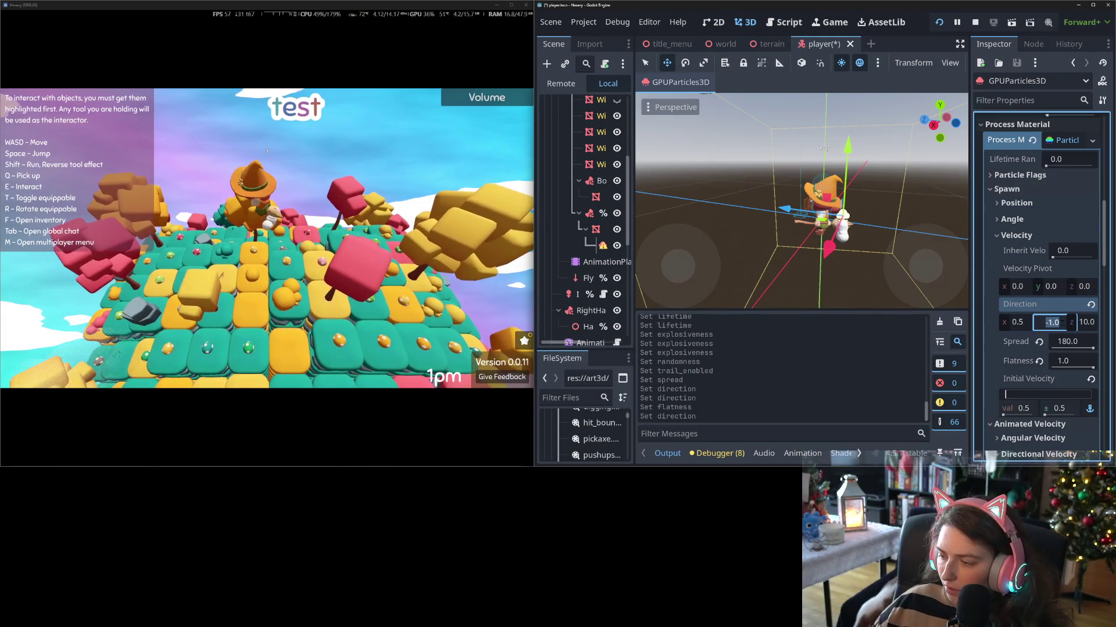
{"action": "type", "text": "0.5"}
{"action": "key", "text": "Return"}
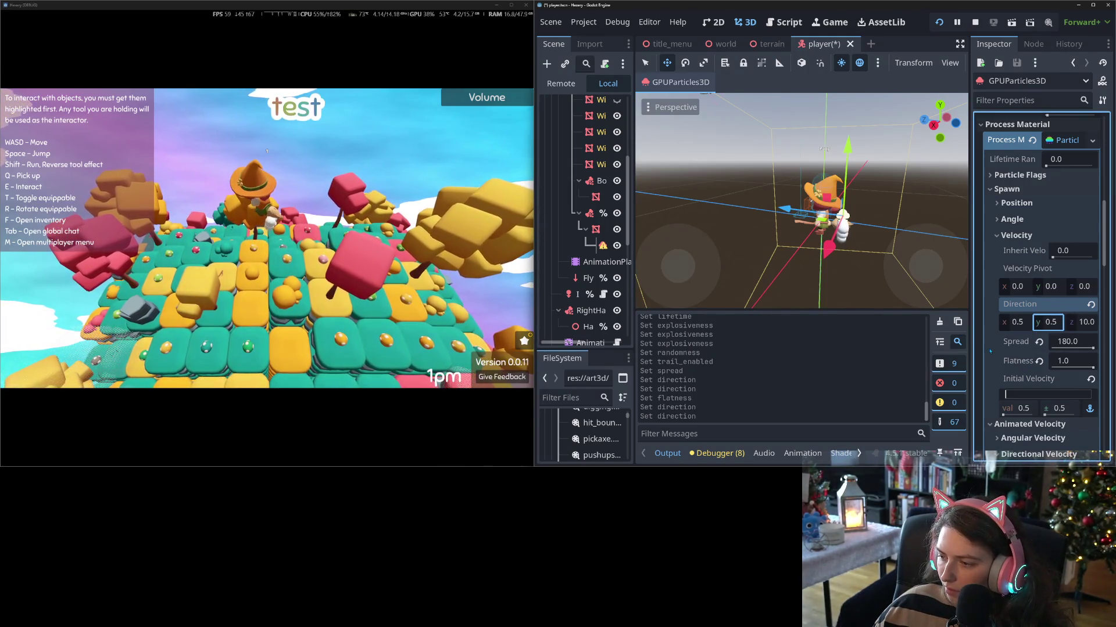
- Set Initial Velocity to 1.0 with a ± variation of 2.0
{"action": "scroll", "coordinate": [1046, 343], "scroll_direction": "down", "scroll_amount": 3}
{"action": "scroll", "coordinate": [1032, 357], "scroll_direction": "down", "scroll_amount": 3}
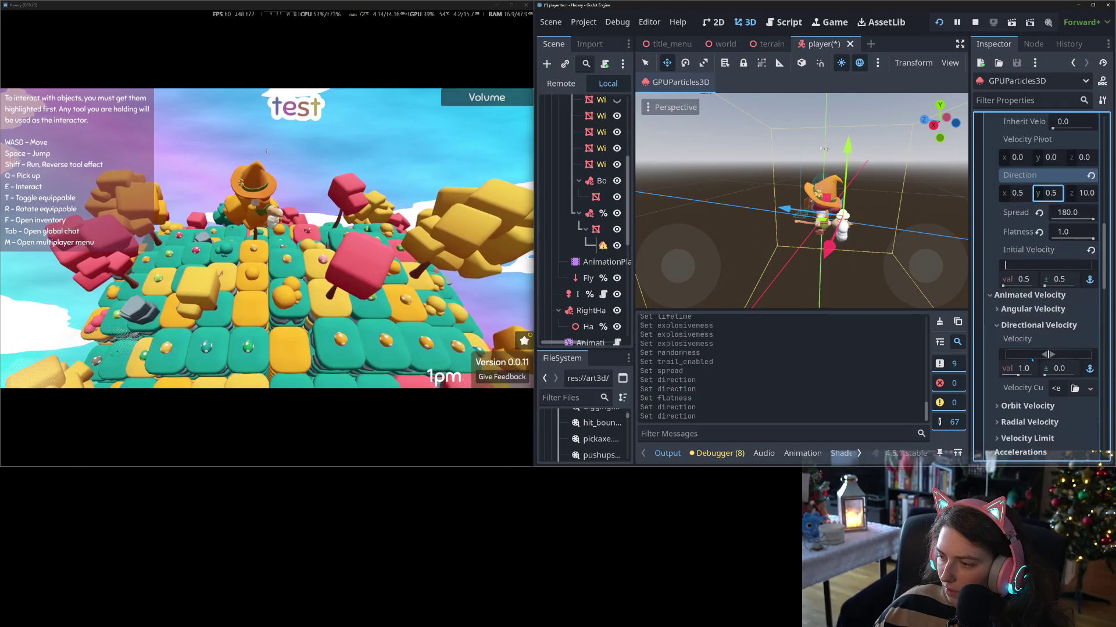
{"action": "scroll", "coordinate": [1027, 297], "scroll_direction": "down", "scroll_amount": 1}
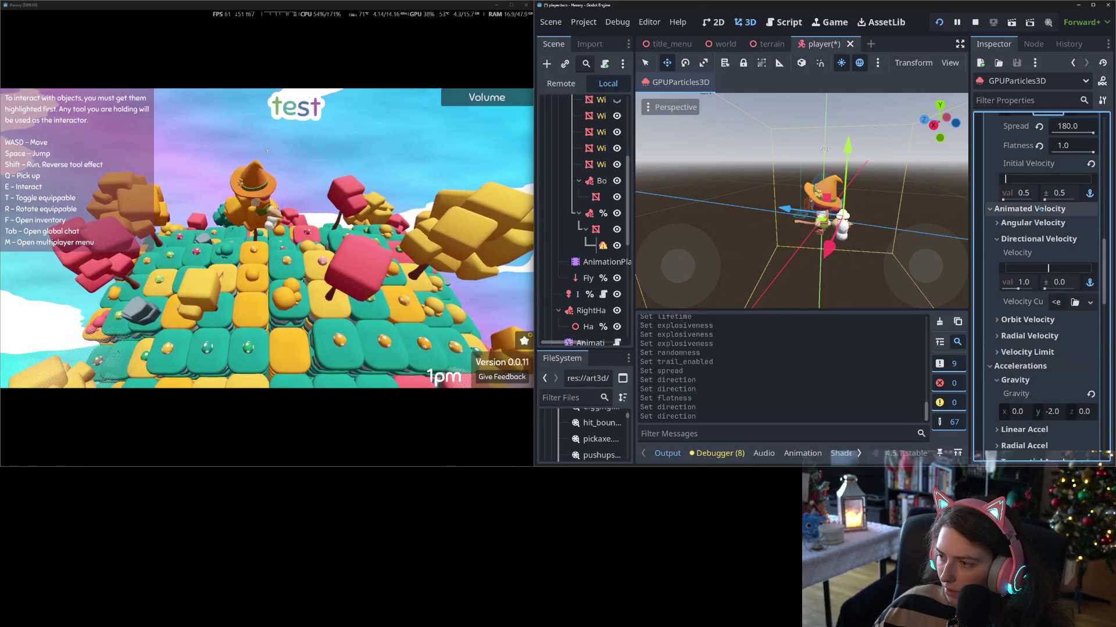
{"action": "left_click", "coordinate": [1016, 193]}
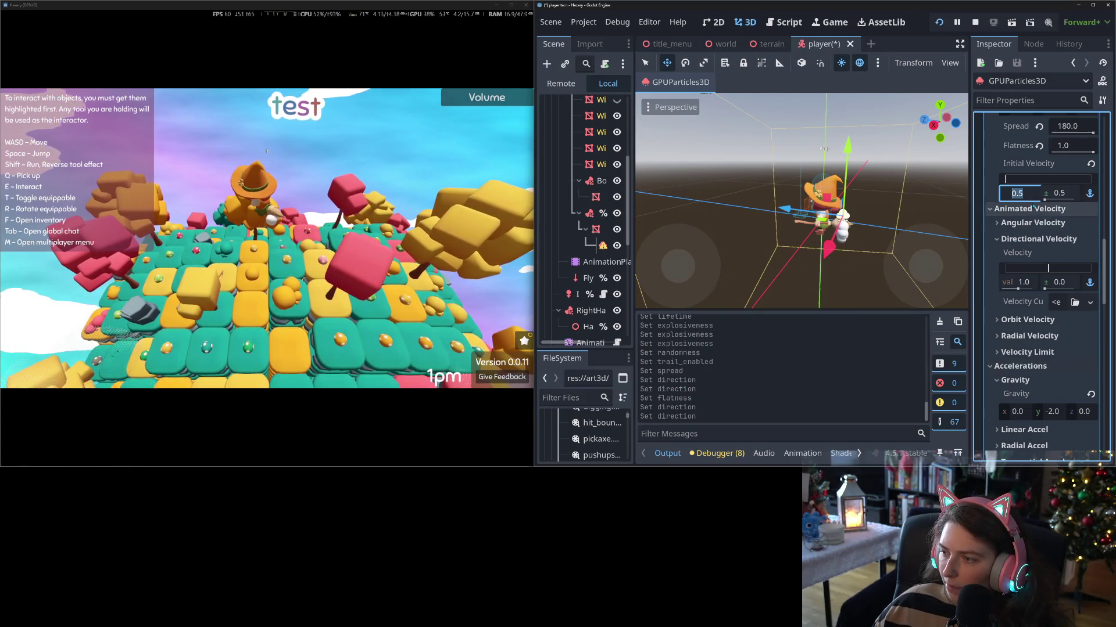
{"action": "type", "text": "1"}
{"action": "key", "text": "Return"}
{"action": "left_click", "coordinate": [1053, 194]}
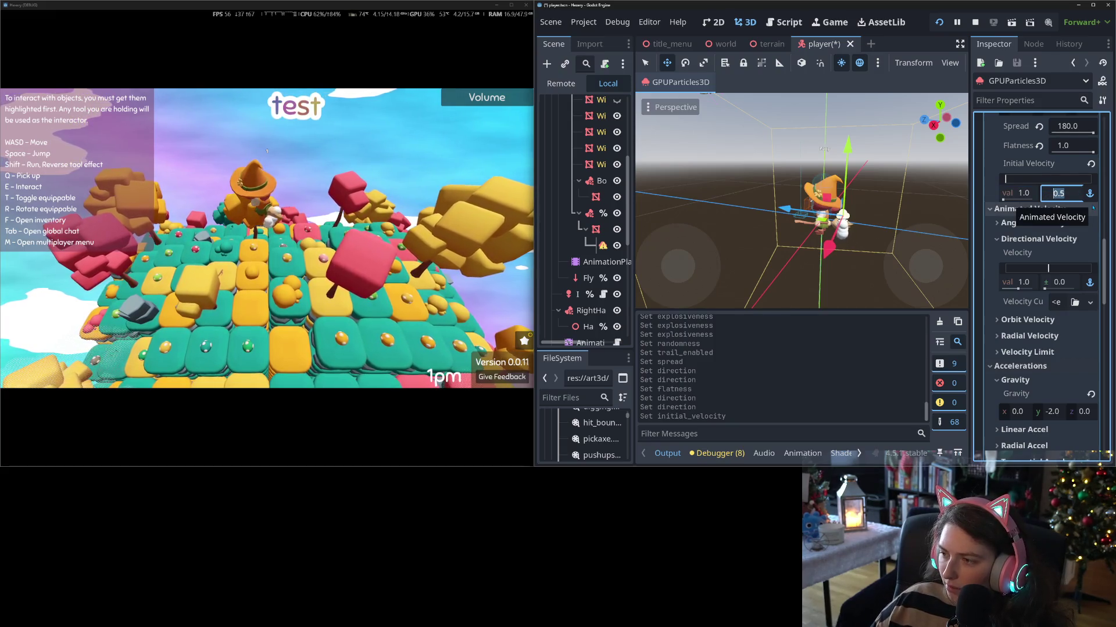
{"action": "type", "text": "2"}
{"action": "key", "text": "Return"}
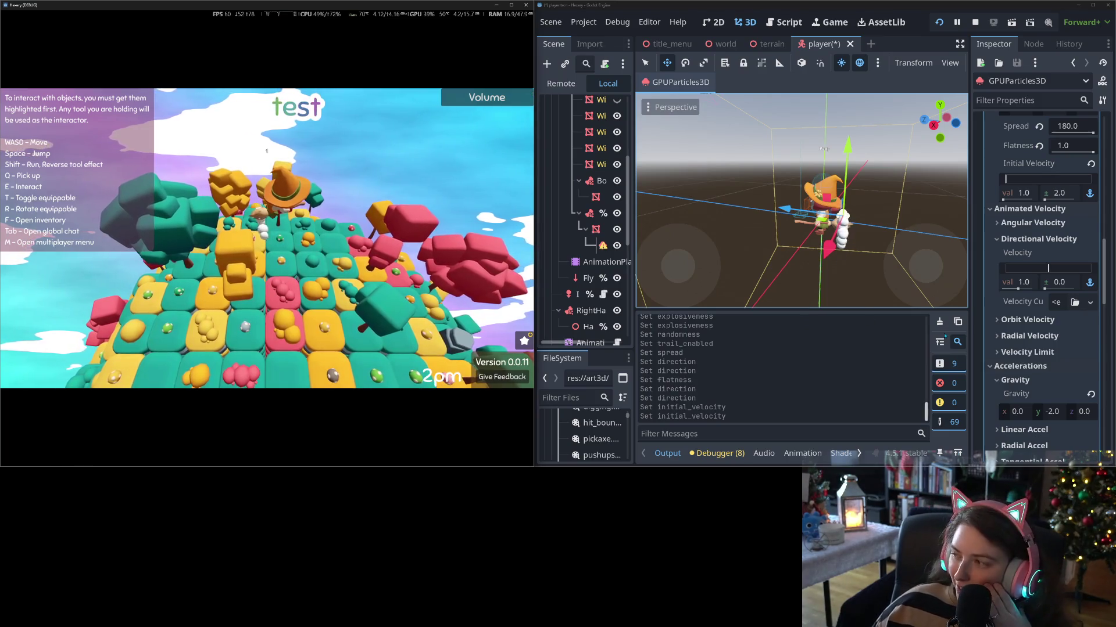
- Enter 5.0 as the Display > Scale Over Velocity value
{"action": "scroll", "coordinate": [1049, 314], "scroll_direction": "down", "scroll_amount": 2}
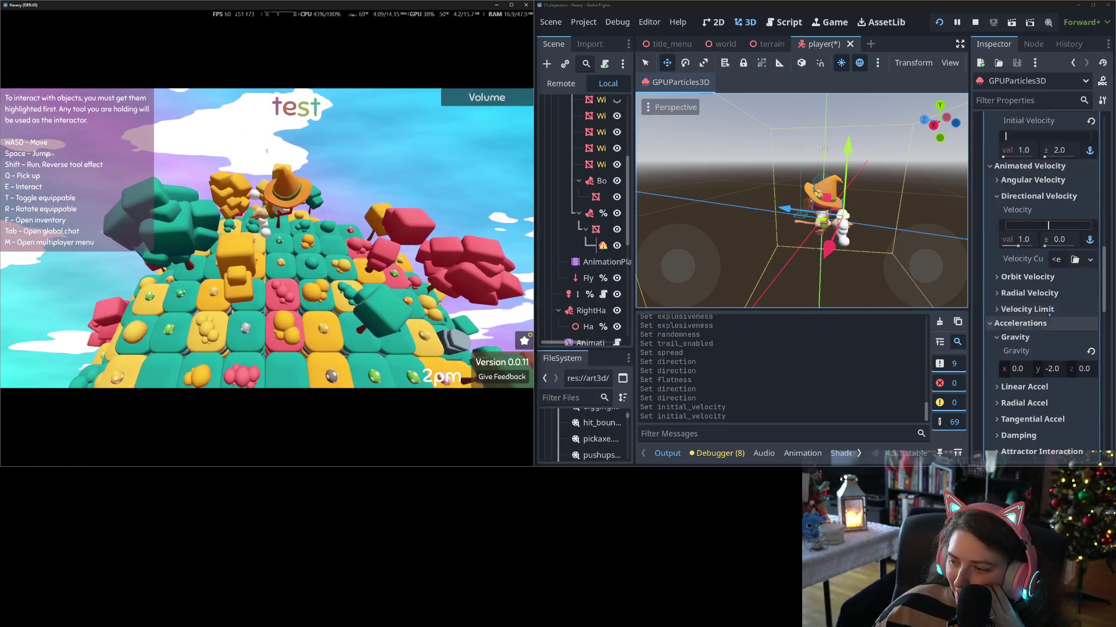
{"action": "scroll", "coordinate": [1049, 315], "scroll_direction": "down", "scroll_amount": 2}
{"action": "scroll", "coordinate": [1027, 379], "scroll_direction": "down", "scroll_amount": 2}
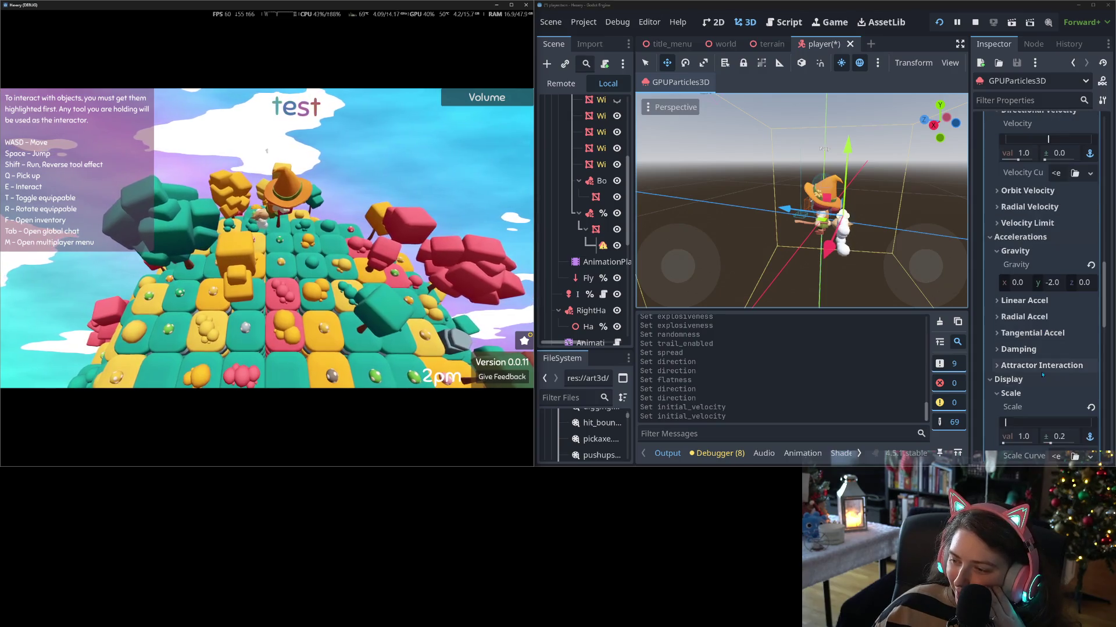
{"action": "scroll", "coordinate": [1034, 352], "scroll_direction": "down", "scroll_amount": 6}
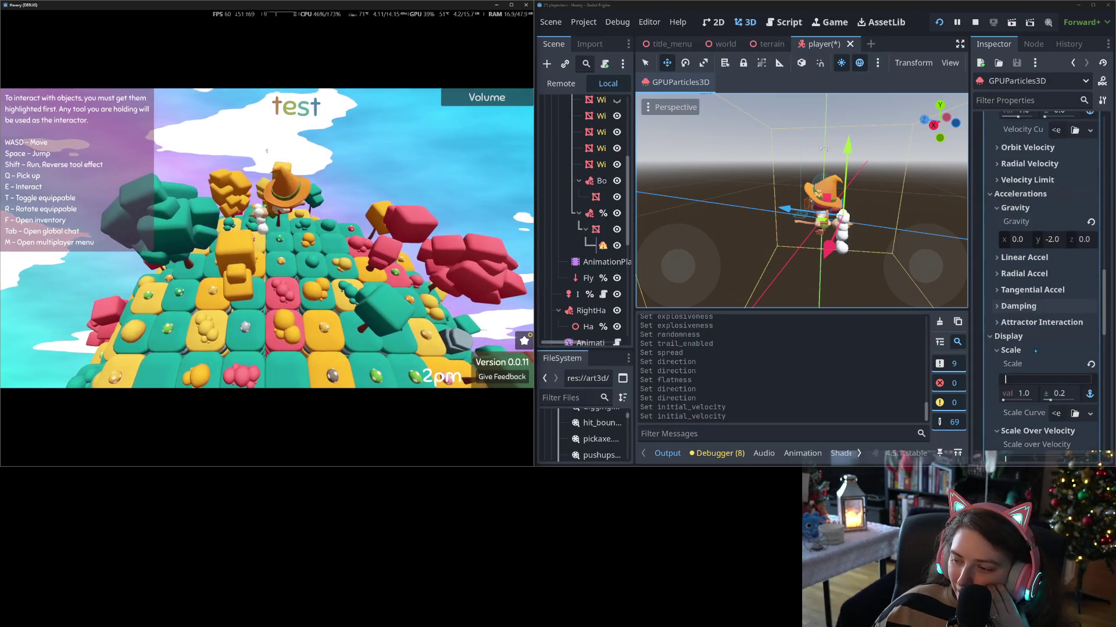
{"action": "scroll", "coordinate": [1044, 244], "scroll_direction": "down", "scroll_amount": 2}
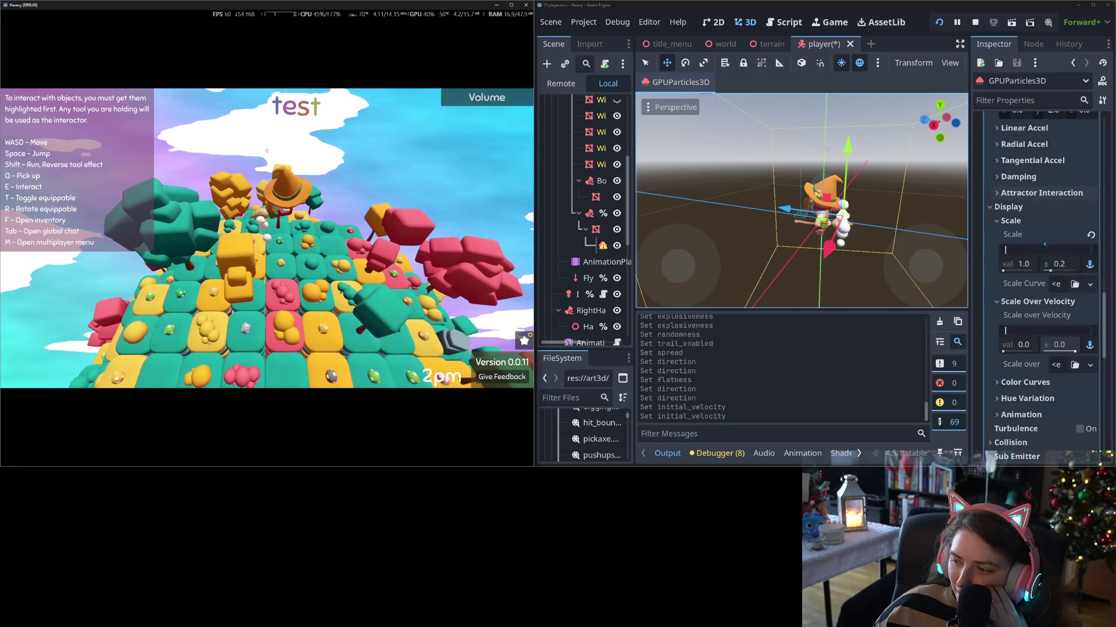
{"action": "scroll", "coordinate": [1046, 308], "scroll_direction": "down", "scroll_amount": 2}
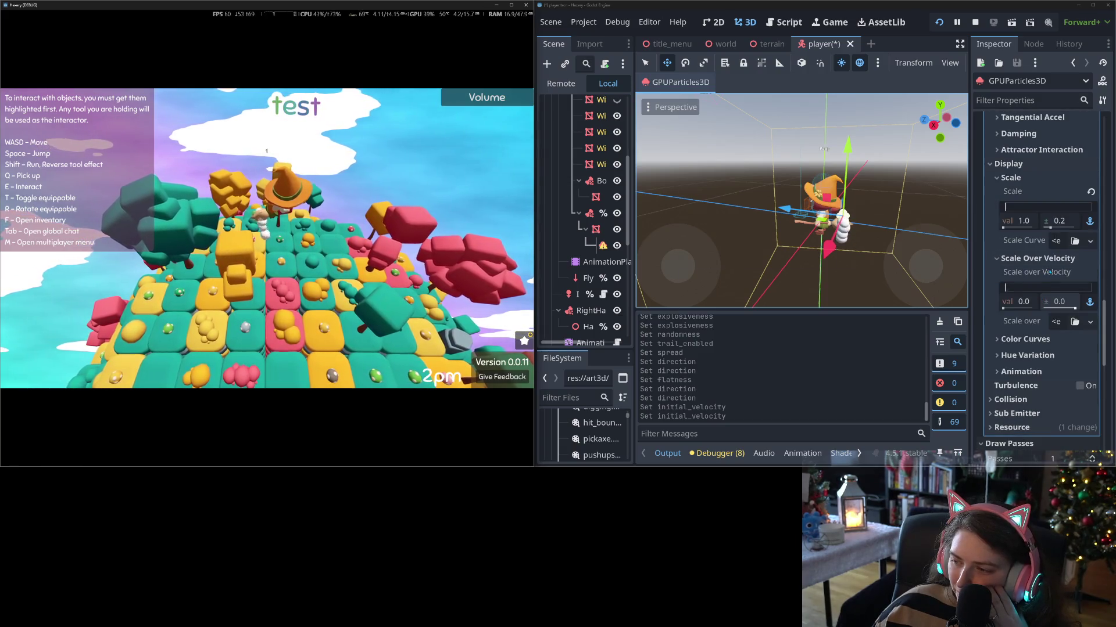
{"action": "left_click", "coordinate": [1016, 302]}
{"action": "type", "text": "5"}
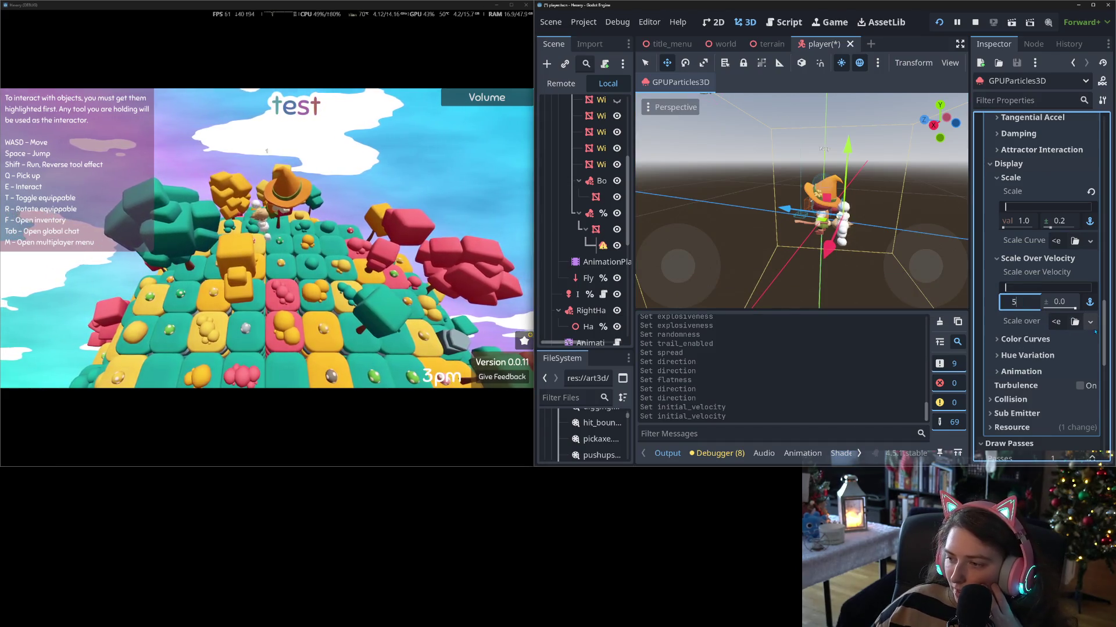
{"action": "key", "text": "Return"}
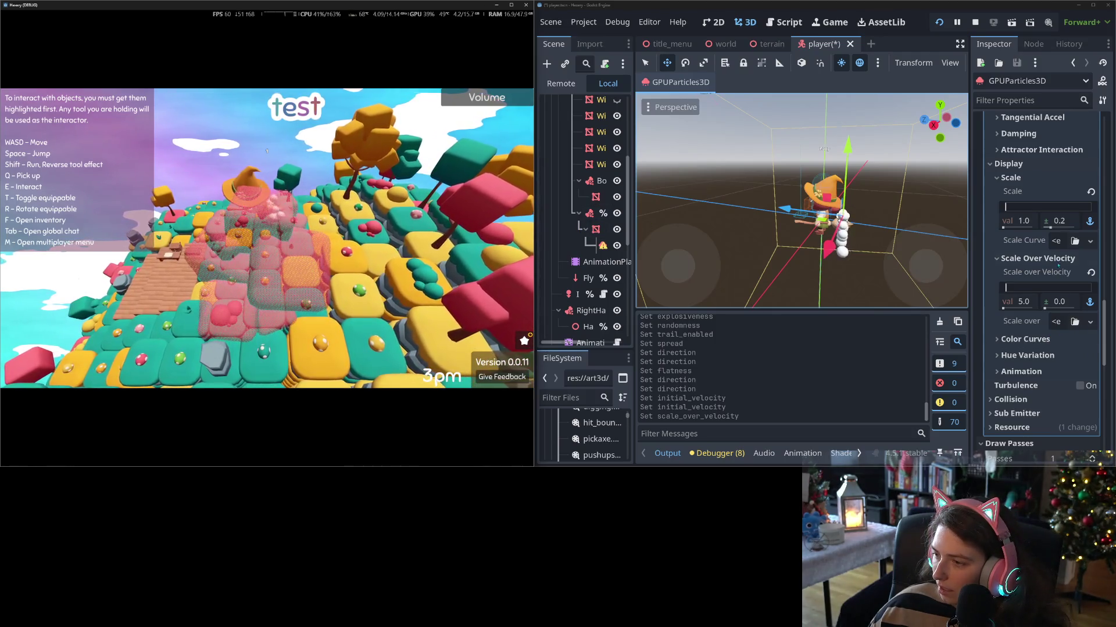
- Revert Scale Over Velocity to 0.0 and enable Turbulence, testing the trail in-game
{"action": "left_click", "coordinate": [1090, 273]}
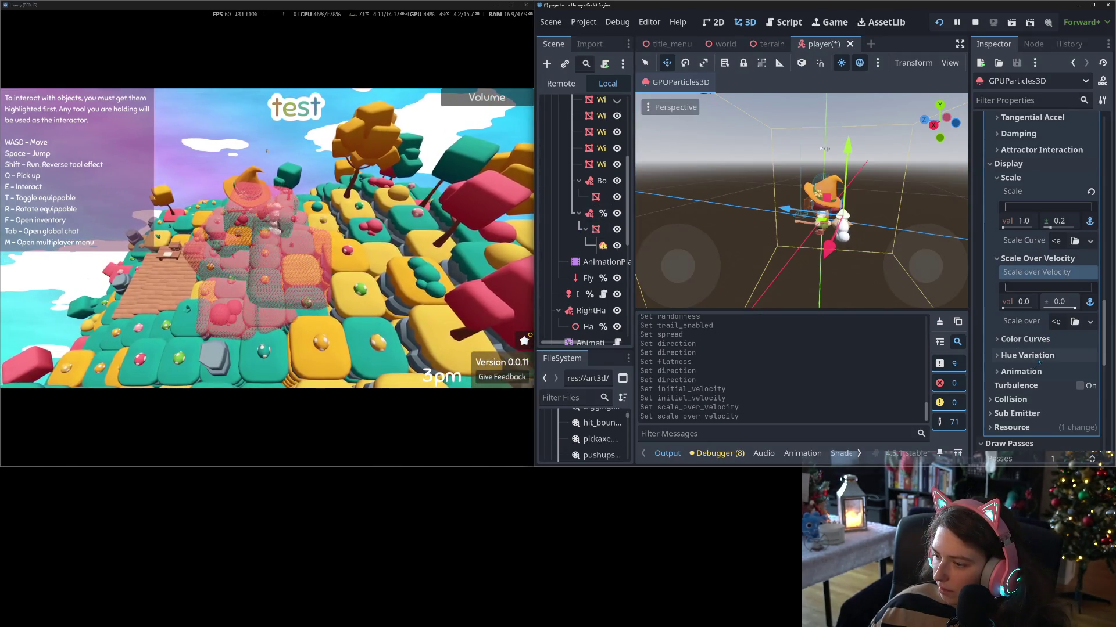
{"action": "mouse_move", "coordinate": [1030, 388]}
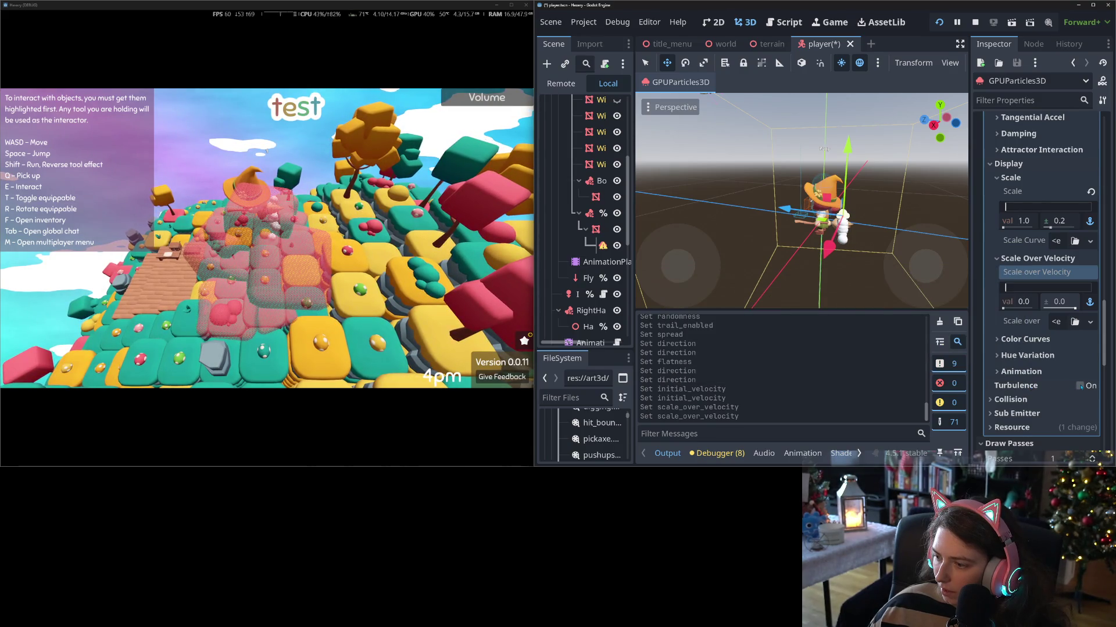
{"action": "left_click", "coordinate": [1070, 389]}
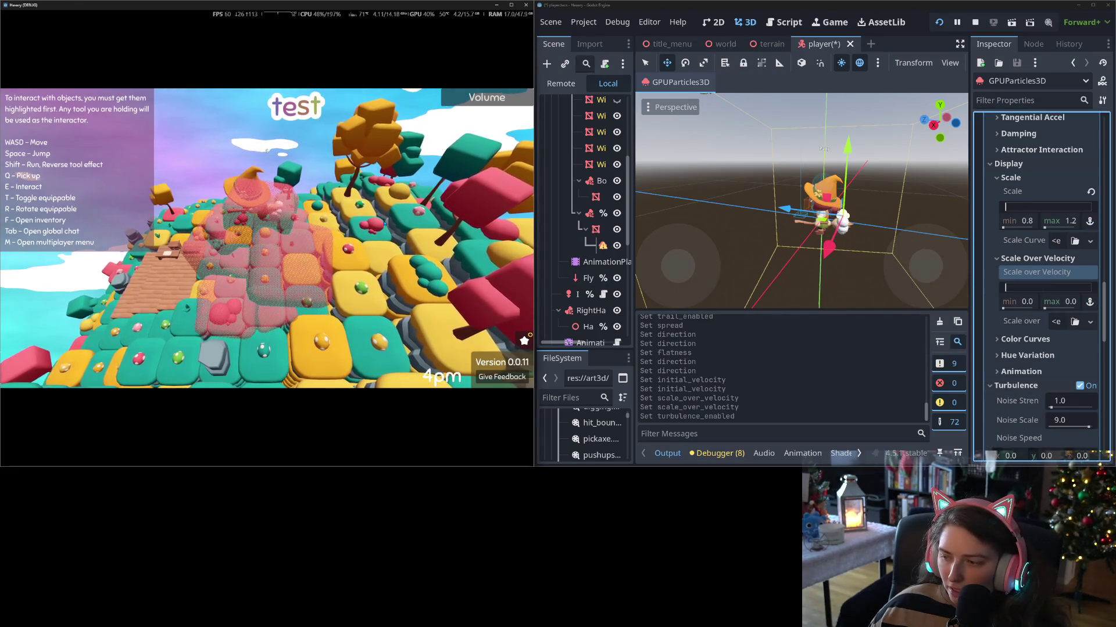
{"action": "key", "text": "w"}
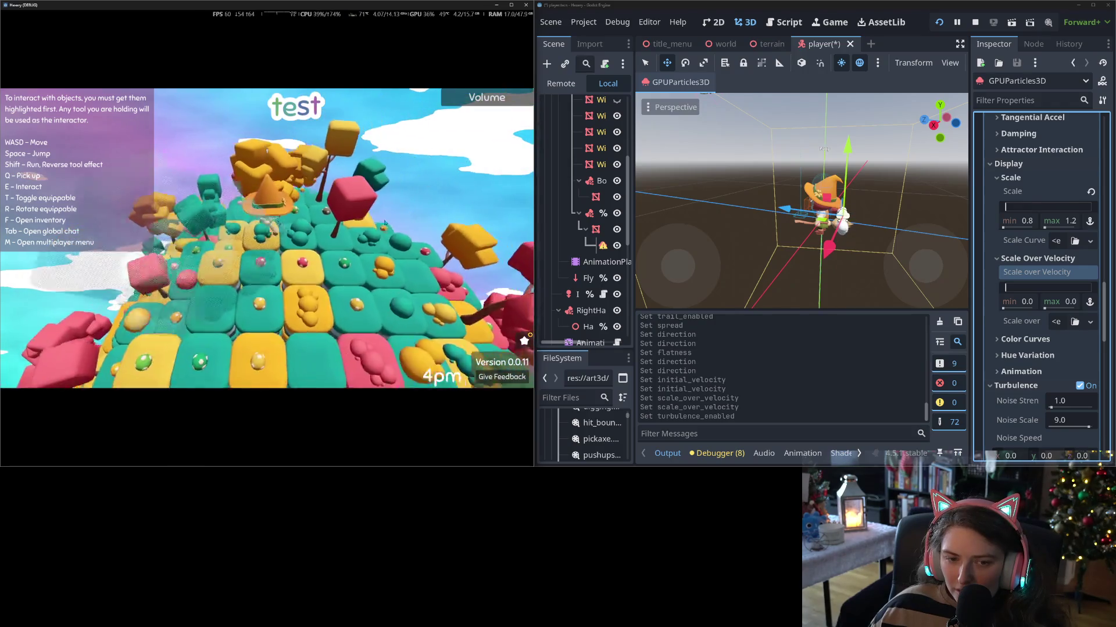
{"action": "key", "text": "a"}
{"action": "key", "text": "w"}
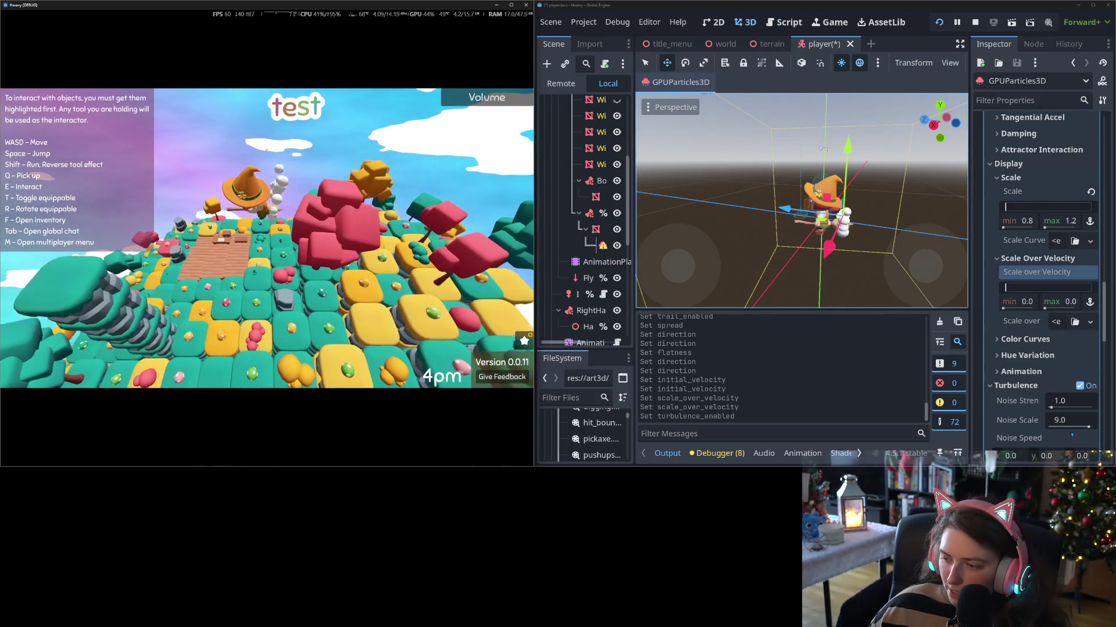
{"action": "scroll", "coordinate": [1017, 423], "scroll_direction": "down", "scroll_amount": 3}
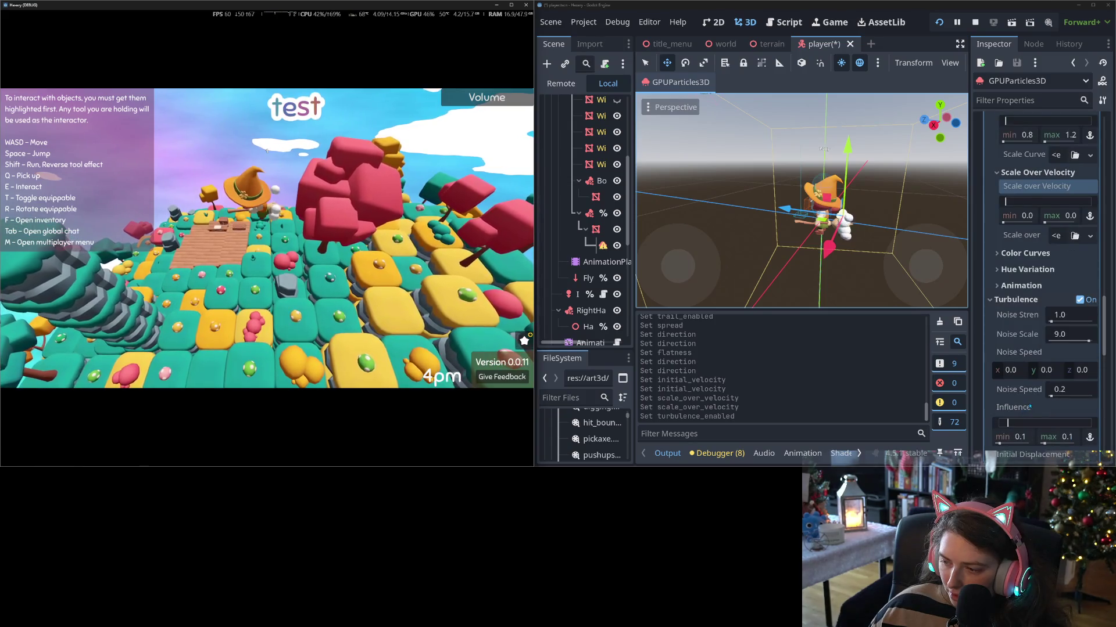
{"action": "scroll", "coordinate": [1013, 407], "scroll_direction": "down", "scroll_amount": 3}
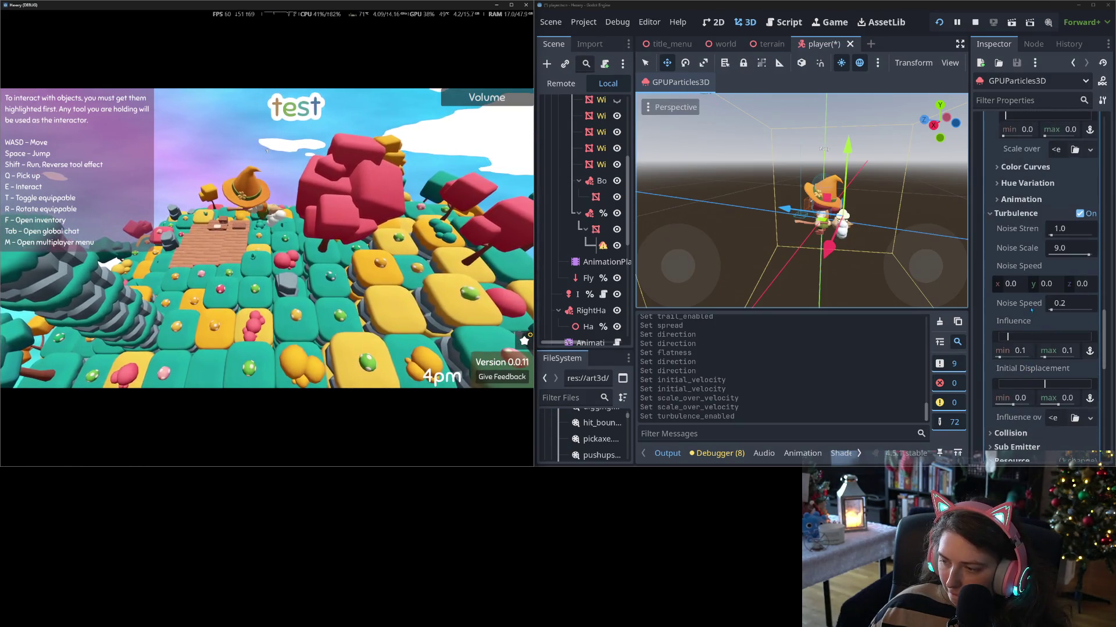
{"action": "scroll", "coordinate": [1029, 314], "scroll_direction": "down", "scroll_amount": 2}
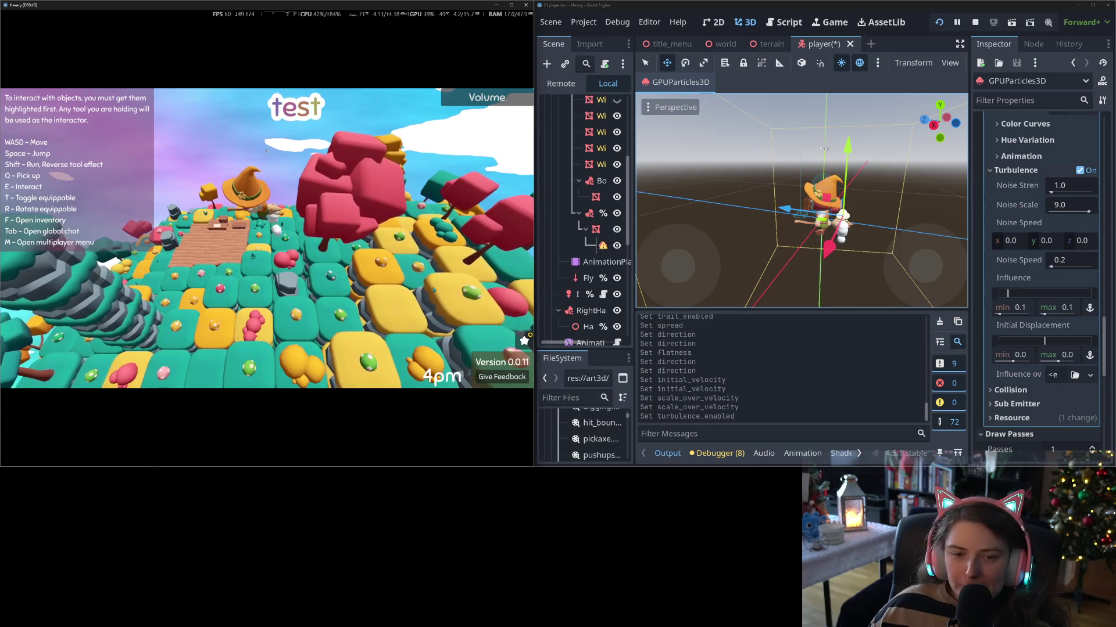
{"action": "left_click", "coordinate": [417, 285]}
{"action": "key", "text": "w"}
{"action": "key", "text": "w"}
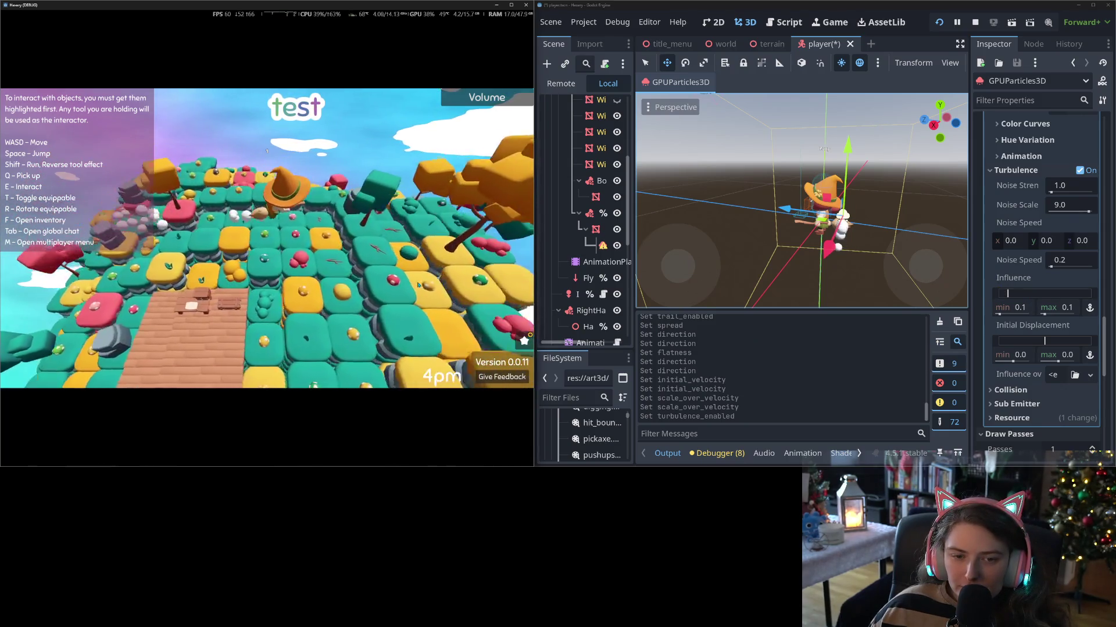
- Turn Turbulence back off and expand the Sub Emitter settings
{"action": "left_click", "coordinate": [1081, 171]}
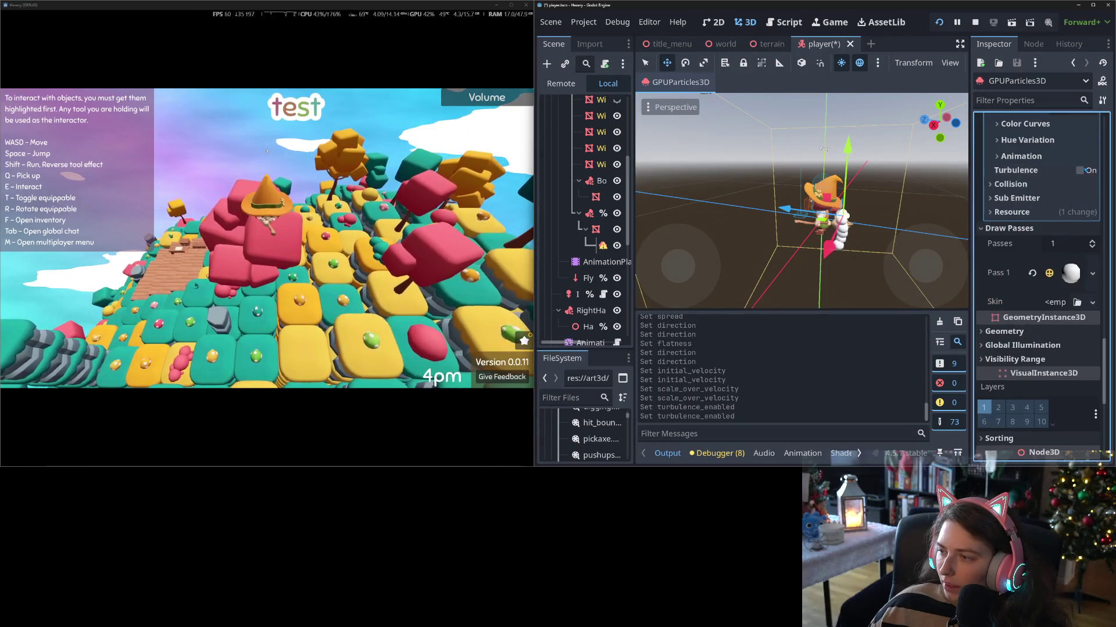
{"action": "left_click", "coordinate": [1018, 157]}
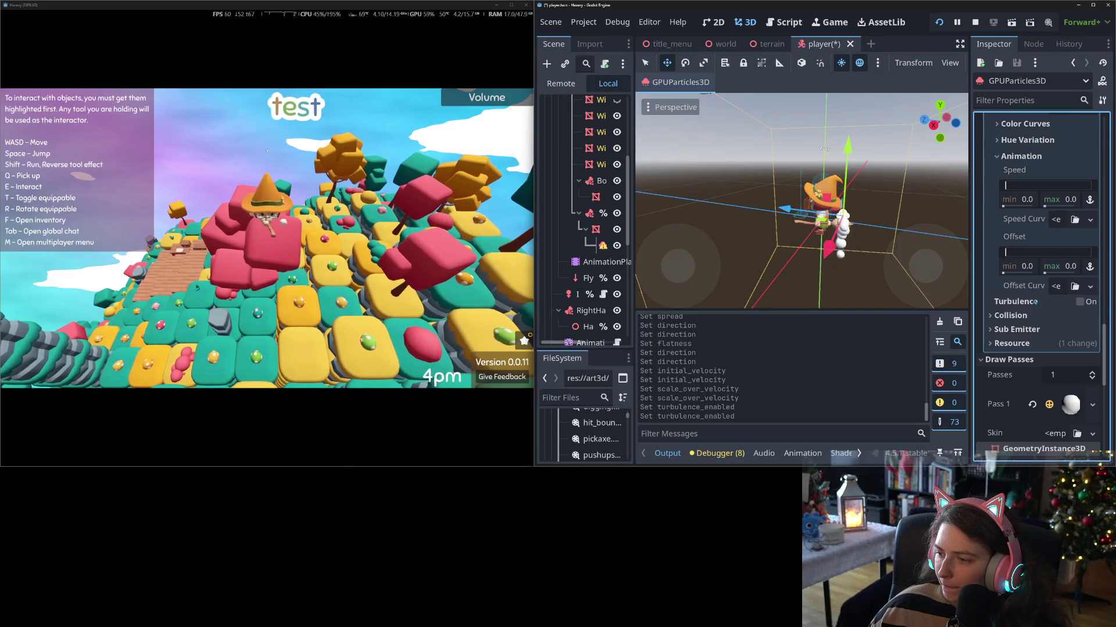
{"action": "left_click", "coordinate": [1008, 156]}
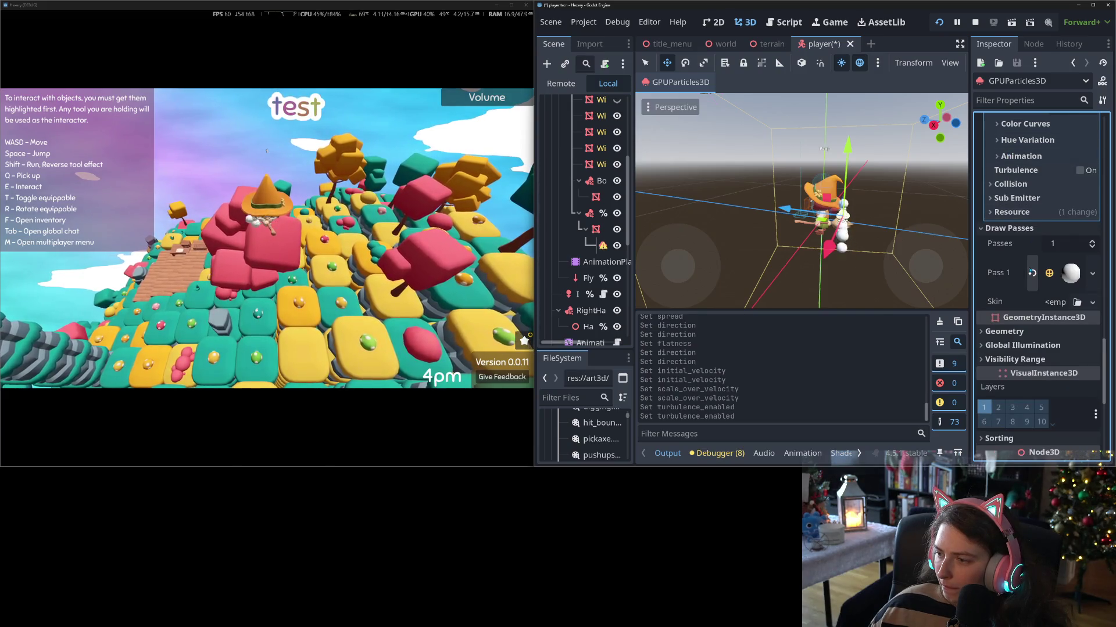
{"action": "scroll", "coordinate": [1063, 316], "scroll_direction": "up", "scroll_amount": 4}
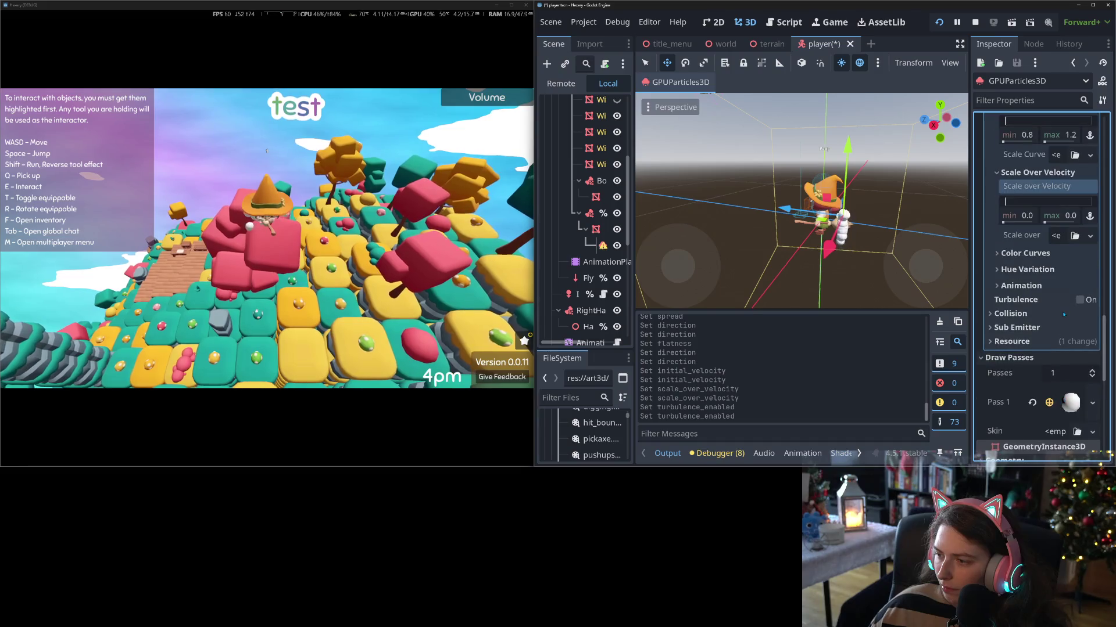
{"action": "scroll", "coordinate": [1063, 315], "scroll_direction": "up", "scroll_amount": 8}
{"action": "scroll", "coordinate": [1063, 315], "scroll_direction": "up", "scroll_amount": 2}
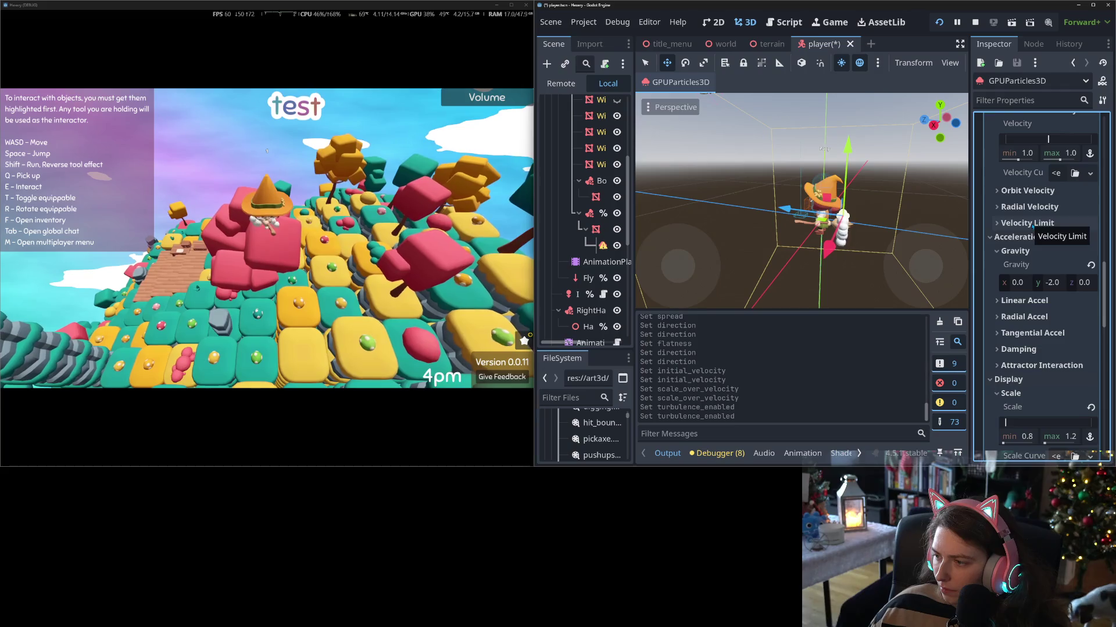
{"action": "scroll", "coordinate": [1036, 256], "scroll_direction": "down", "scroll_amount": 8}
{"action": "scroll", "coordinate": [1035, 277], "scroll_direction": "down", "scroll_amount": 4}
{"action": "left_click", "coordinate": [1021, 242]}
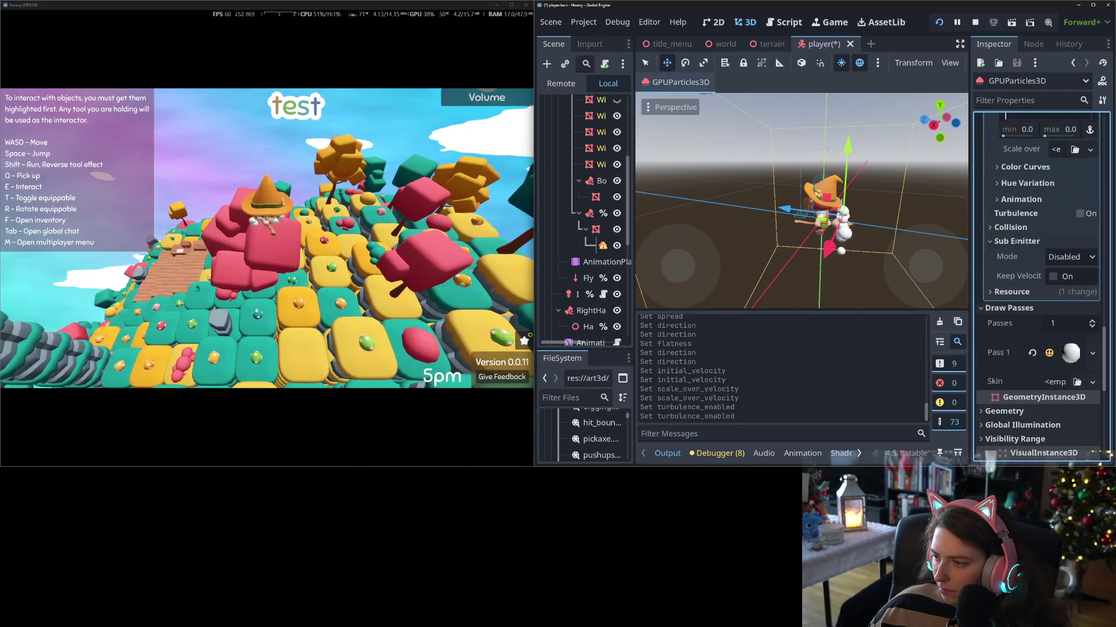
{"action": "left_click", "coordinate": [1082, 257]}
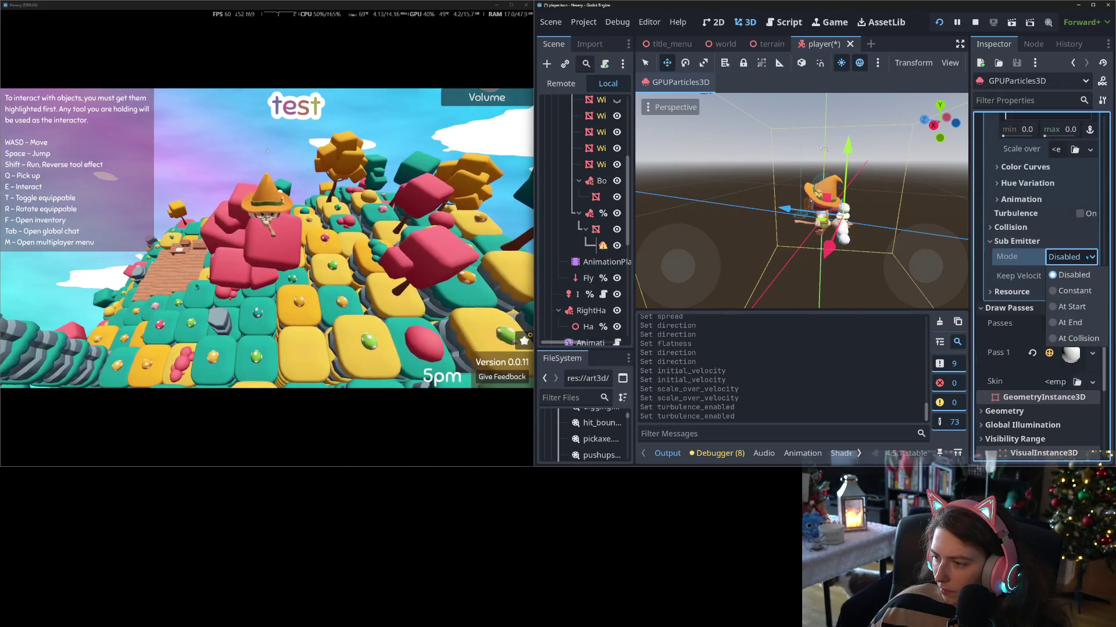
{"action": "left_click", "coordinate": [1073, 291]}
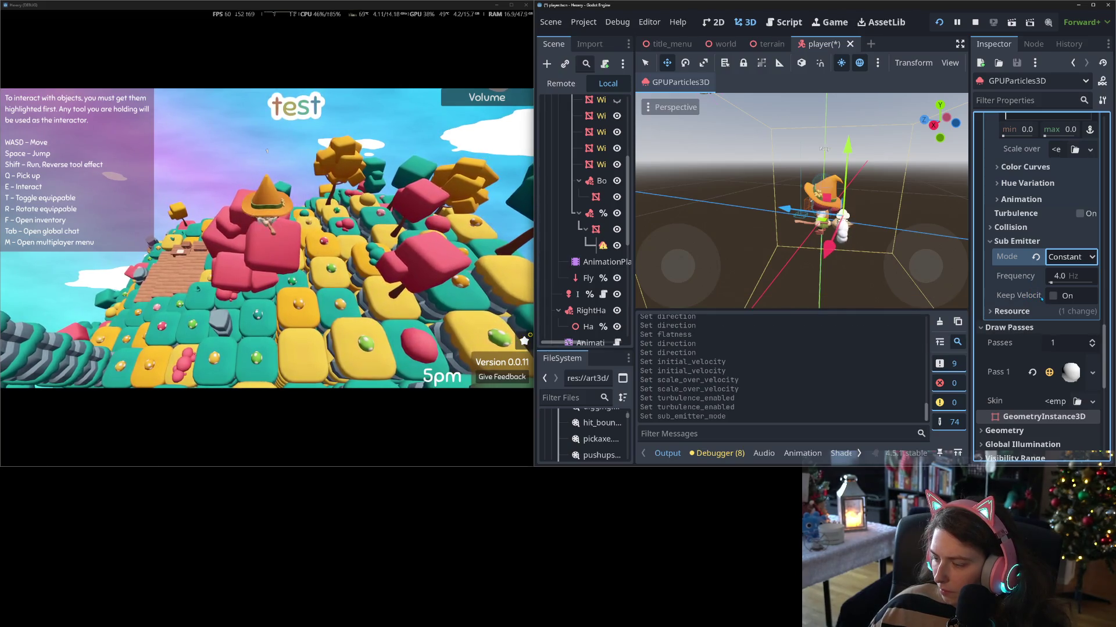
{"action": "left_click", "coordinate": [1035, 257]}
{"action": "scroll", "coordinate": [1020, 261], "scroll_direction": "up", "scroll_amount": 10}
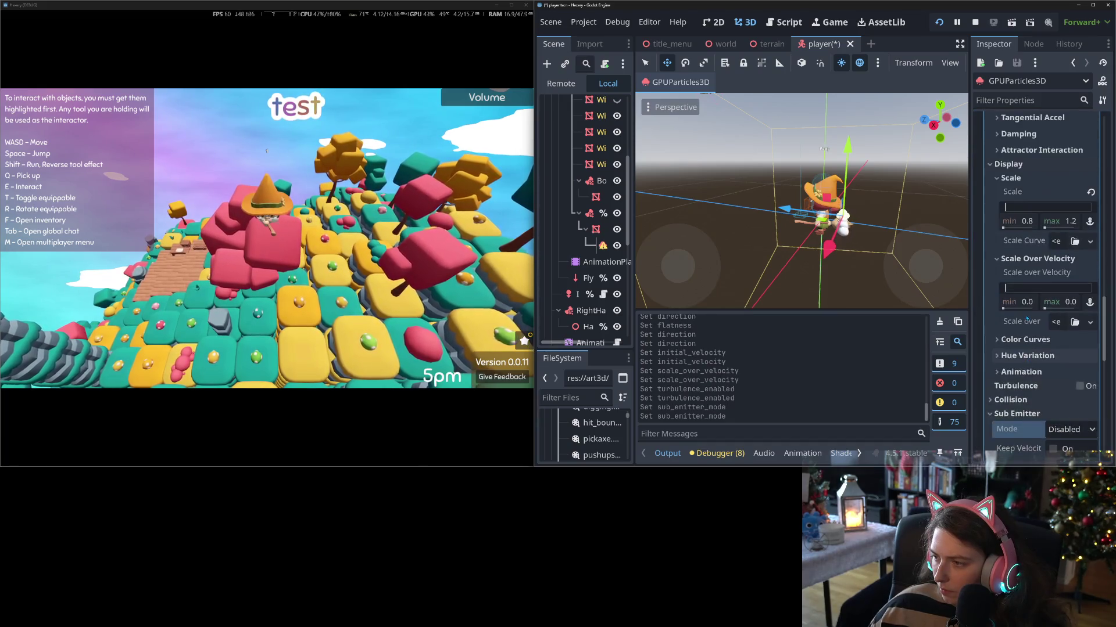
{"action": "scroll", "coordinate": [1040, 322], "scroll_direction": "up", "scroll_amount": 5}
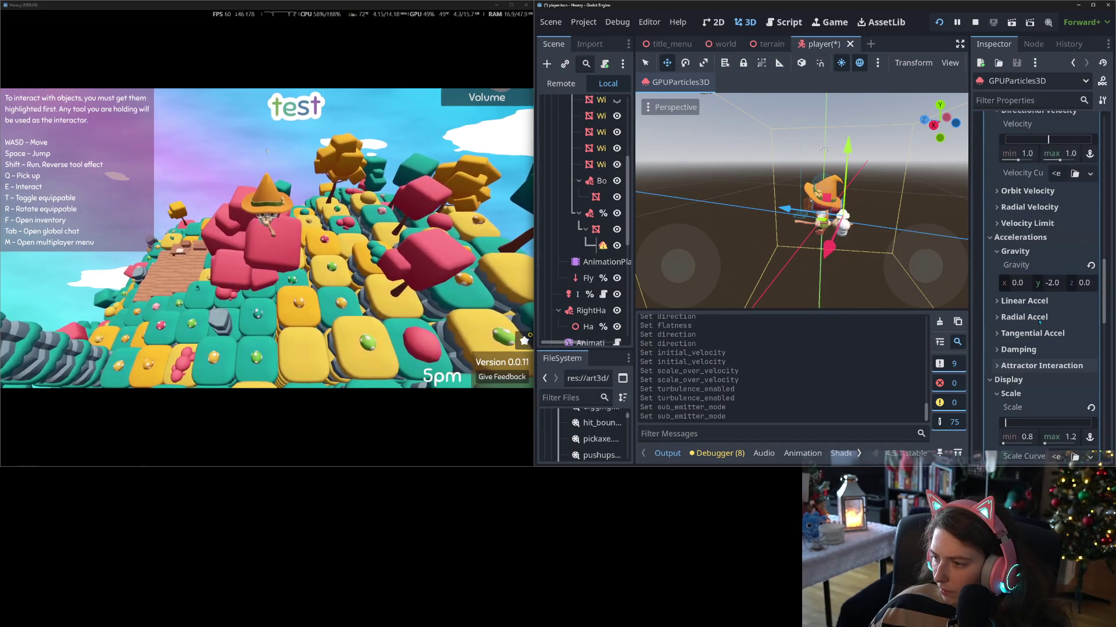
{"action": "scroll", "coordinate": [1051, 343], "scroll_direction": "up", "scroll_amount": 7}
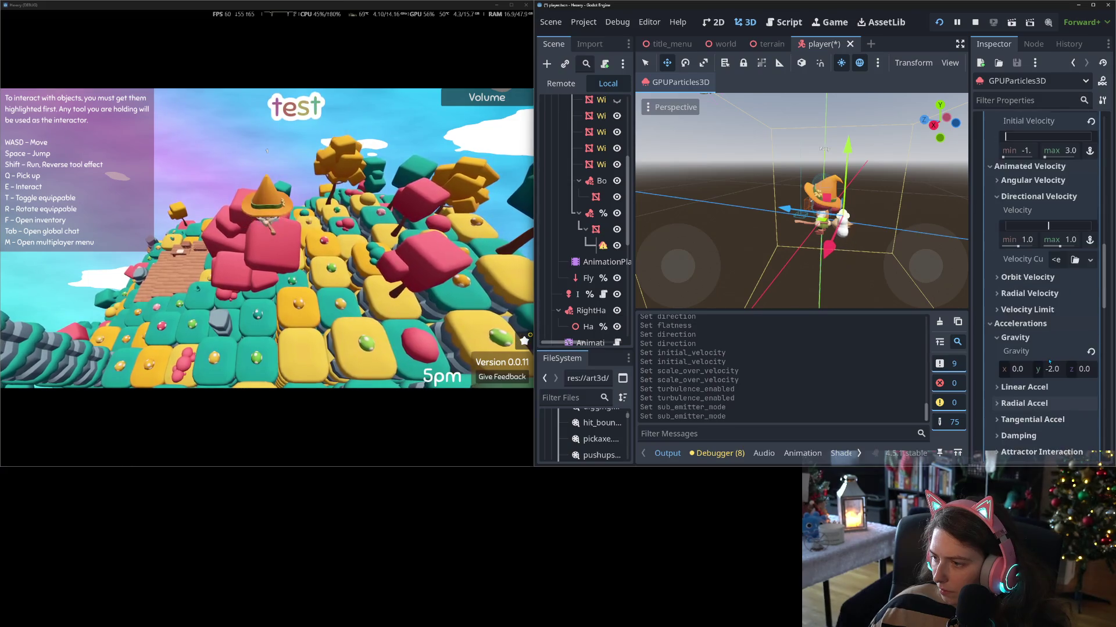
{"action": "scroll", "coordinate": [1048, 354], "scroll_direction": "up", "scroll_amount": 10}
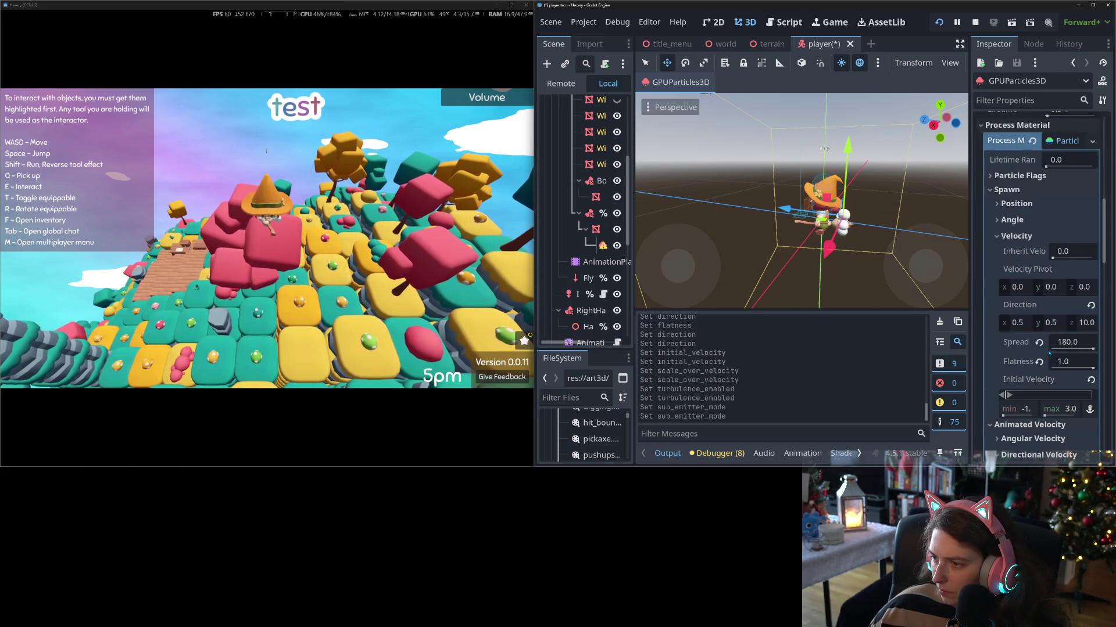
{"action": "left_click", "coordinate": [1021, 204]}
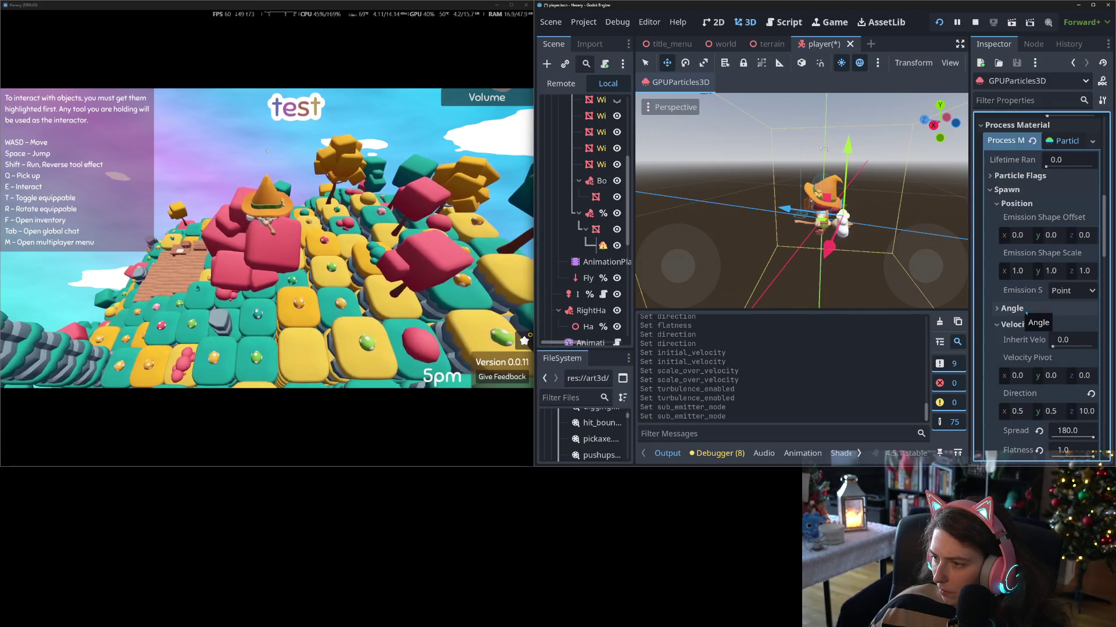
- Set the Spawn Emission Shape to Ring
{"action": "left_click", "coordinate": [1028, 310]}
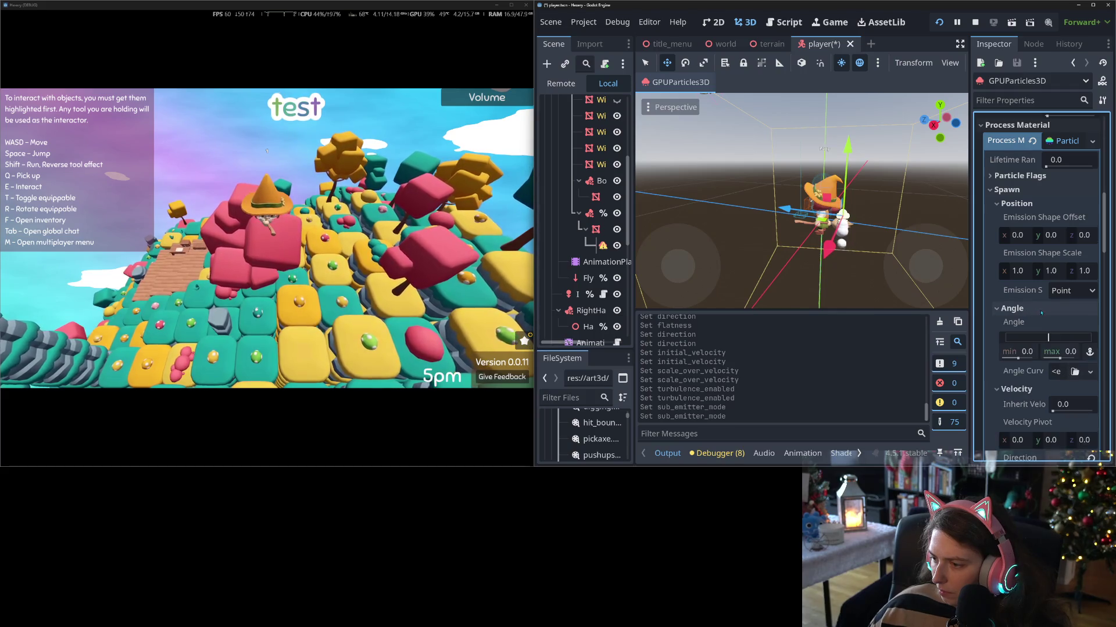
{"action": "left_click", "coordinate": [1082, 289]}
{"action": "left_click", "coordinate": [1060, 309]}
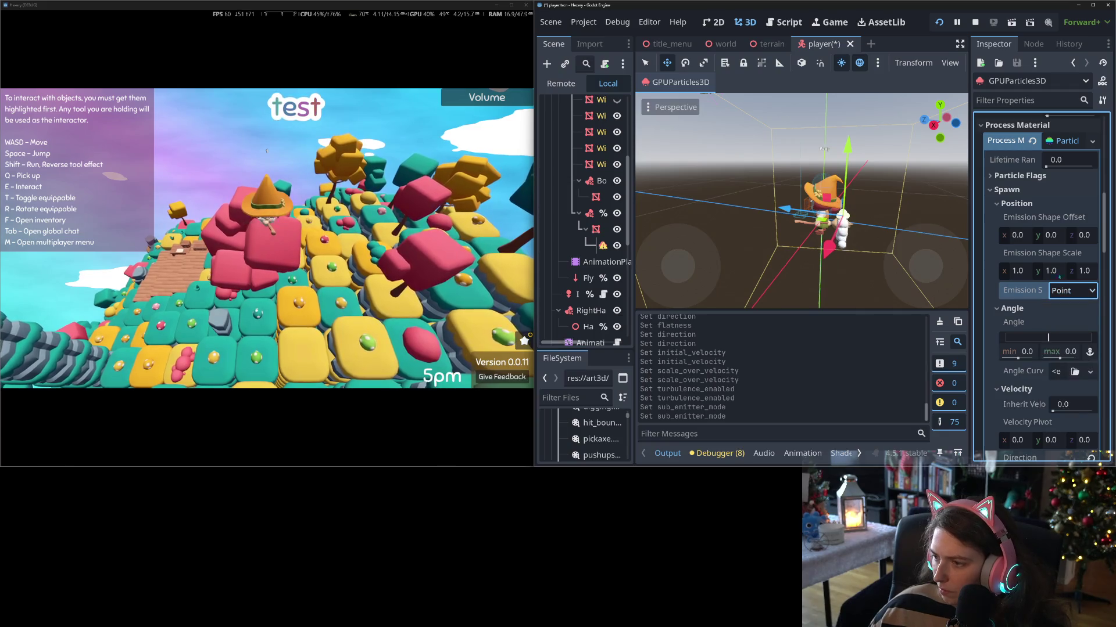
{"action": "left_click", "coordinate": [1072, 291]}
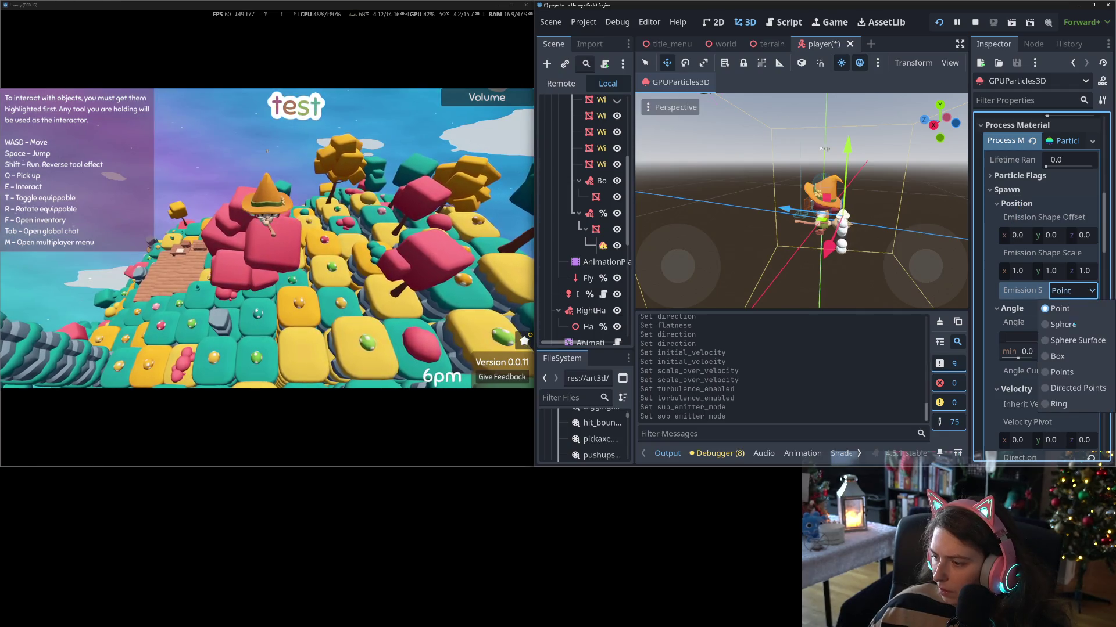
{"action": "left_click", "coordinate": [1069, 397]}
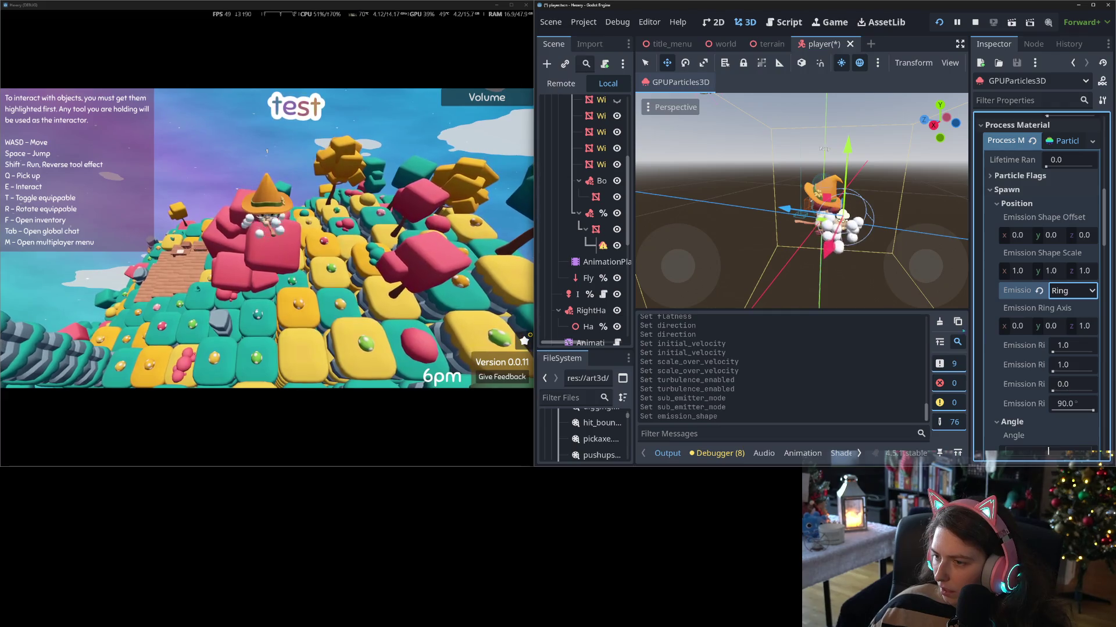
- Rotate the GPUParticles3D emitter about 14 degrees with the rotate gizmo
{"action": "mouse_move", "coordinate": [814, 108]}
{"action": "left_mouse_down"}
{"action": "mouse_move", "coordinate": [768, 106]}
{"action": "mouse_move", "coordinate": [859, 264]}
{"action": "mouse_move", "coordinate": [772, 187]}
{"action": "left_mouse_up"}
{"action": "left_click", "coordinate": [645, 63]}
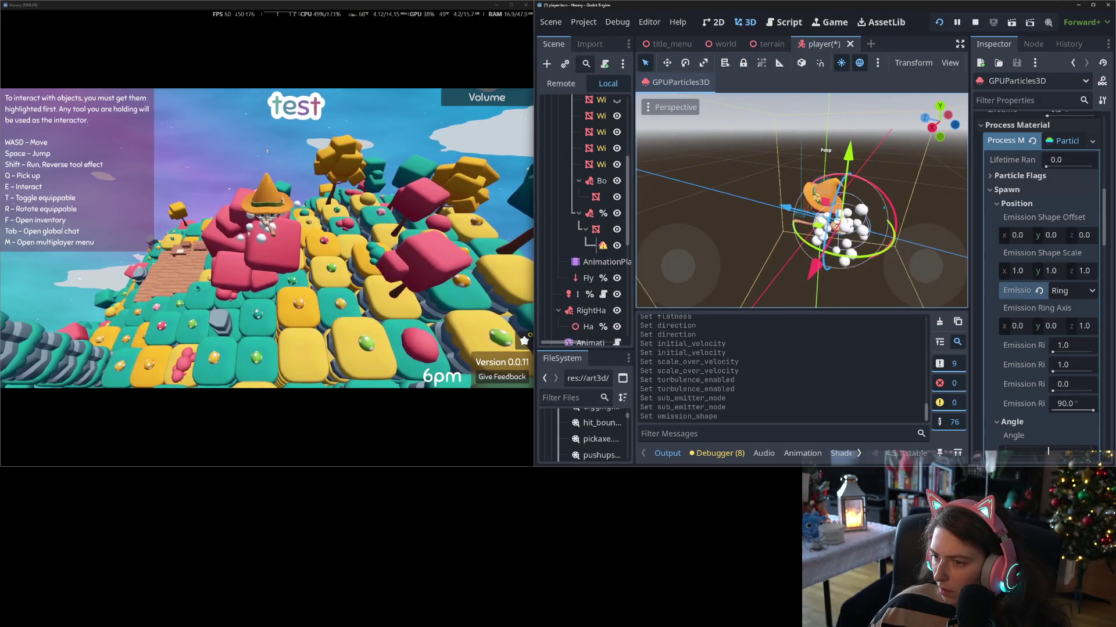
{"action": "mouse_move", "coordinate": [894, 261]}
{"action": "left_mouse_down"}
{"action": "mouse_move", "coordinate": [933, 249]}
{"action": "mouse_move", "coordinate": [927, 186]}
{"action": "mouse_move", "coordinate": [897, 152]}
{"action": "mouse_move", "coordinate": [928, 182]}
{"action": "left_mouse_up"}
{"action": "scroll", "coordinate": [746, 131], "scroll_direction": "down", "scroll_amount": 3}
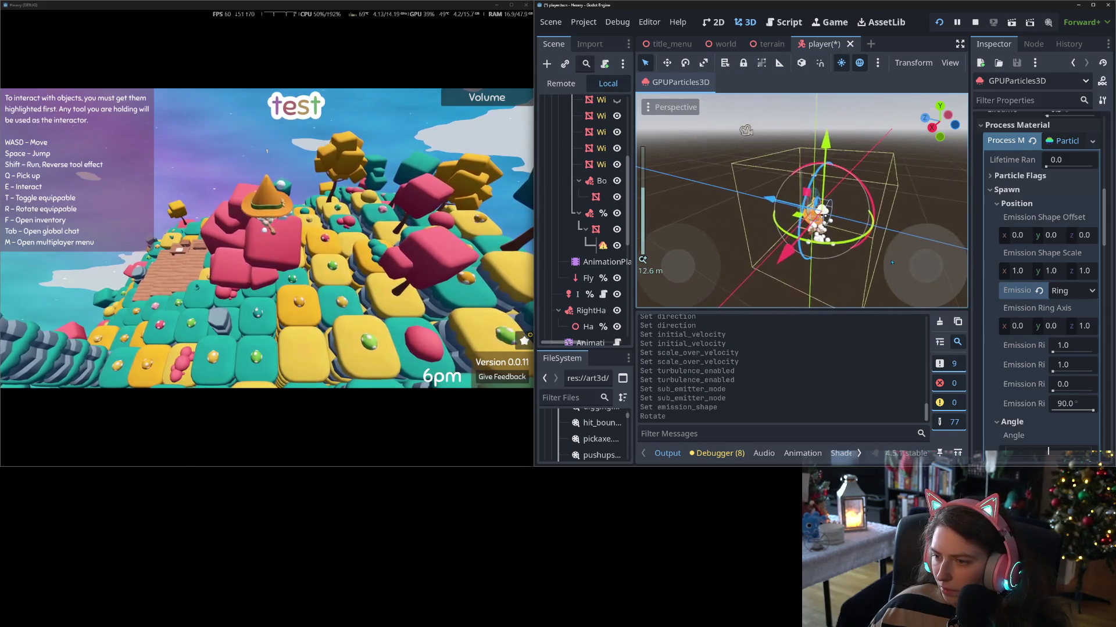
{"action": "left_click_drag", "start_coordinate": [746, 131], "coordinate": [933, 233]}
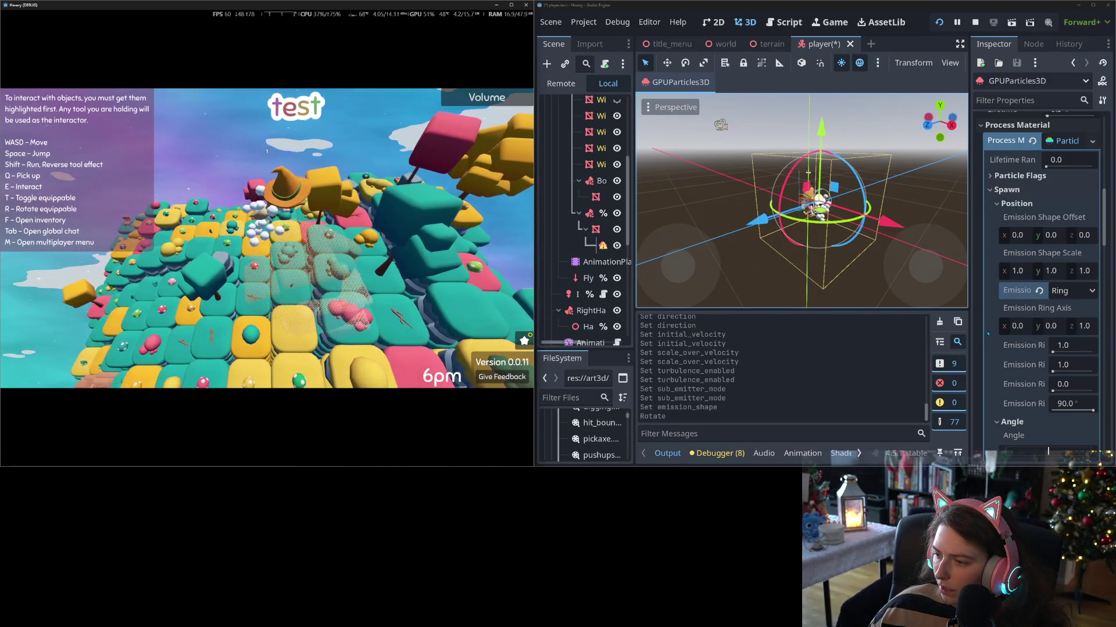
{"action": "mouse_move", "coordinate": [1033, 351]}
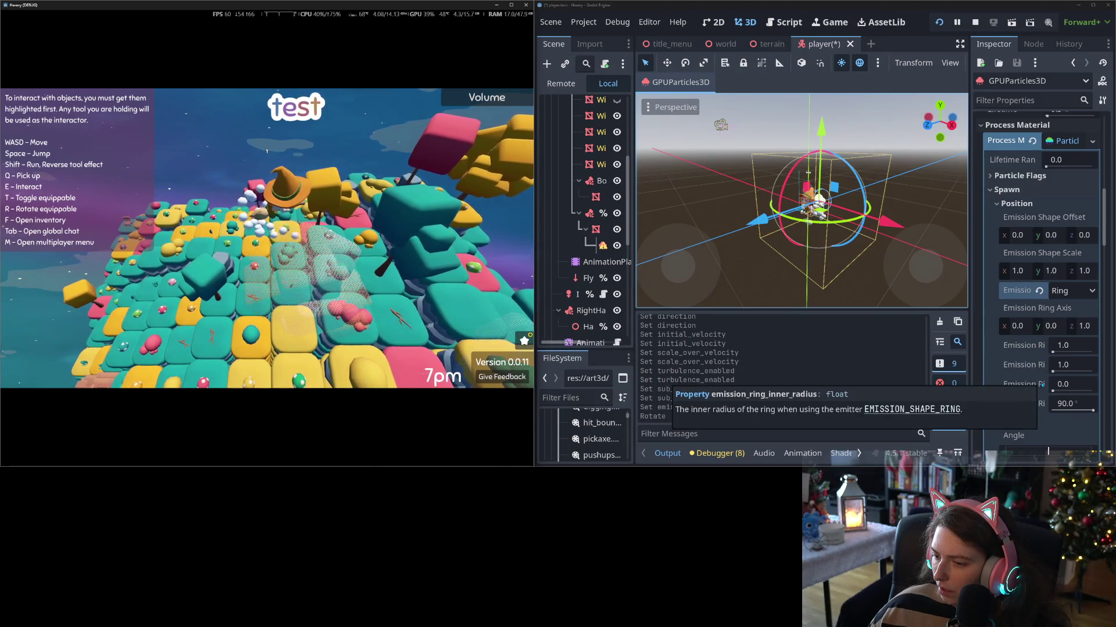
- Set the emission ring height to 0.1 and radius to 0.25
{"action": "left_click", "coordinate": [1079, 344]}
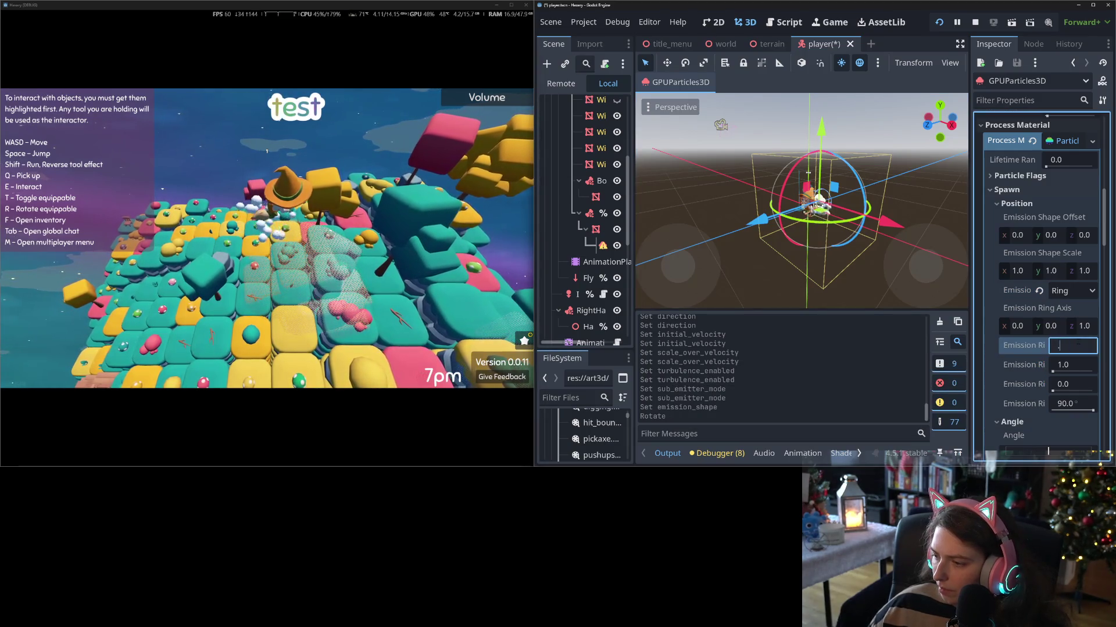
{"action": "type", "text": "0.1"}
{"action": "key", "text": "Tab"}
{"action": "type", "text": "0.25"}
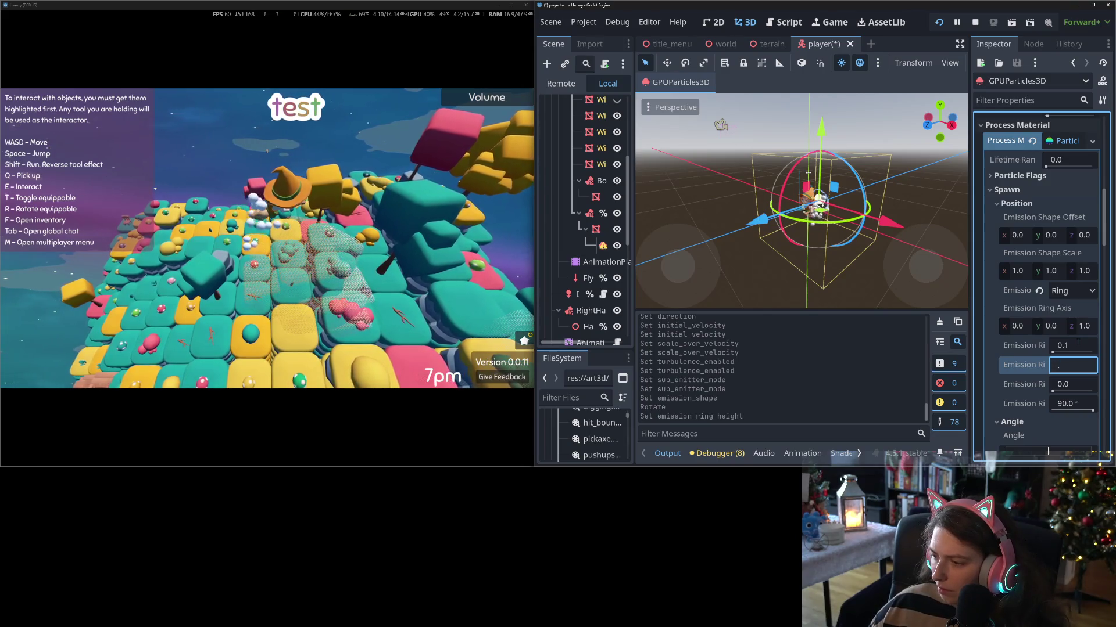
{"action": "key", "text": "Return"}
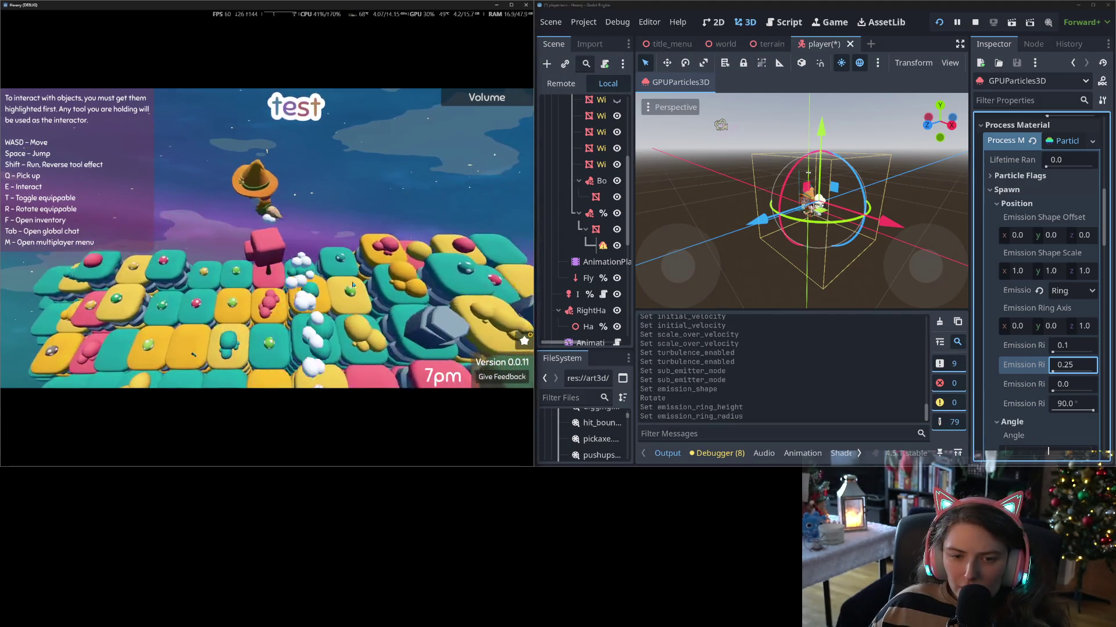
- Change the Emission Shape back to Point
{"action": "left_click", "coordinate": [1072, 291]}
{"action": "key", "text": "Escape"}
{"action": "left_click", "coordinate": [1071, 291]}
{"action": "left_click", "coordinate": [1070, 310]}
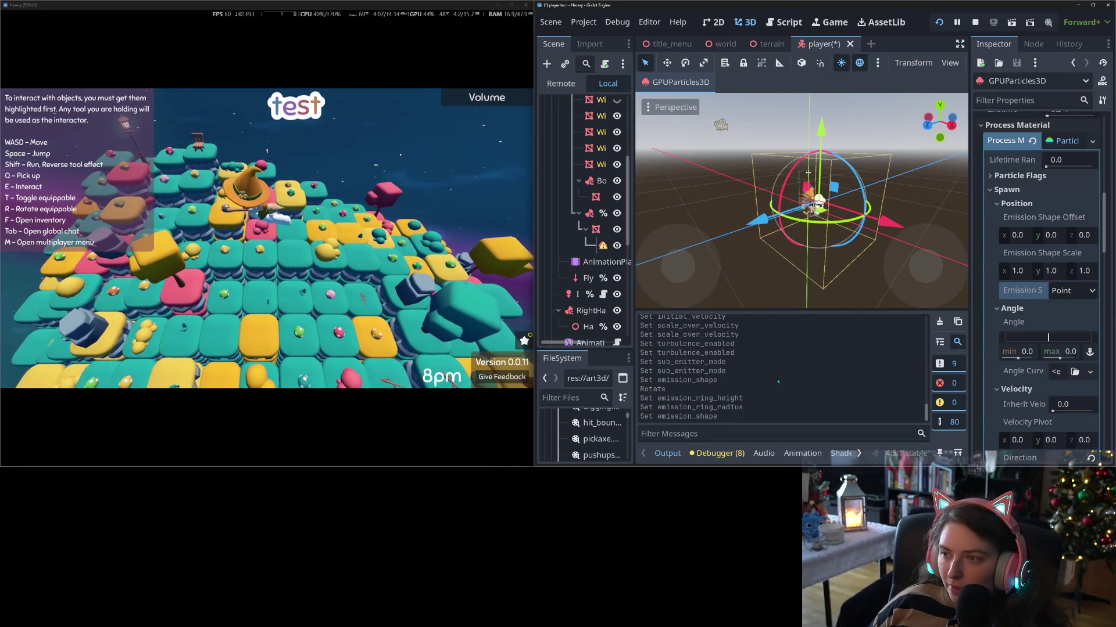
- Save the player scene, move the emitter -0.23 along Z, and save again
{"action": "key", "text": "ctrl+s"}
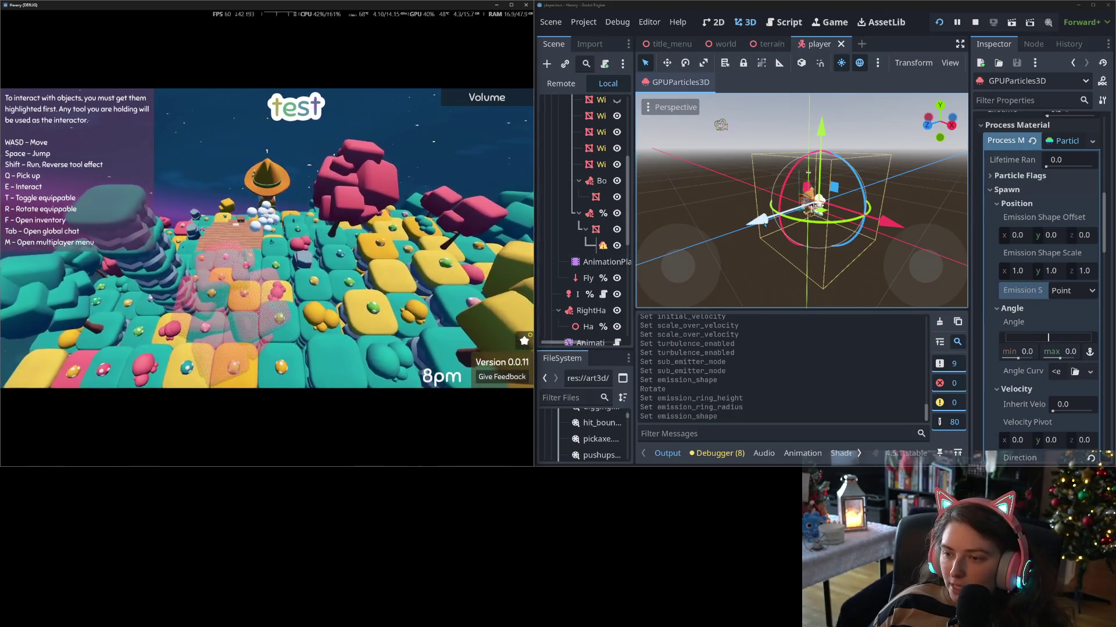
{"action": "left_click_drag", "start_coordinate": [758, 220], "coordinate": [766, 221]}
{"action": "key", "text": "ctrl+s"}
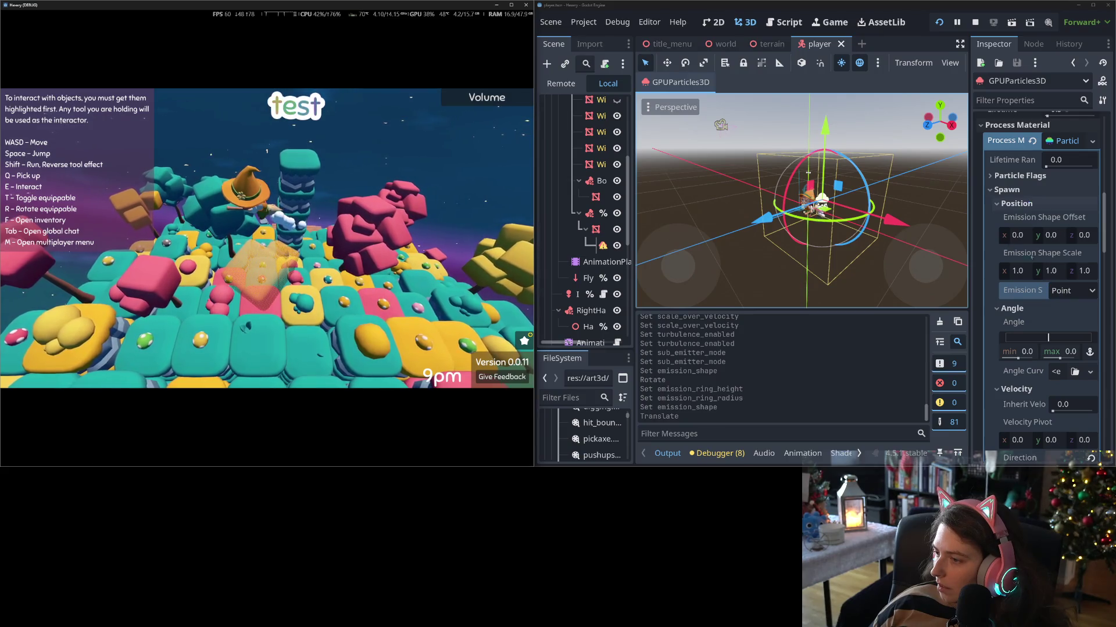
{"action": "left_click", "coordinate": [1019, 176]}
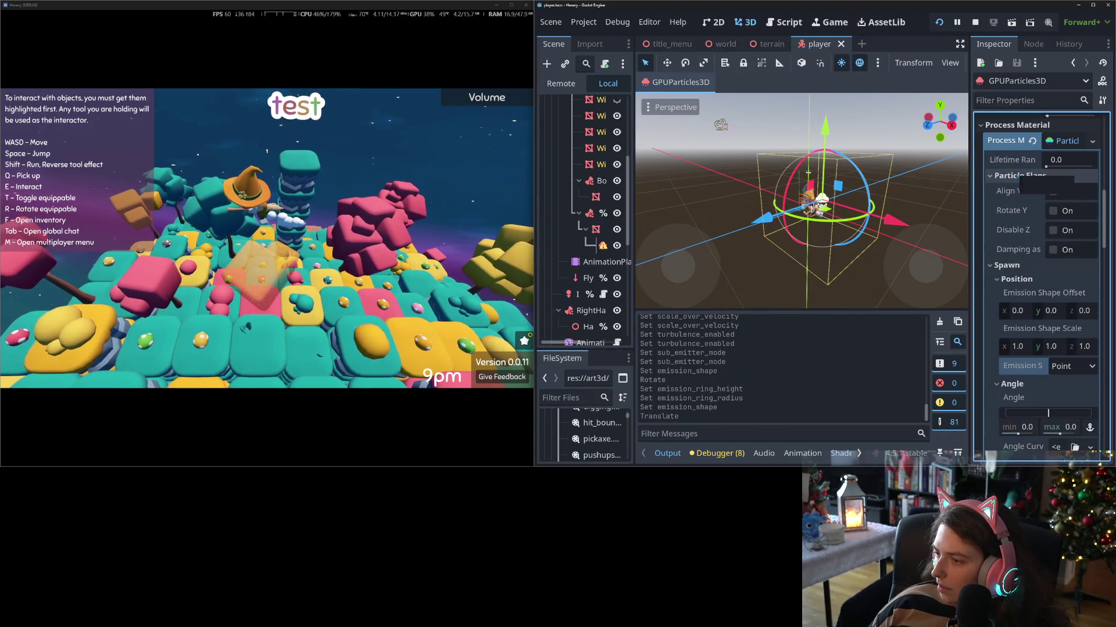
- Collapse Particle Flags, expand Display > Color Curves, and stop the running game with F8
{"action": "left_click", "coordinate": [1020, 176]}
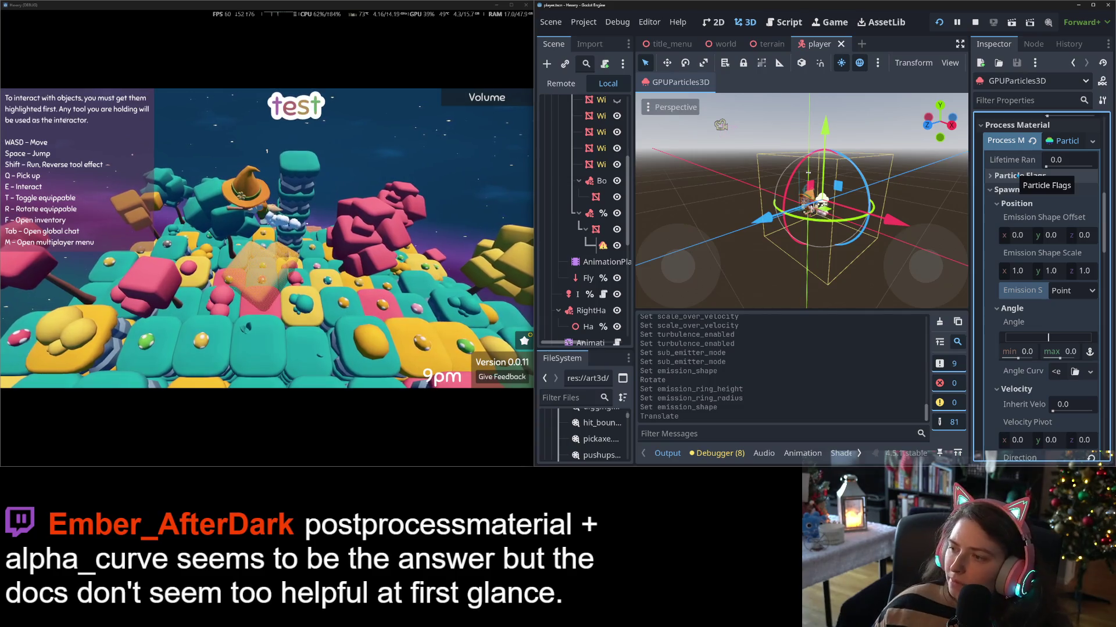
{"action": "scroll", "coordinate": [991, 317], "scroll_direction": "down", "scroll_amount": 10}
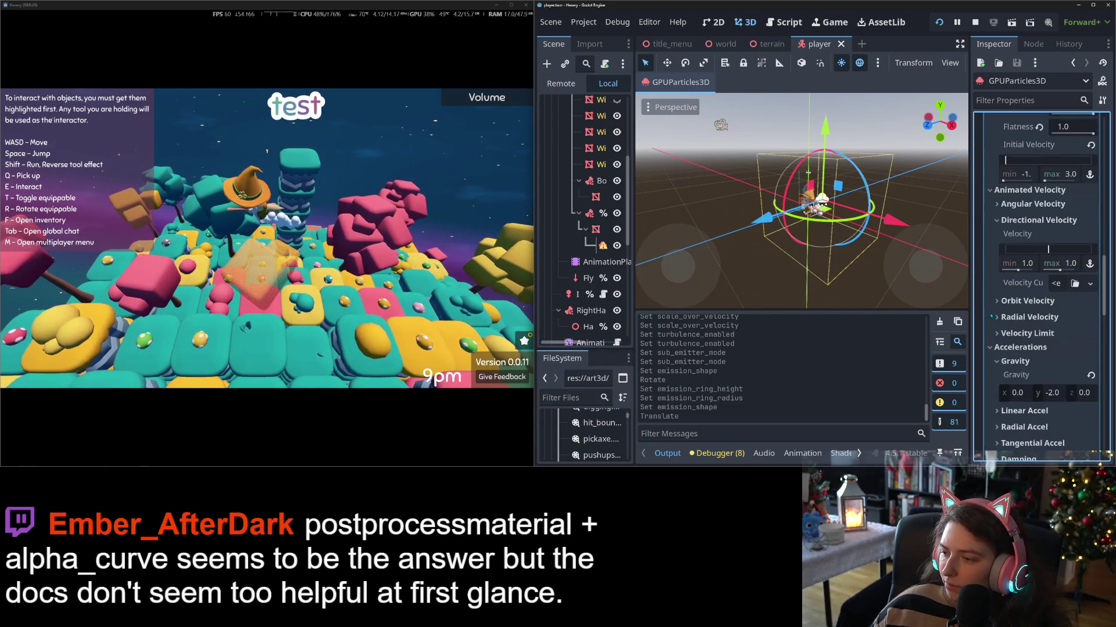
{"action": "scroll", "coordinate": [995, 331], "scroll_direction": "down", "scroll_amount": 3}
{"action": "scroll", "coordinate": [996, 330], "scroll_direction": "down", "scroll_amount": 2}
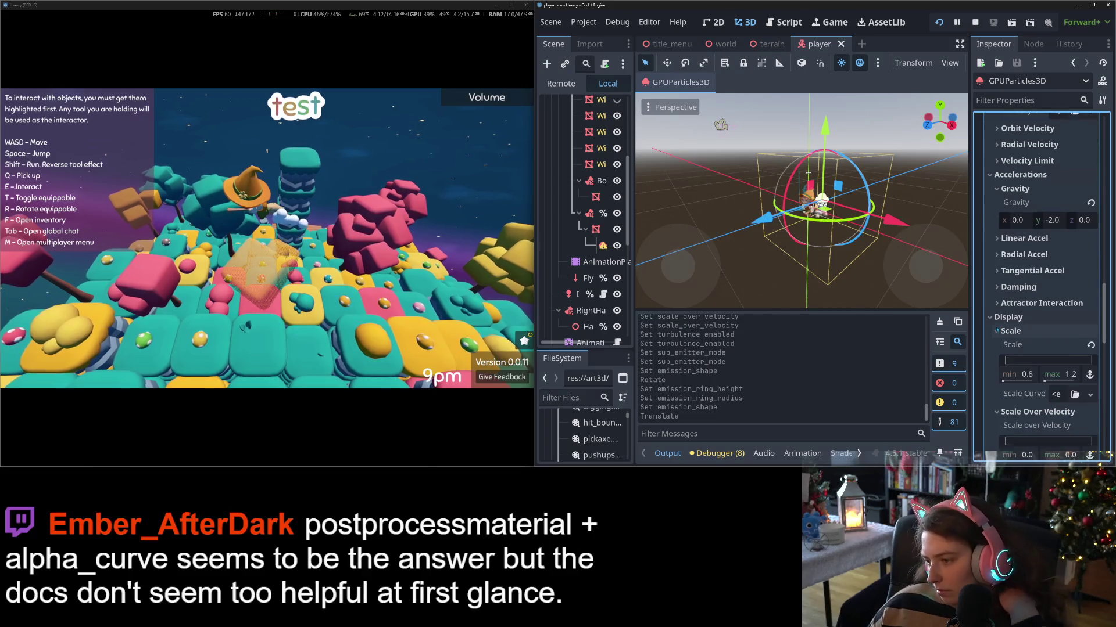
{"action": "scroll", "coordinate": [997, 329], "scroll_direction": "down", "scroll_amount": 5}
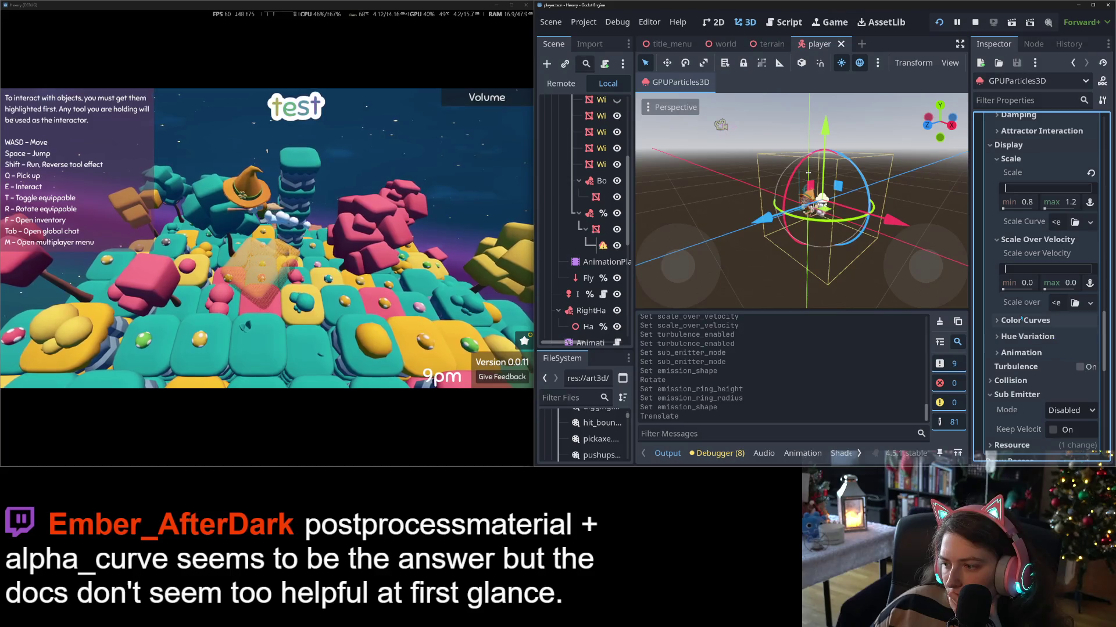
{"action": "left_click", "coordinate": [1021, 319]}
{"action": "scroll", "coordinate": [999, 322], "scroll_direction": "down", "scroll_amount": 3}
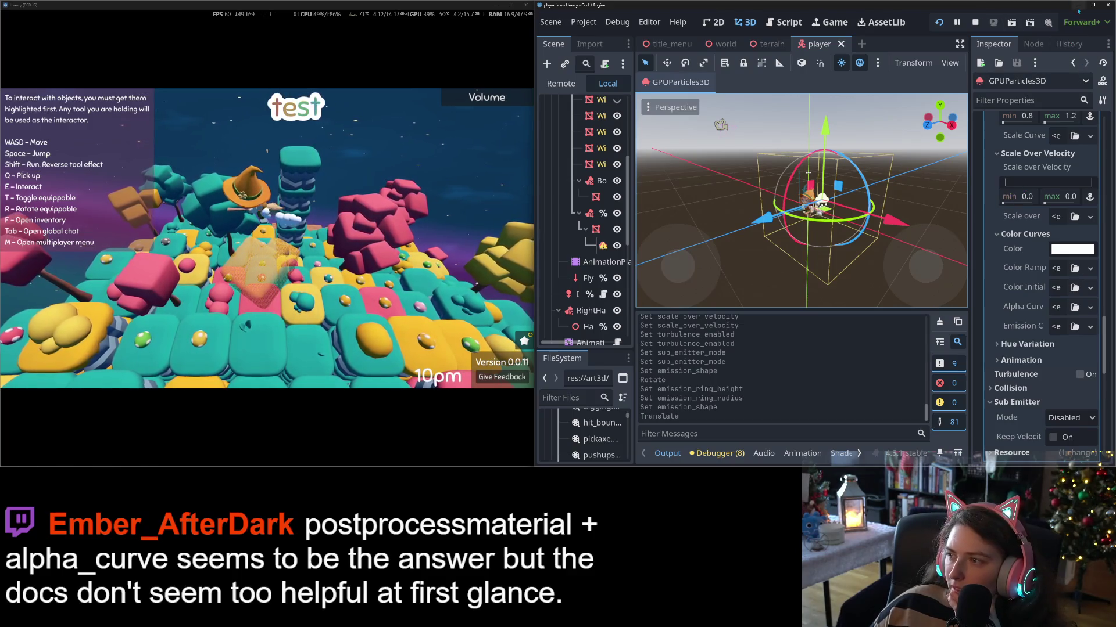
{"action": "key", "text": "F8"}
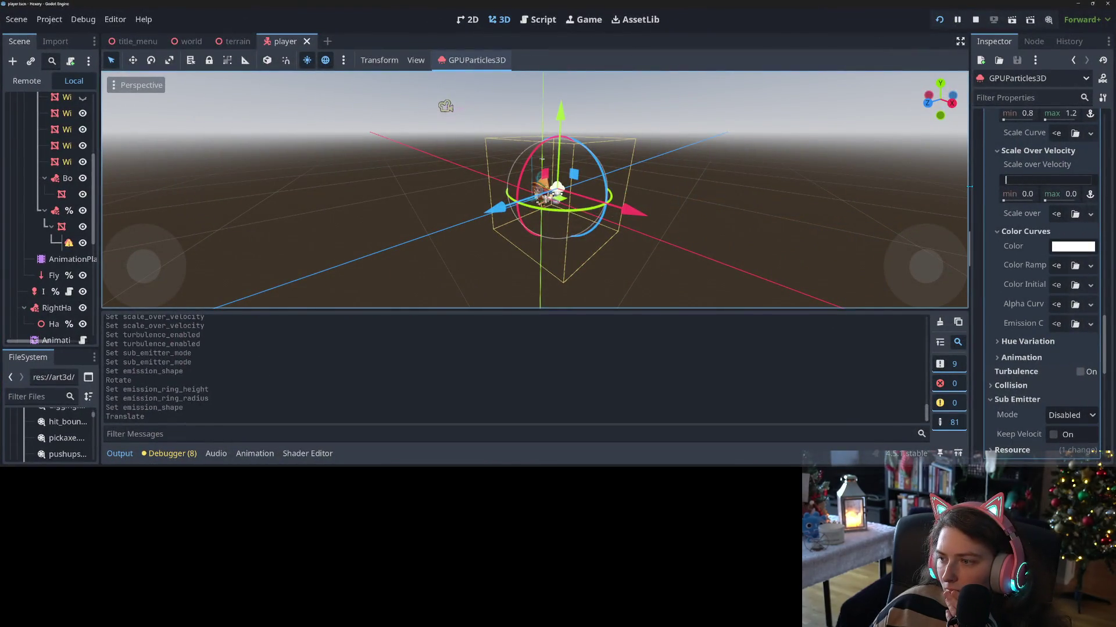
- Give the Alpha Curve a new CurveTexture holding a new Curve
{"action": "scroll", "coordinate": [349, 262], "scroll_direction": "up", "scroll_amount": 5}
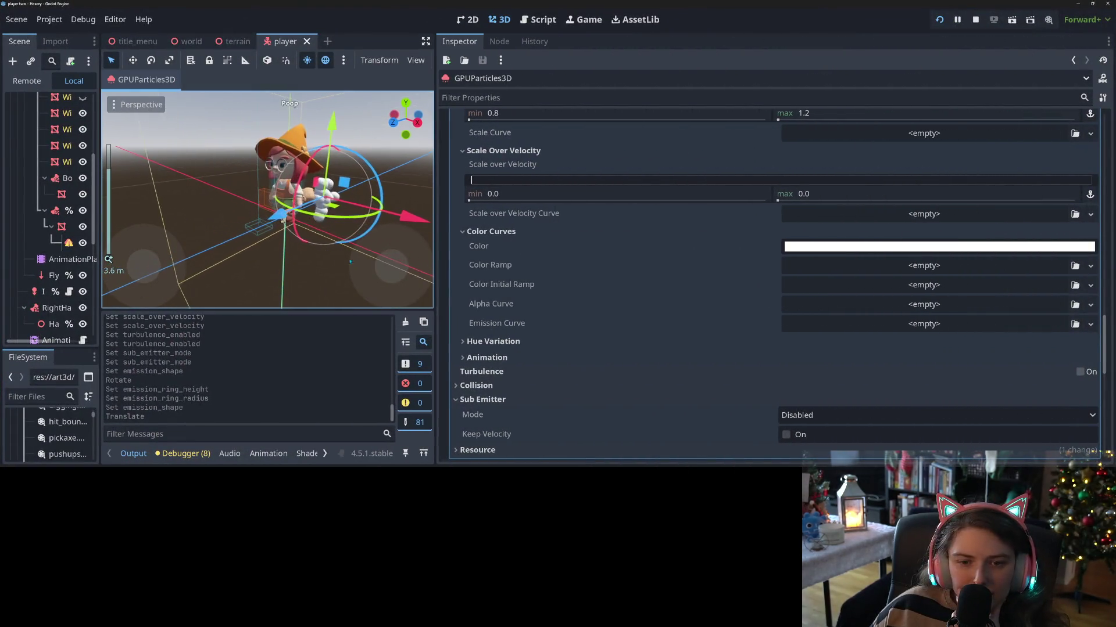
{"action": "scroll", "coordinate": [234, 238], "scroll_direction": "down", "scroll_amount": 3}
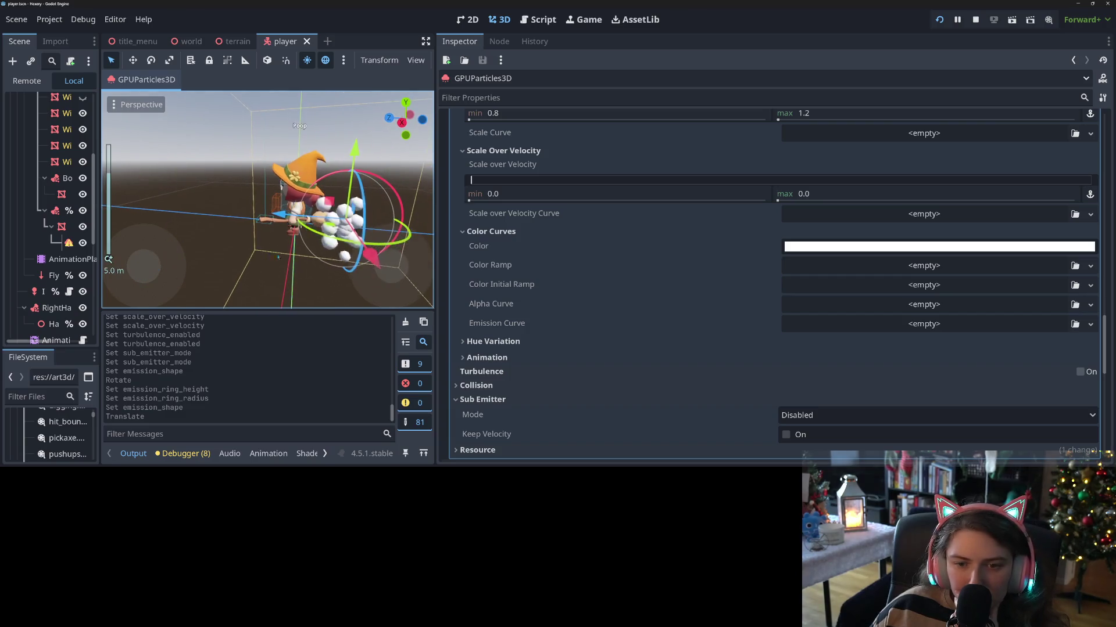
{"action": "left_click", "coordinate": [922, 310]}
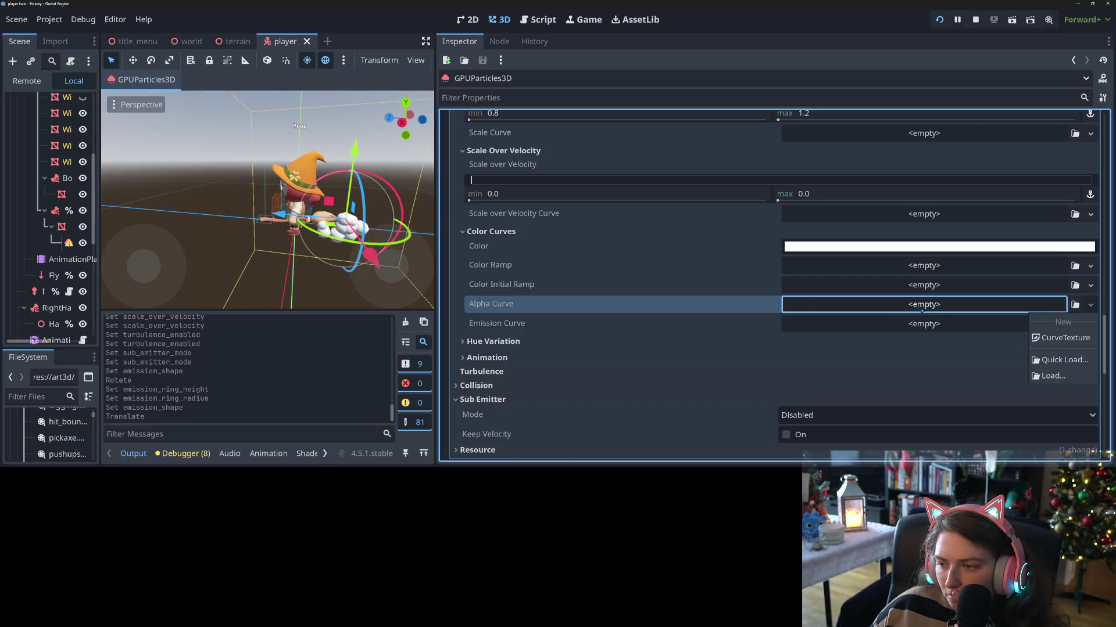
{"action": "left_click", "coordinate": [1086, 337]}
{"action": "left_click", "coordinate": [942, 308]}
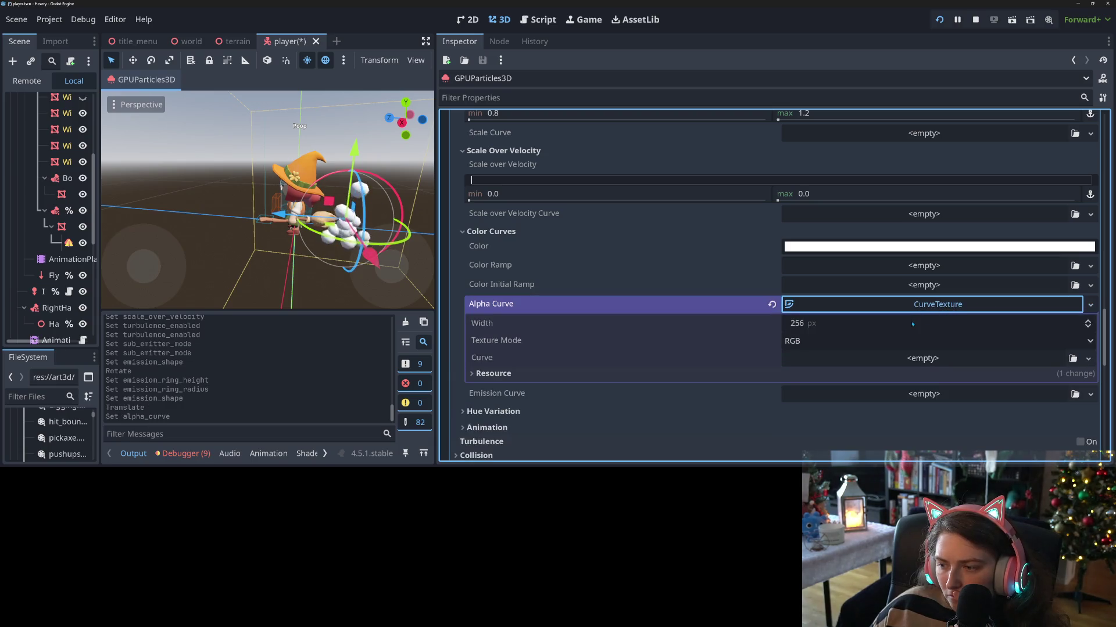
{"action": "left_click", "coordinate": [898, 359]}
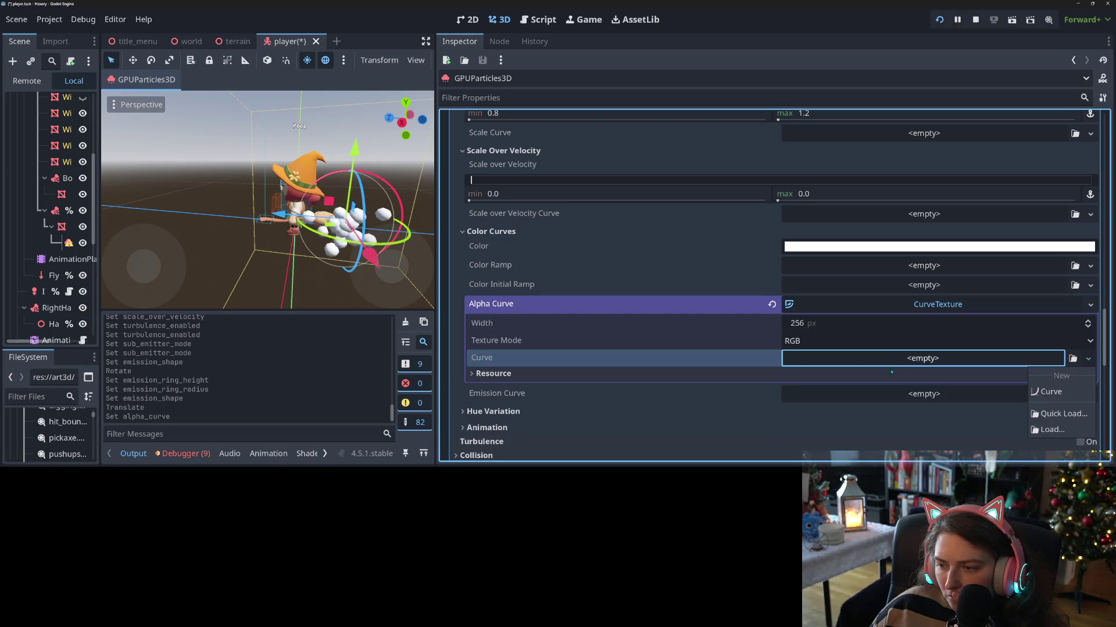
{"action": "left_click", "coordinate": [1046, 391]}
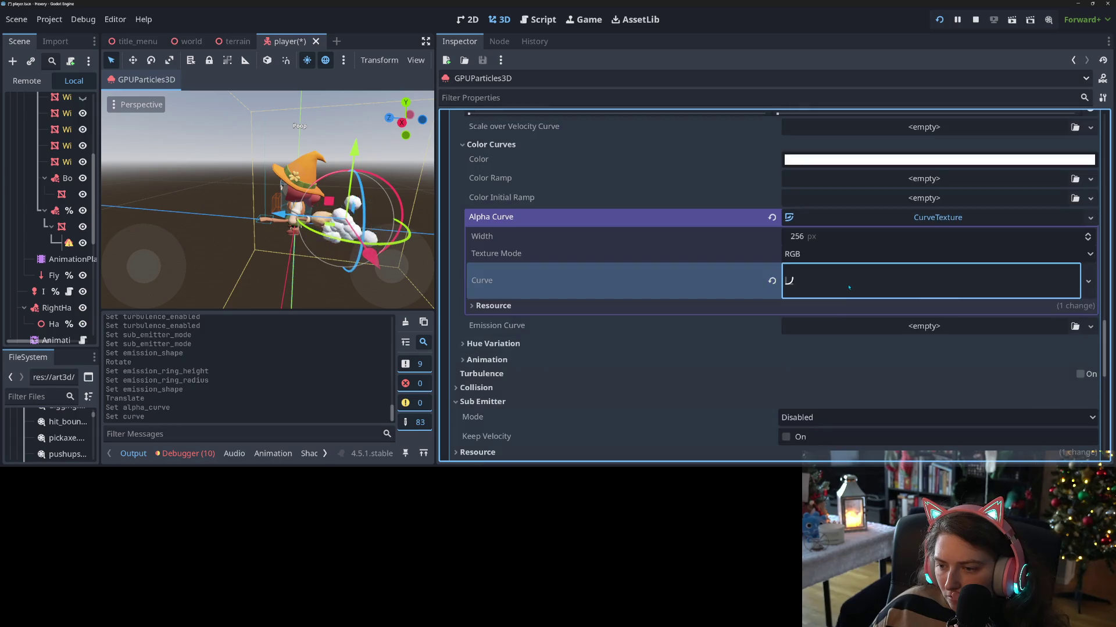
- Expand the alpha curve editor and add a first point to the graph
{"action": "left_click", "coordinate": [851, 293]}
{"action": "scroll", "coordinate": [534, 265], "scroll_direction": "down", "scroll_amount": 5}
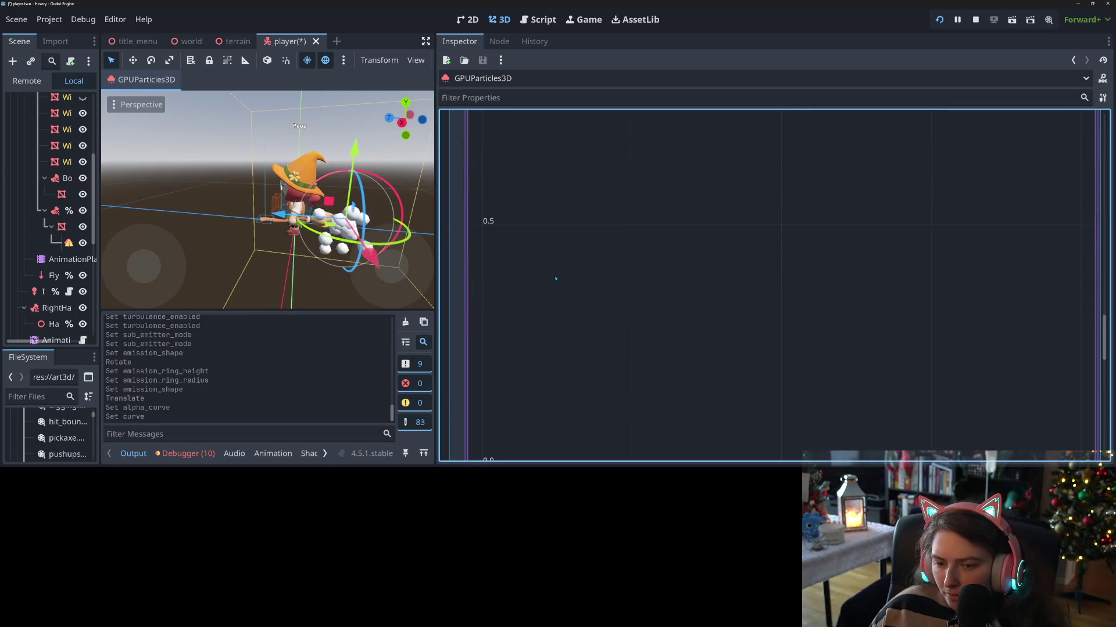
{"action": "scroll", "coordinate": [556, 280], "scroll_direction": "down", "scroll_amount": 3}
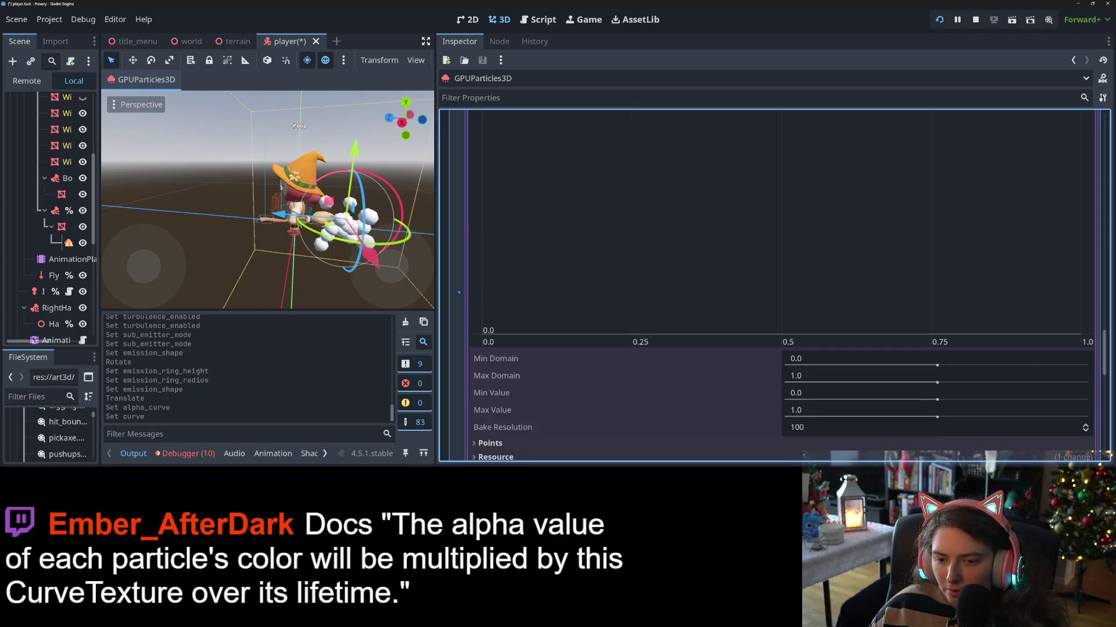
{"action": "scroll", "coordinate": [458, 292], "scroll_direction": "down", "scroll_amount": 1}
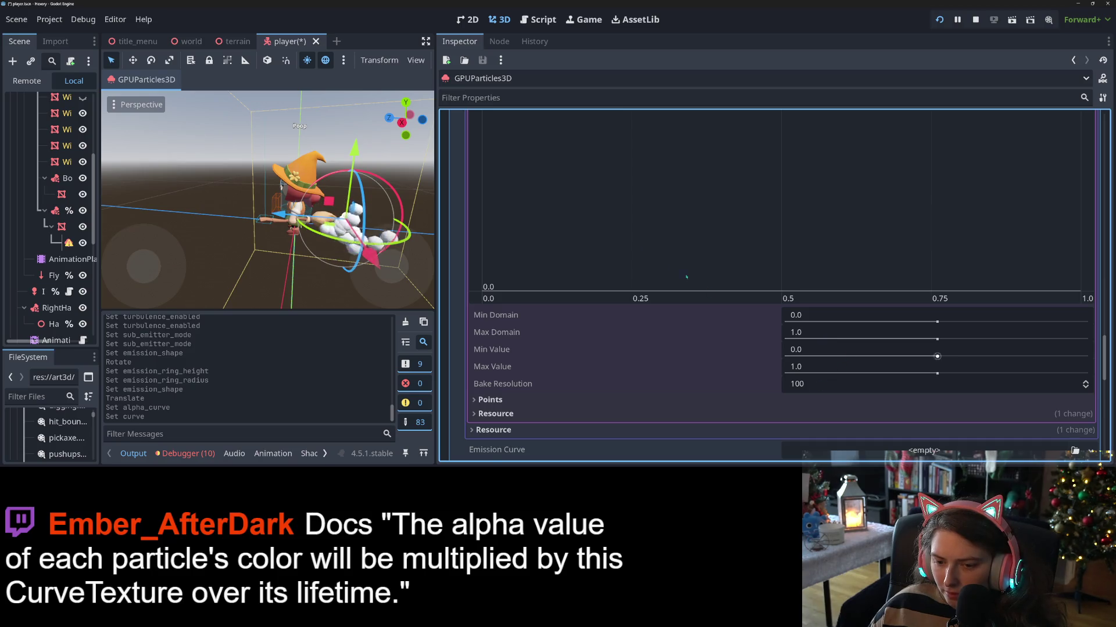
{"action": "left_click", "coordinate": [631, 240]}
{"action": "scroll", "coordinate": [540, 286], "scroll_direction": "down", "scroll_amount": 2}
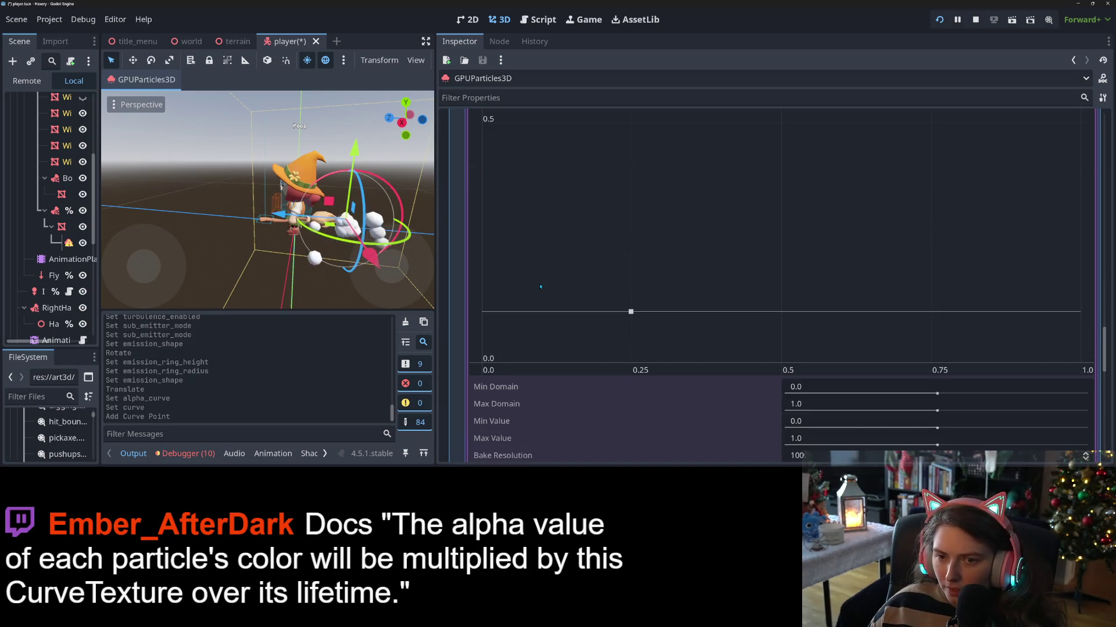
{"action": "scroll", "coordinate": [541, 286], "scroll_direction": "down", "scroll_amount": 1}
{"action": "scroll", "coordinate": [610, 302], "scroll_direction": "up", "scroll_amount": 8}
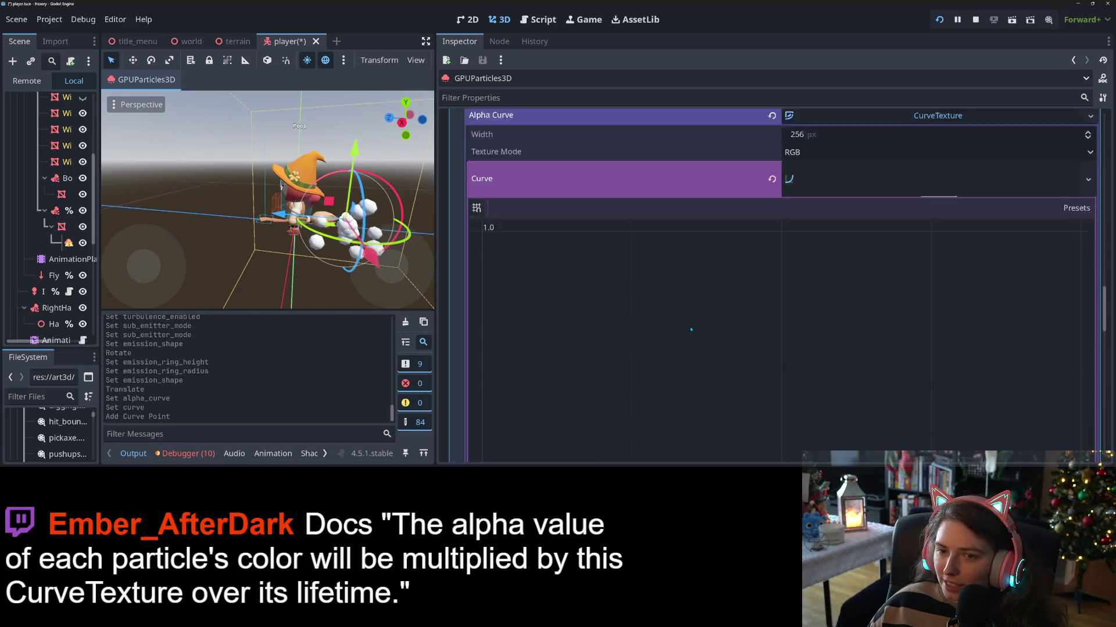
{"action": "scroll", "coordinate": [691, 330], "scroll_direction": "up", "scroll_amount": 2}
{"action": "scroll", "coordinate": [674, 325], "scroll_direction": "down", "scroll_amount": 3}
{"action": "scroll", "coordinate": [516, 263], "scroll_direction": "down", "scroll_amount": 2}
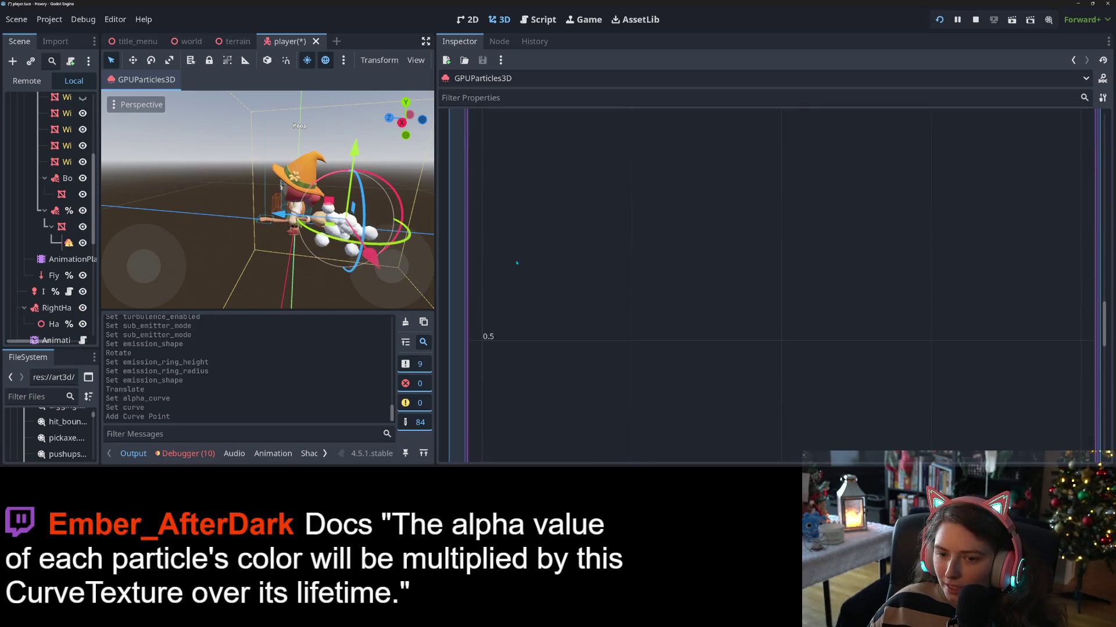
- Drag the alpha curve points to (0, 1.0) and (1, 0.0), then deselect to preview the fade
{"action": "left_click_drag", "start_coordinate": [435, 225], "coordinate": [692, 225]}
{"action": "left_click_drag", "start_coordinate": [822, 344], "coordinate": [738, 364]}
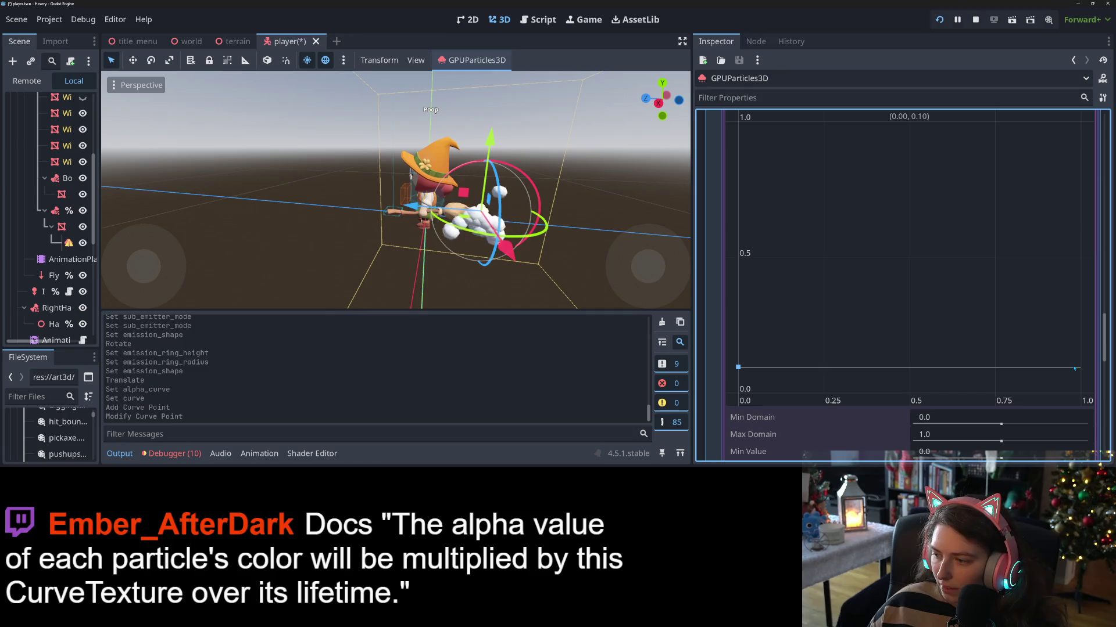
{"action": "mouse_move", "coordinate": [1076, 368]}
{"action": "left_mouse_down"}
{"action": "mouse_move", "coordinate": [1084, 105]}
{"action": "mouse_move", "coordinate": [1080, 364]}
{"action": "mouse_move", "coordinate": [1100, 382]}
{"action": "left_mouse_up"}
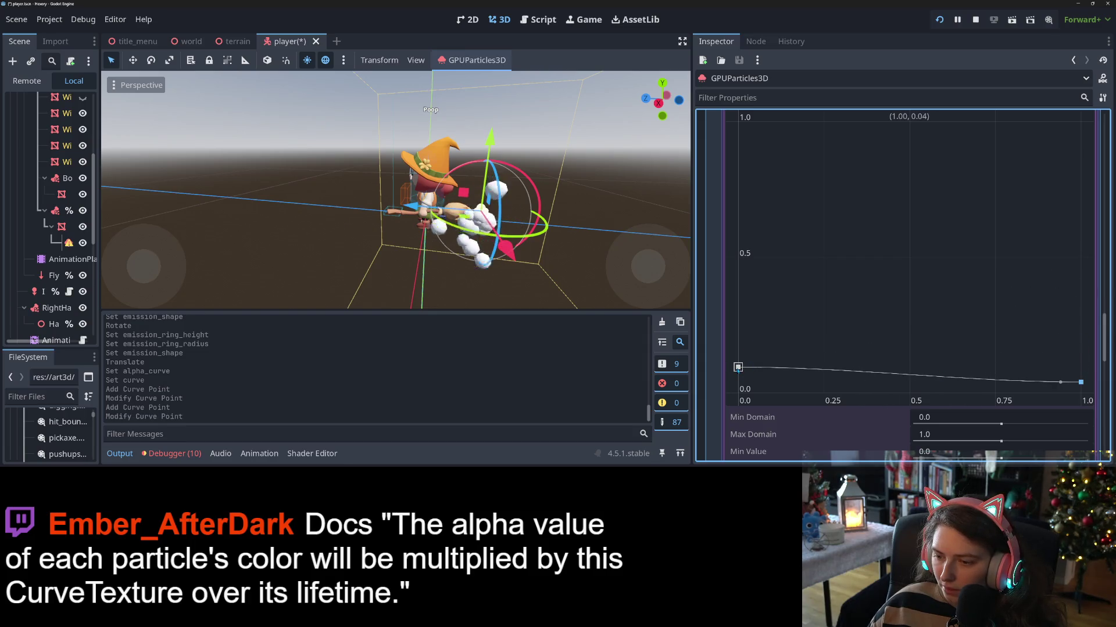
{"action": "left_click_drag", "start_coordinate": [738, 367], "coordinate": [739, 120]}
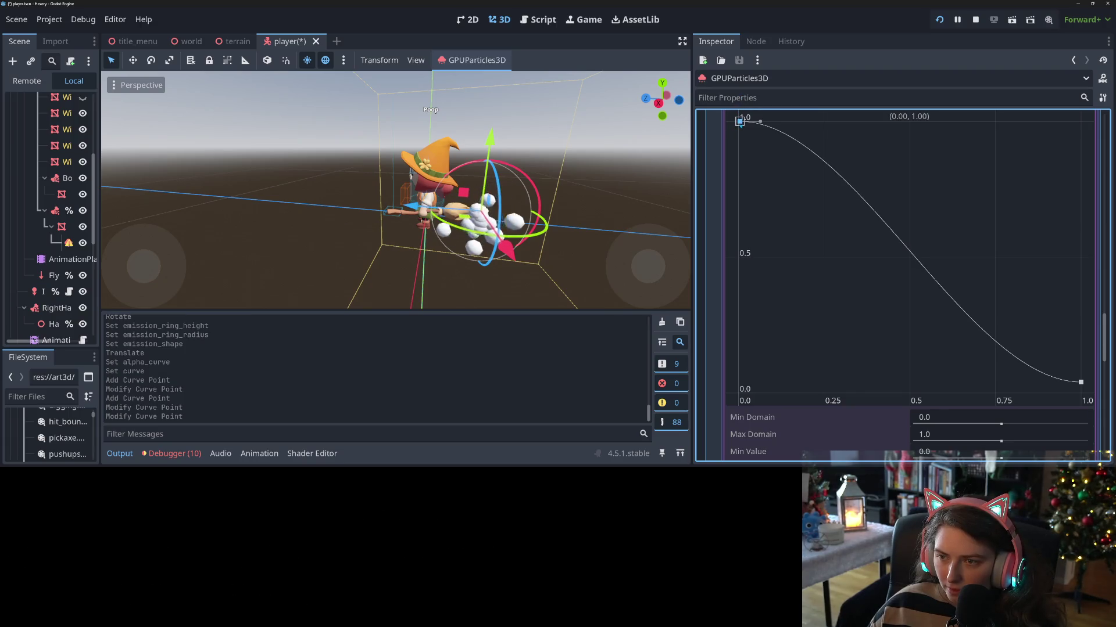
{"action": "left_click", "coordinate": [737, 121]}
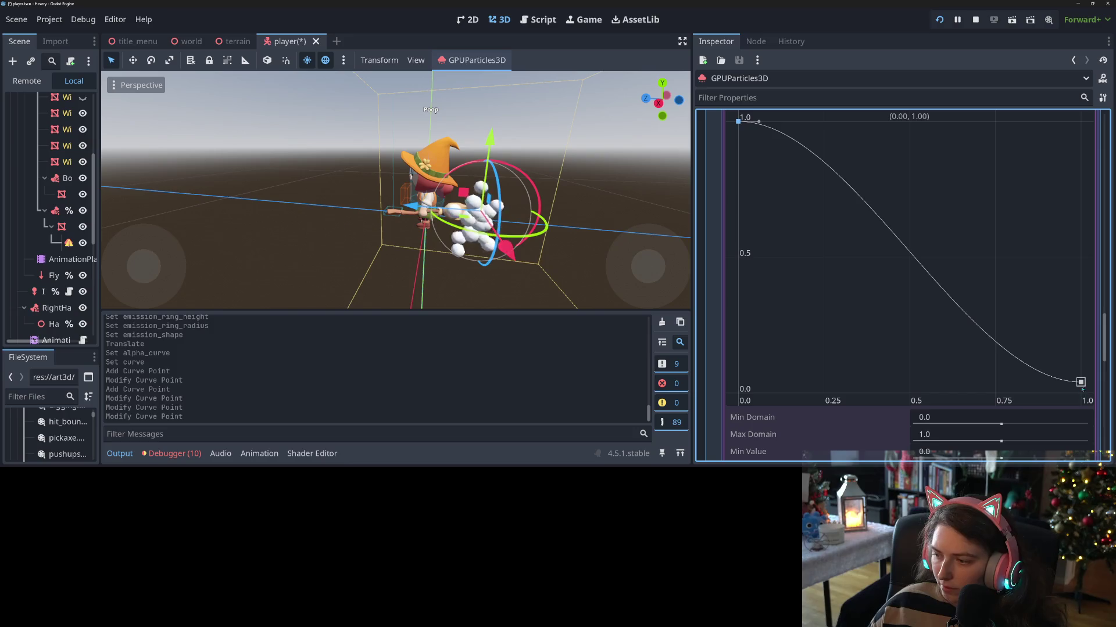
{"action": "left_click_drag", "start_coordinate": [1080, 383], "coordinate": [1080, 394]}
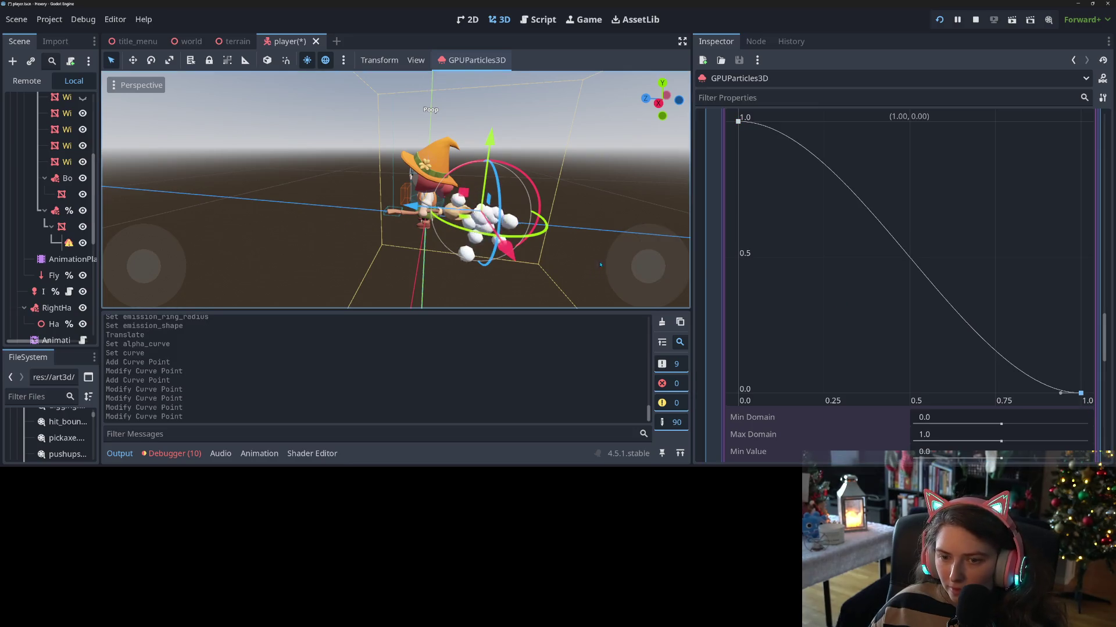
{"action": "left_click", "coordinate": [549, 243]}
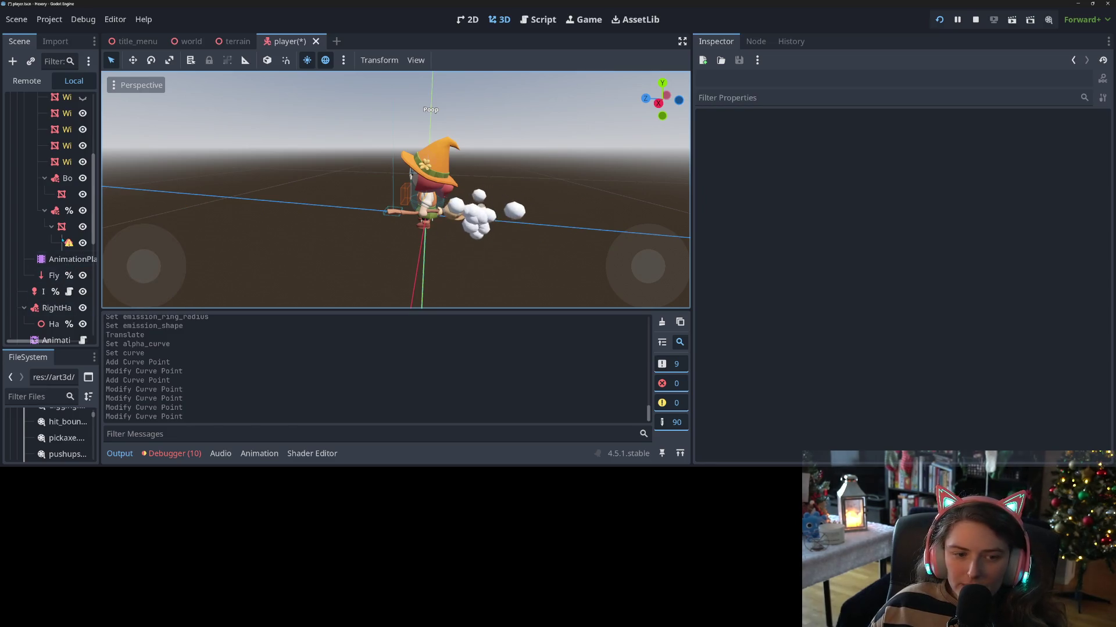
- Dismiss the trails warning on GPUParticles3D and uncheck Trails in the Inspector
{"action": "left_click", "coordinate": [68, 243]}
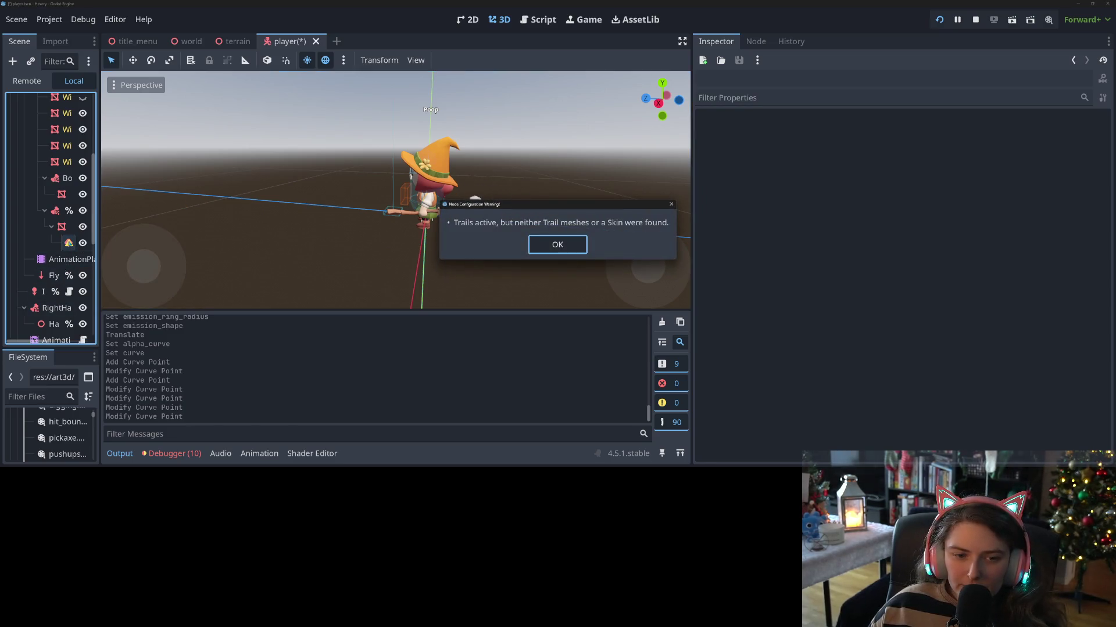
{"action": "left_click", "coordinate": [557, 244]}
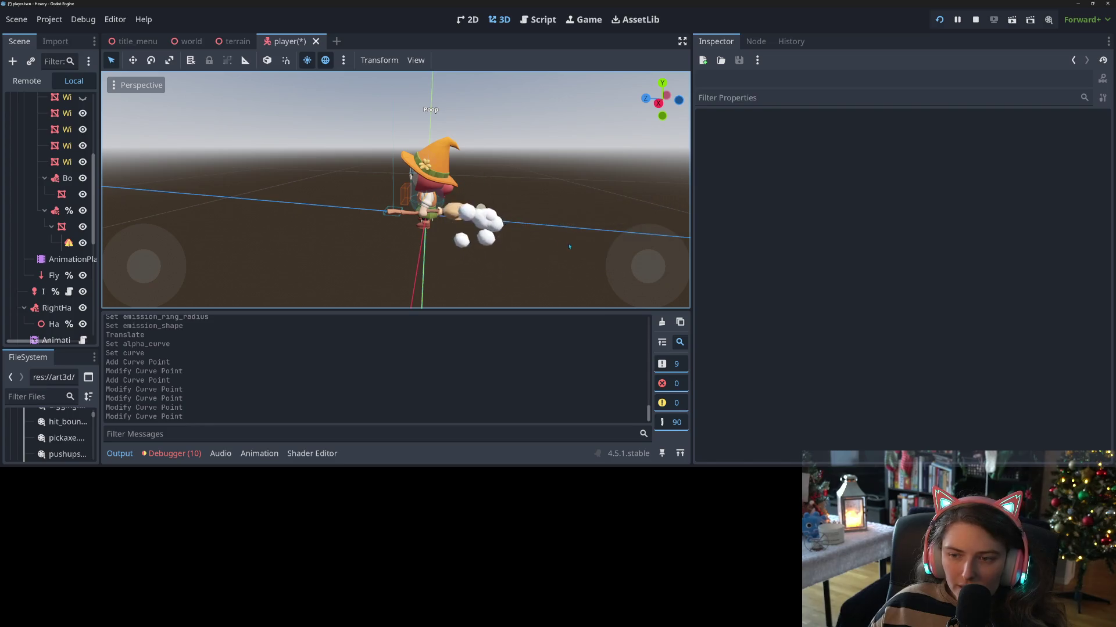
{"action": "left_click", "coordinate": [59, 243]}
{"action": "scroll", "coordinate": [886, 299], "scroll_direction": "up", "scroll_amount": 5}
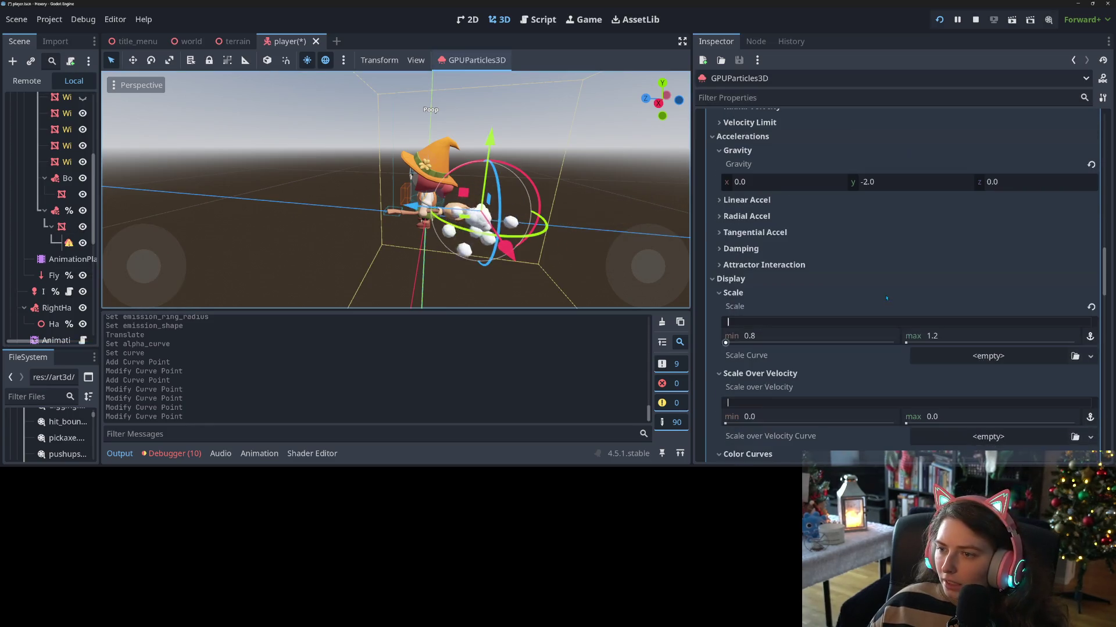
{"action": "scroll", "coordinate": [892, 299], "scroll_direction": "up", "scroll_amount": 2}
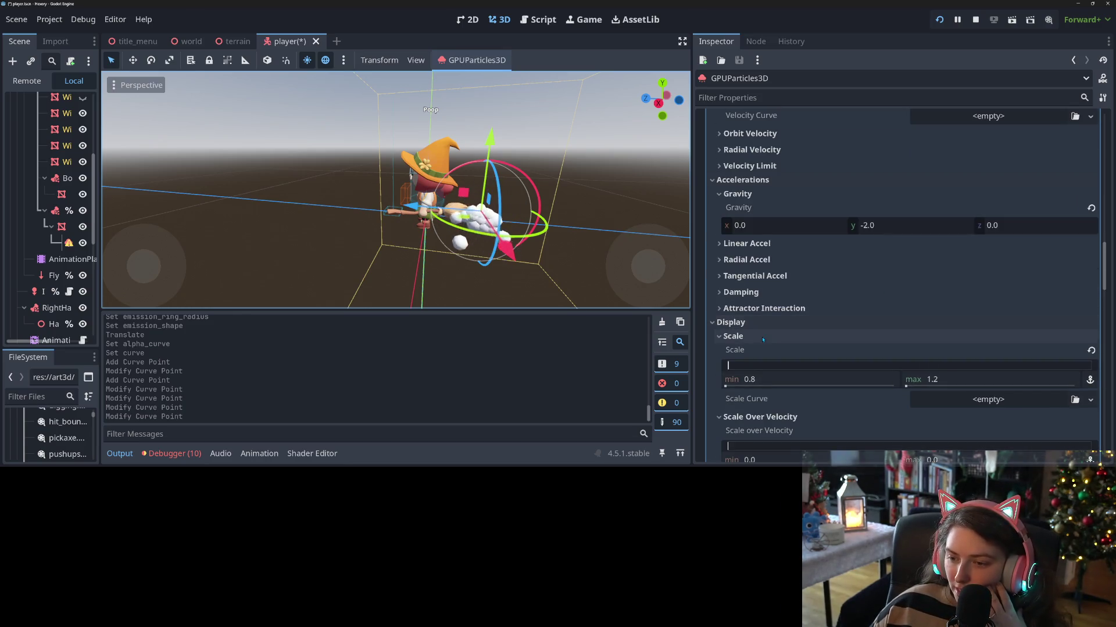
{"action": "scroll", "coordinate": [790, 341], "scroll_direction": "up", "scroll_amount": 10}
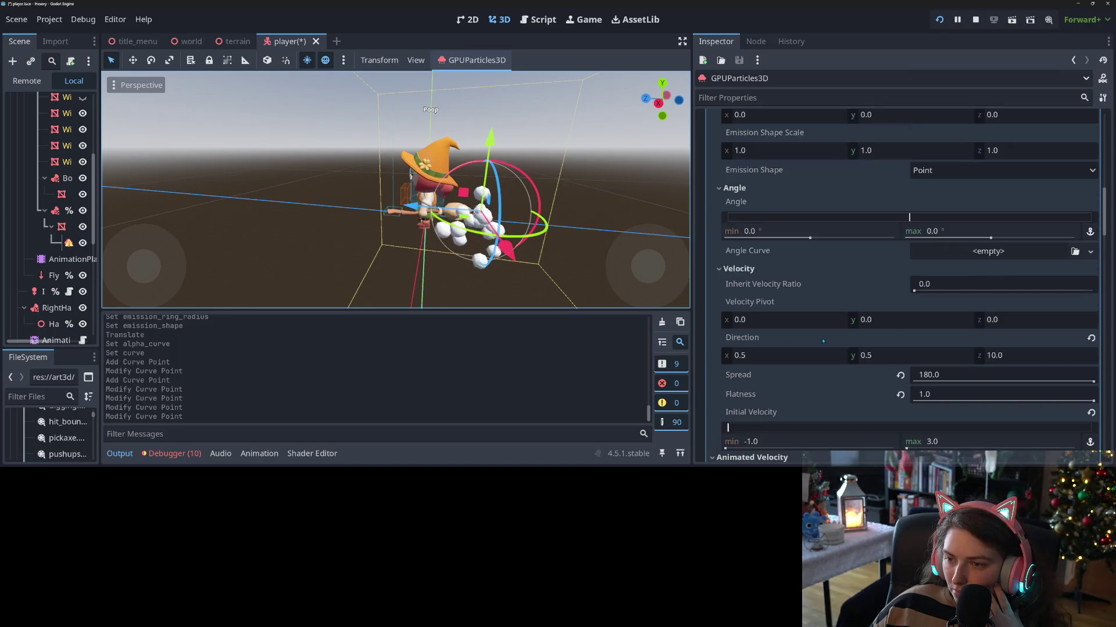
{"action": "scroll", "coordinate": [822, 341], "scroll_direction": "up", "scroll_amount": 5}
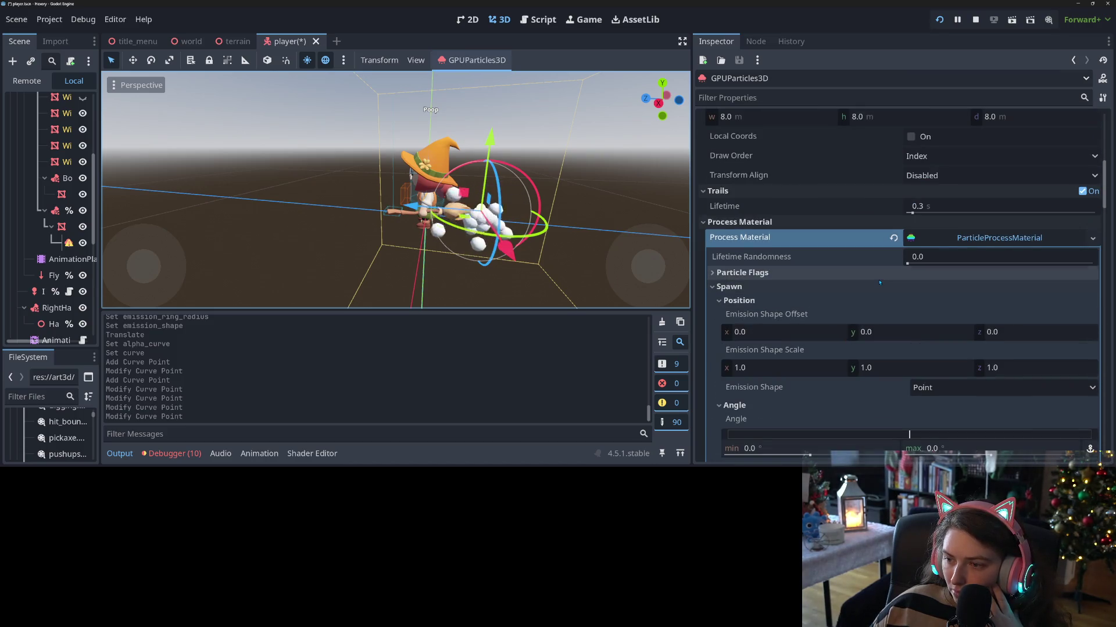
{"action": "left_click", "coordinate": [1082, 191]}
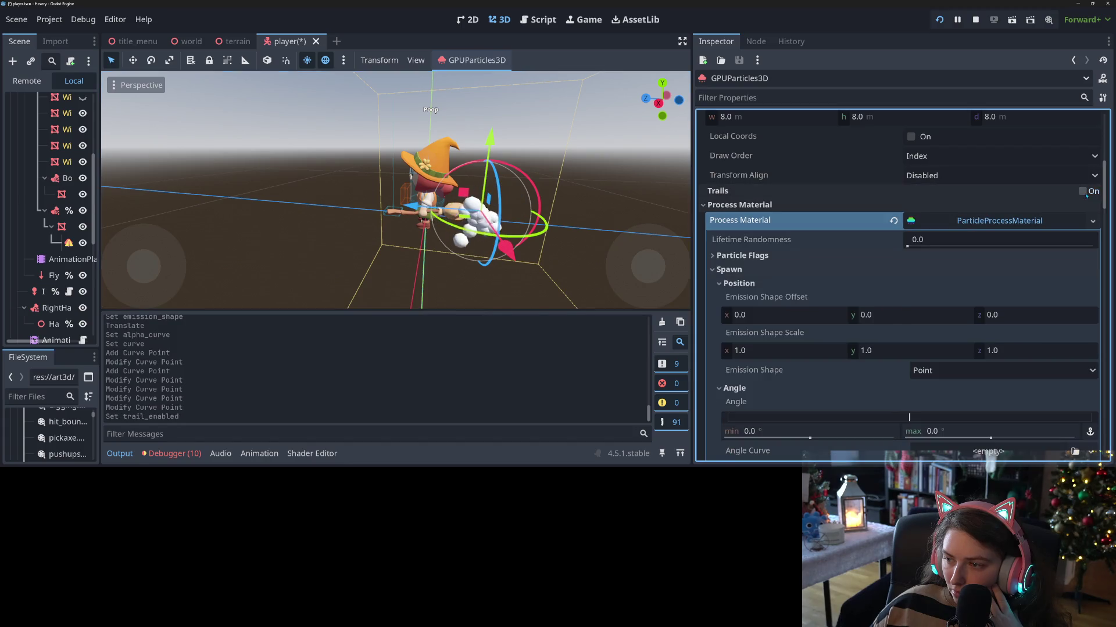
{"action": "scroll", "coordinate": [929, 233], "scroll_direction": "up", "scroll_amount": 8}
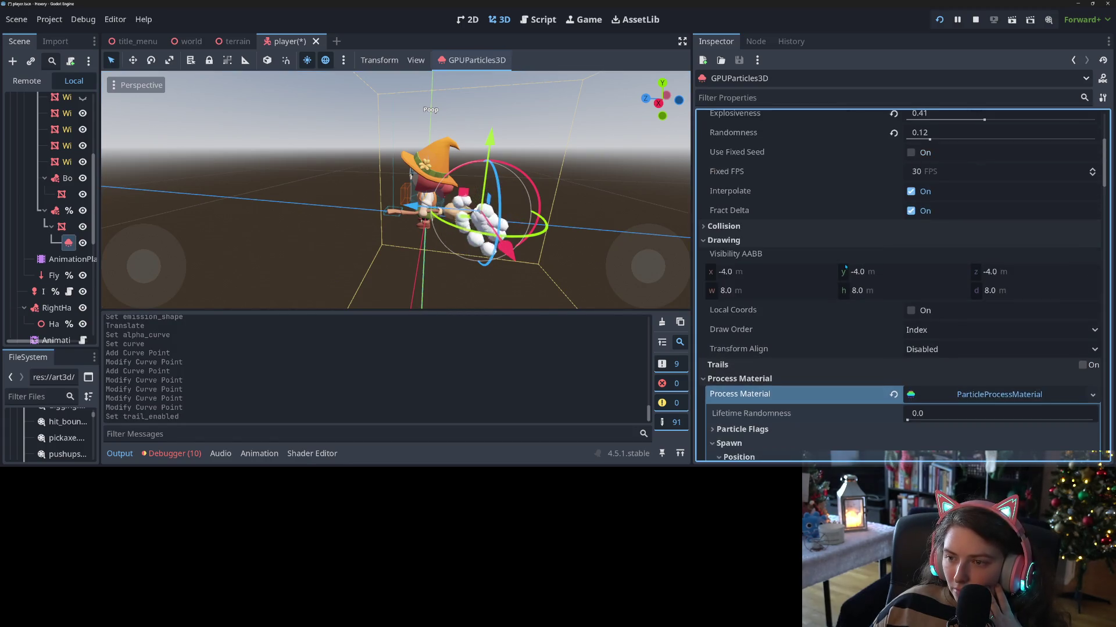
{"action": "scroll", "coordinate": [949, 212], "scroll_direction": "up", "scroll_amount": 1}
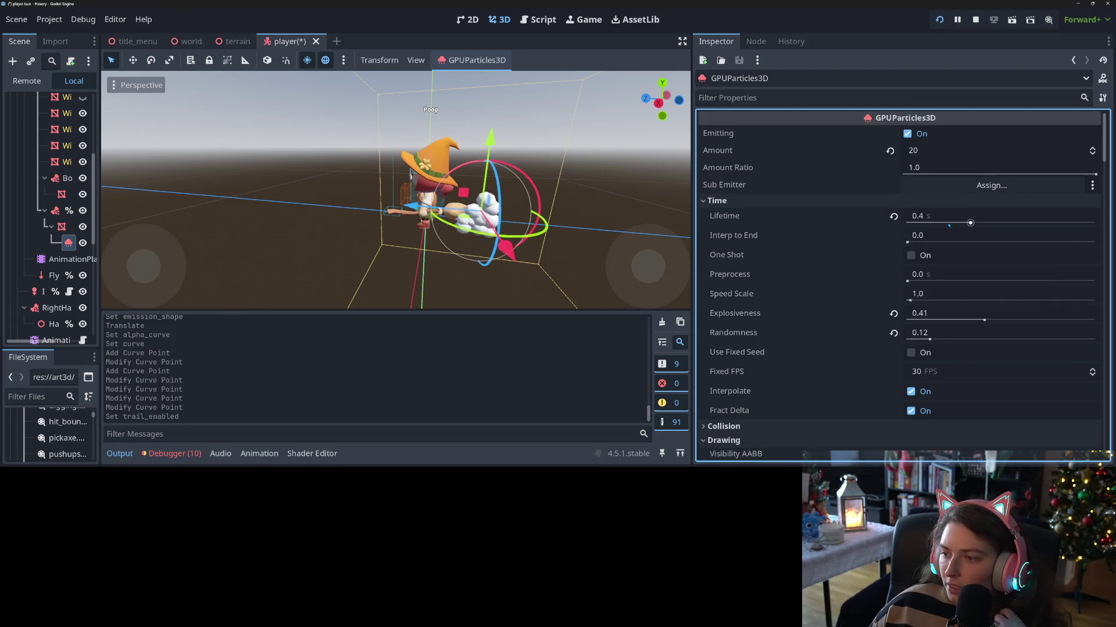
- Set Amount to 1 and bring Lifetime to 1 s, trying 10 and 2 along the way
{"action": "left_click", "coordinate": [944, 150]}
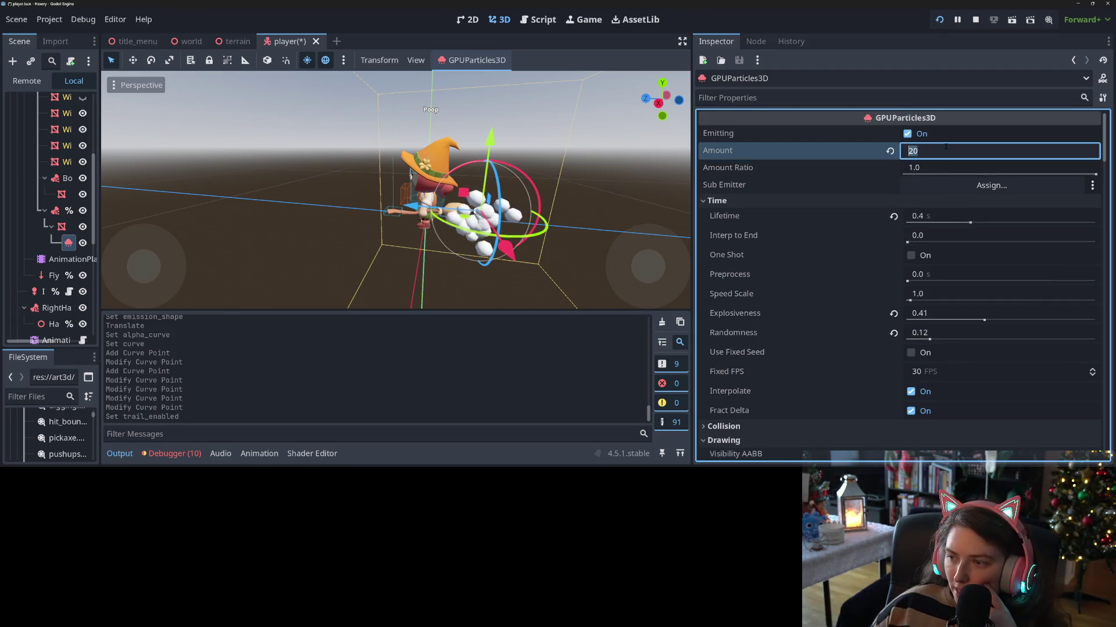
{"action": "type", "text": "1"}
{"action": "left_click", "coordinate": [933, 217]}
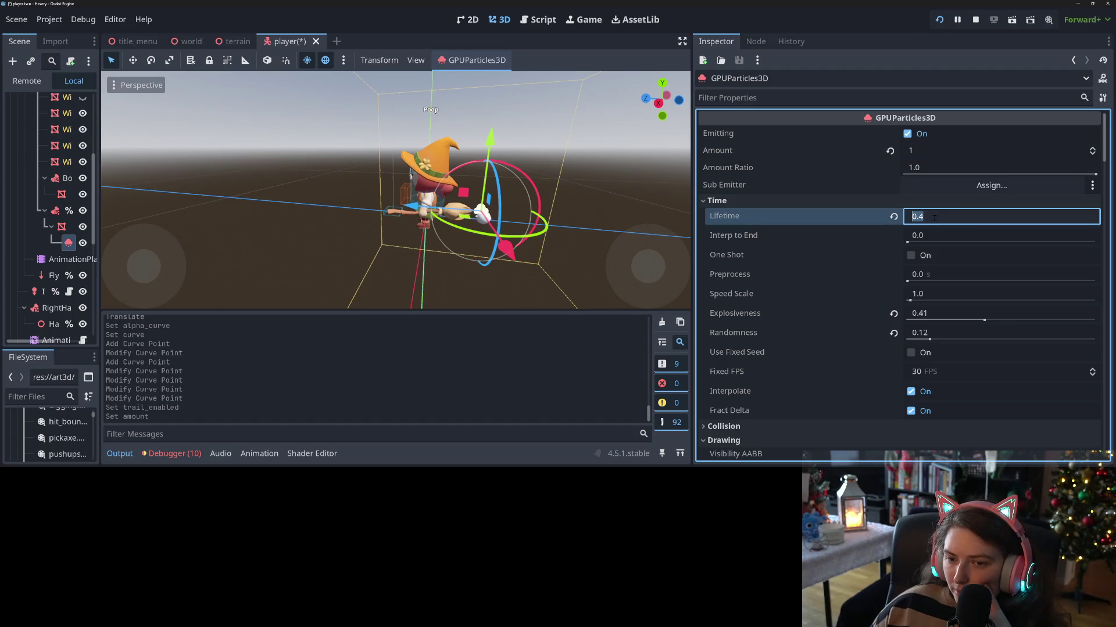
{"action": "type", "text": "10"}
{"action": "key", "text": "Return"}
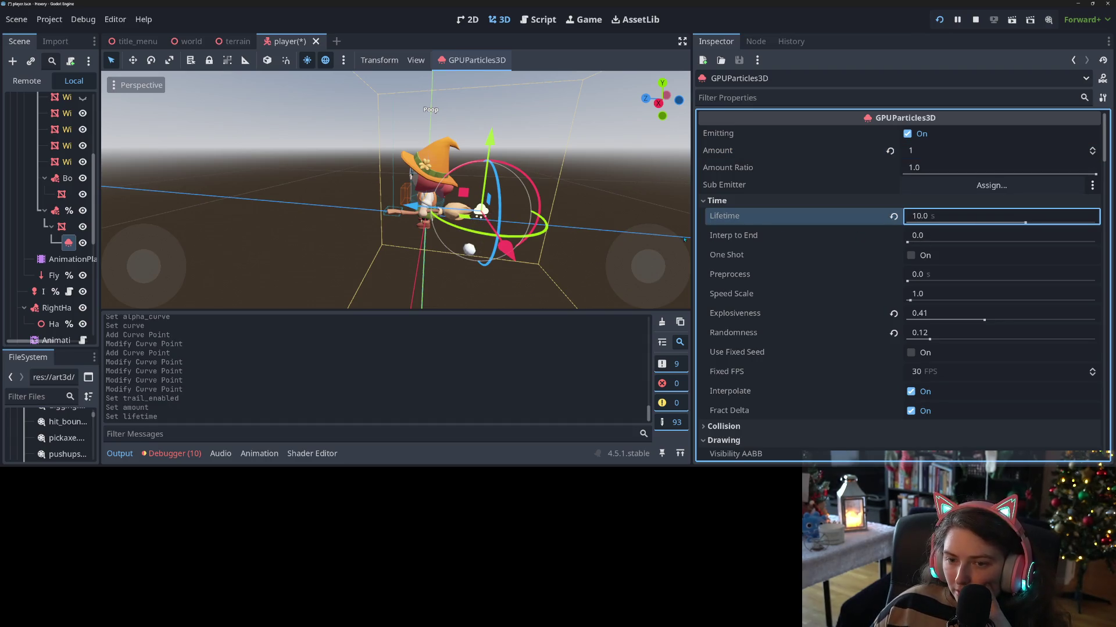
{"action": "left_click", "coordinate": [948, 215]}
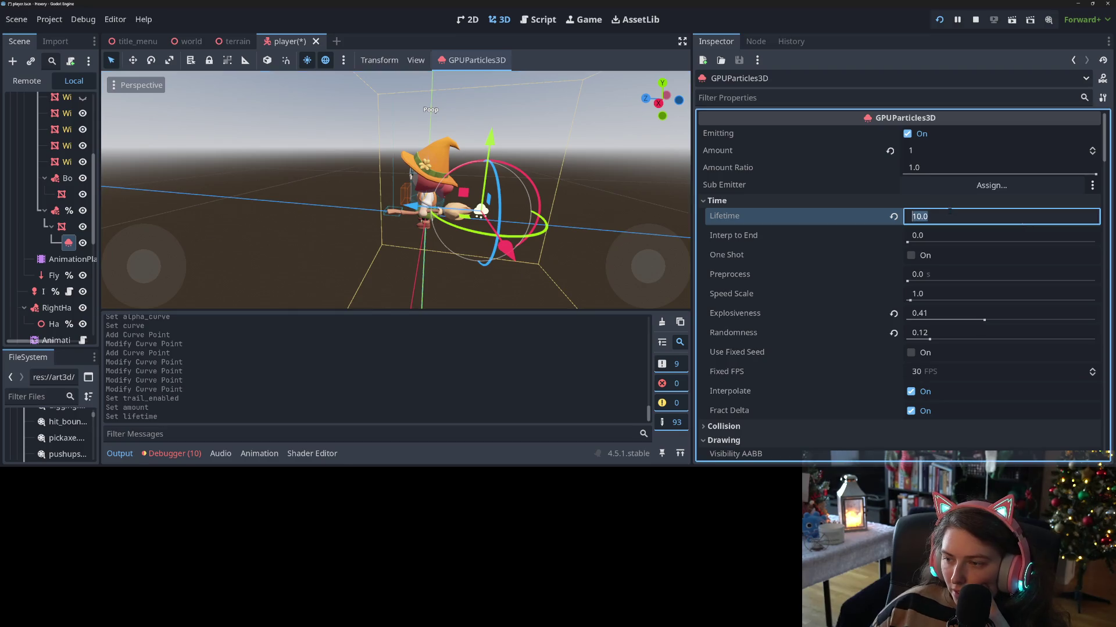
{"action": "type", "text": "2"}
{"action": "key", "text": "Return"}
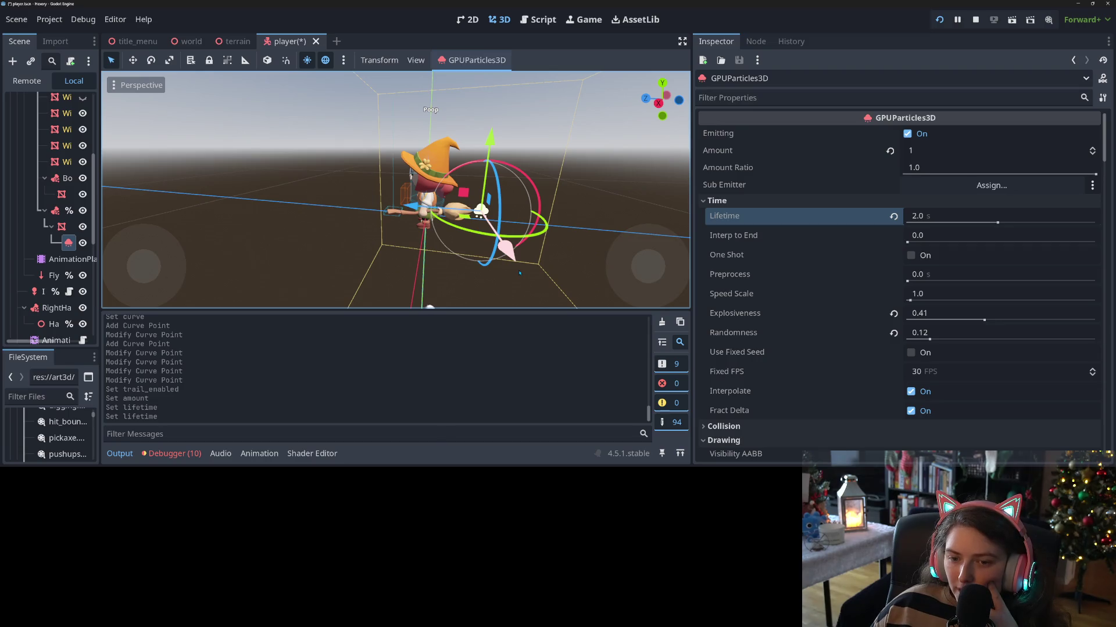
{"action": "left_click", "coordinate": [960, 214]}
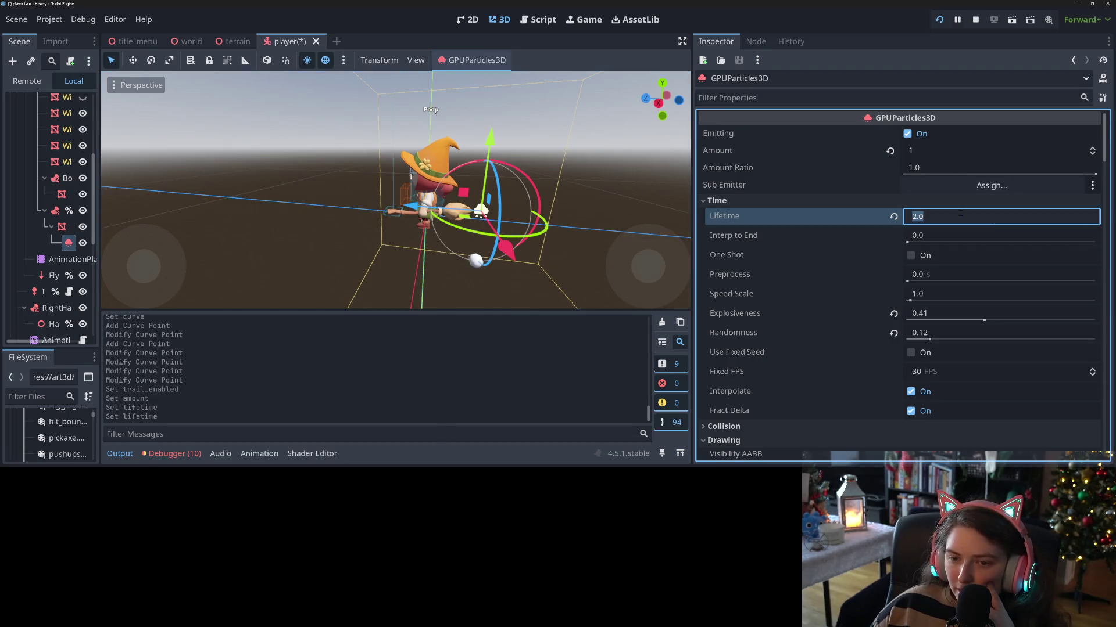
{"action": "type", "text": "1"}
{"action": "key", "text": "Return"}
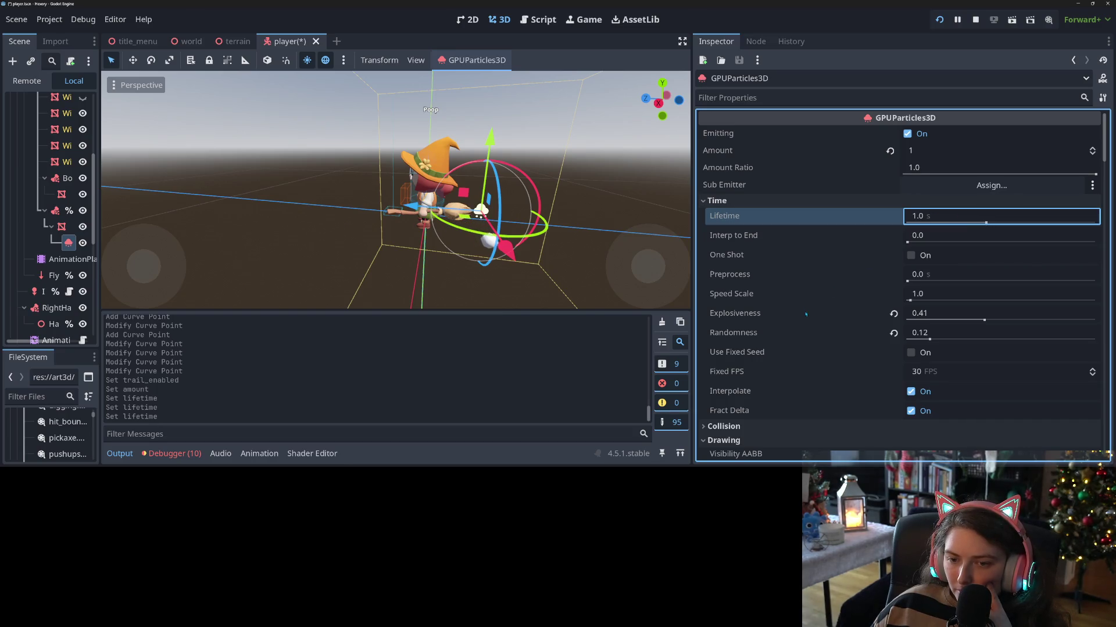
- Expand the Draw Pass 1 SphereMesh to show its 0.2 m radius and 0.4 m height
{"action": "scroll", "coordinate": [805, 314], "scroll_direction": "down", "scroll_amount": 15}
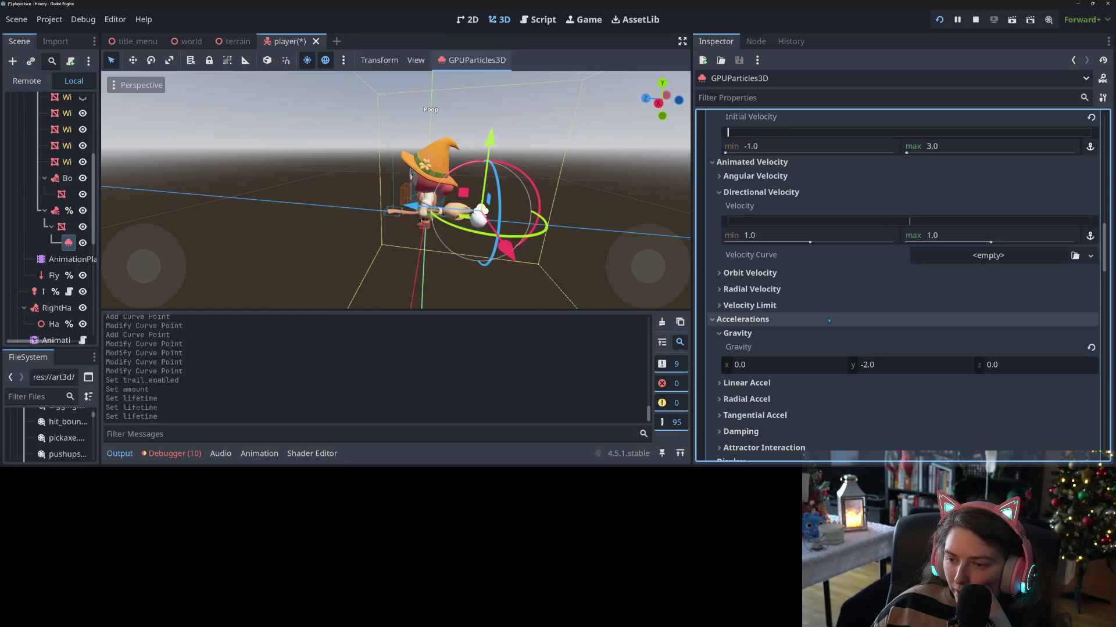
{"action": "scroll", "coordinate": [829, 320], "scroll_direction": "down", "scroll_amount": 10}
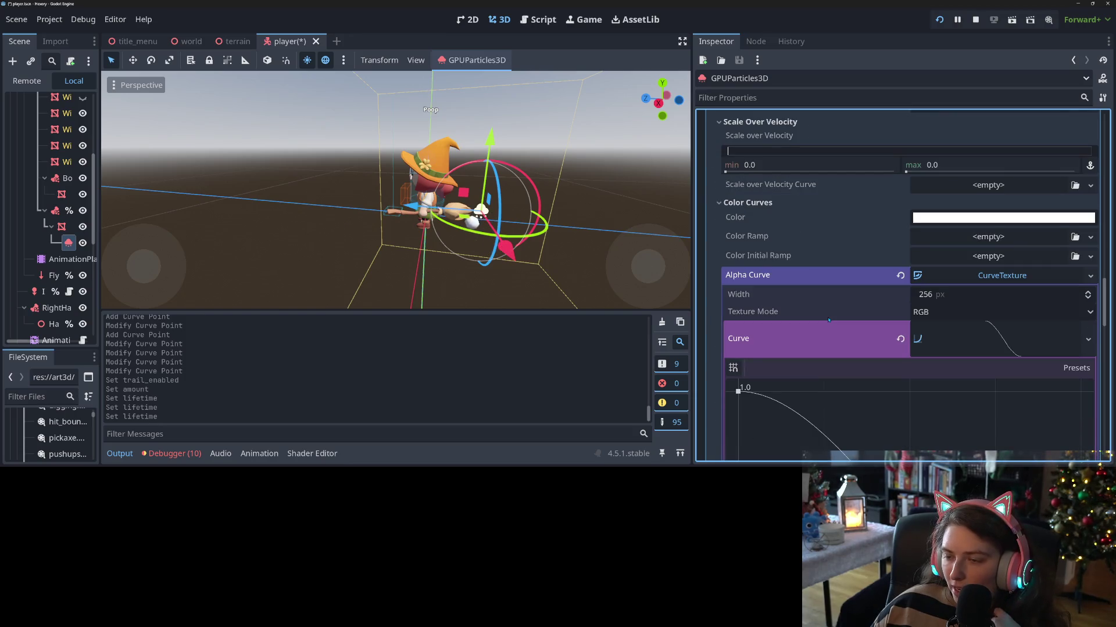
{"action": "scroll", "coordinate": [828, 320], "scroll_direction": "up", "scroll_amount": 3}
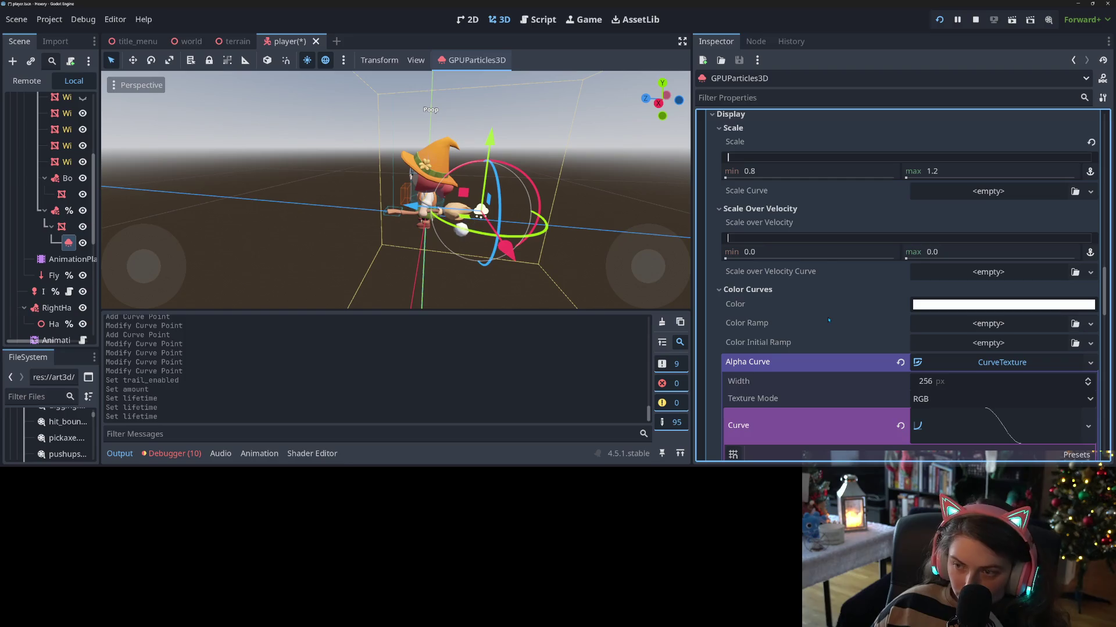
{"action": "scroll", "coordinate": [828, 320], "scroll_direction": "down", "scroll_amount": 15}
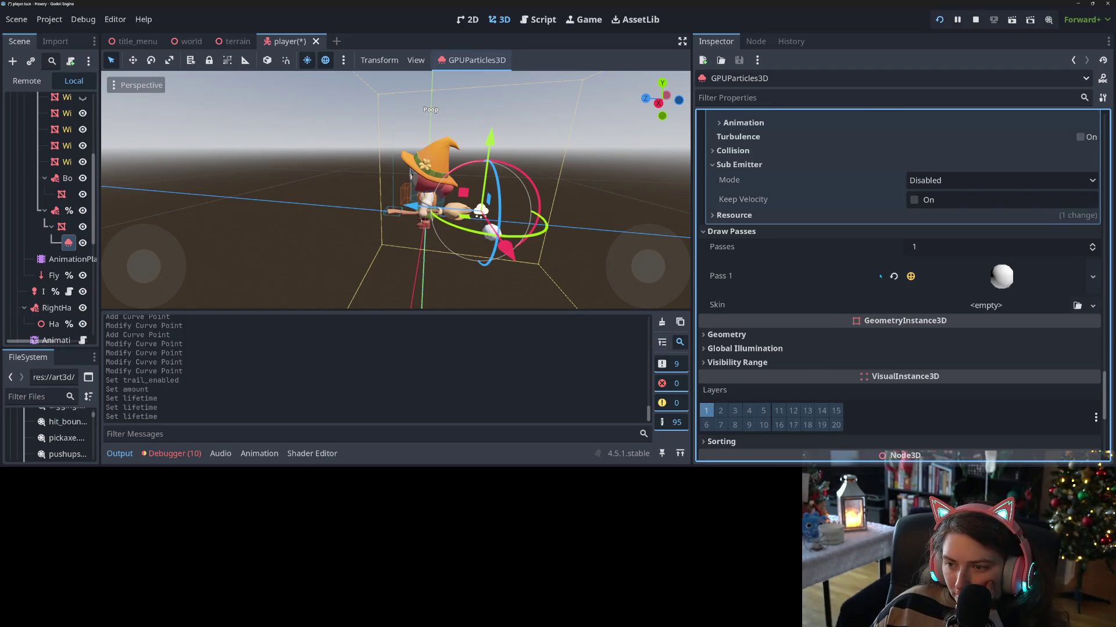
{"action": "left_click", "coordinate": [970, 279]}
{"action": "scroll", "coordinate": [822, 314], "scroll_direction": "down", "scroll_amount": 4}
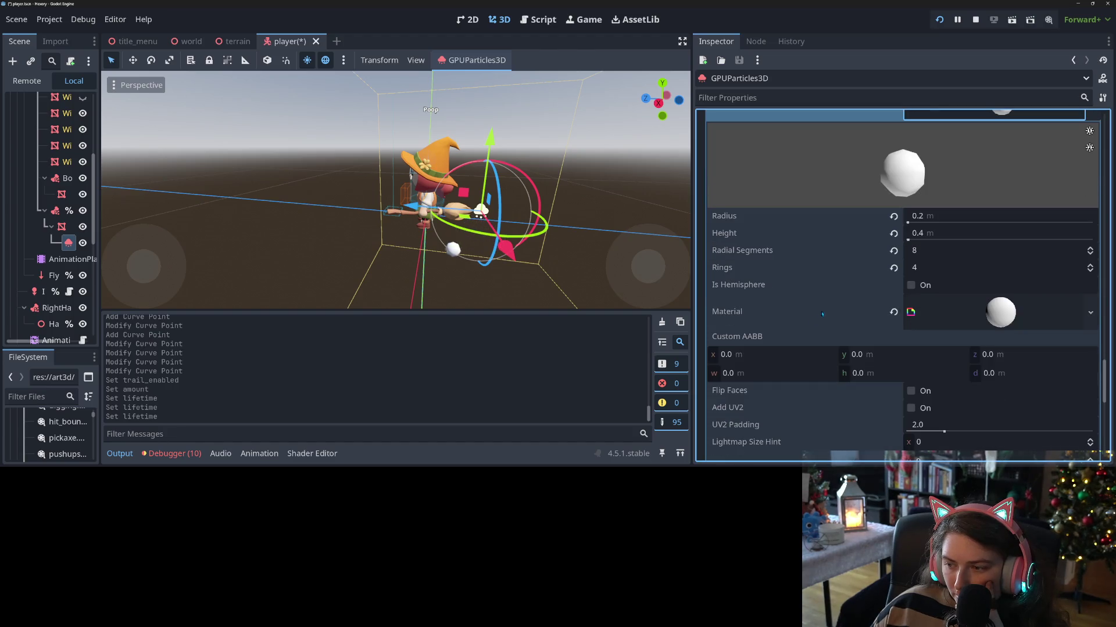
- Replace the sphere's material with a new StandardMaterial3D and expand it
{"action": "left_click", "coordinate": [893, 312]}
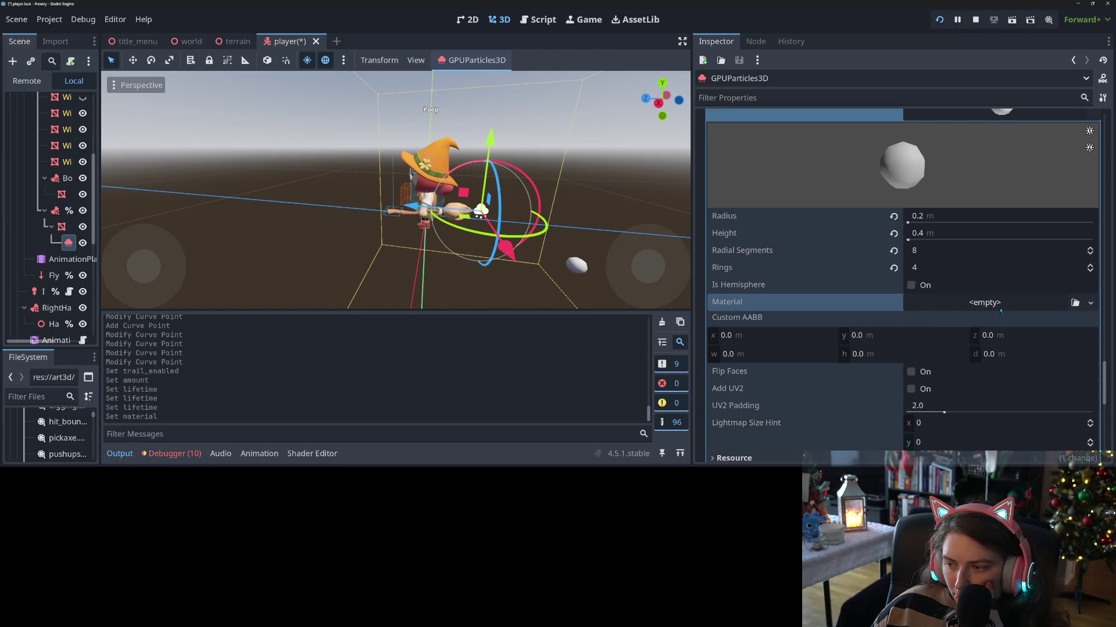
{"action": "left_click", "coordinate": [1091, 303]}
{"action": "left_click", "coordinate": [1036, 336]}
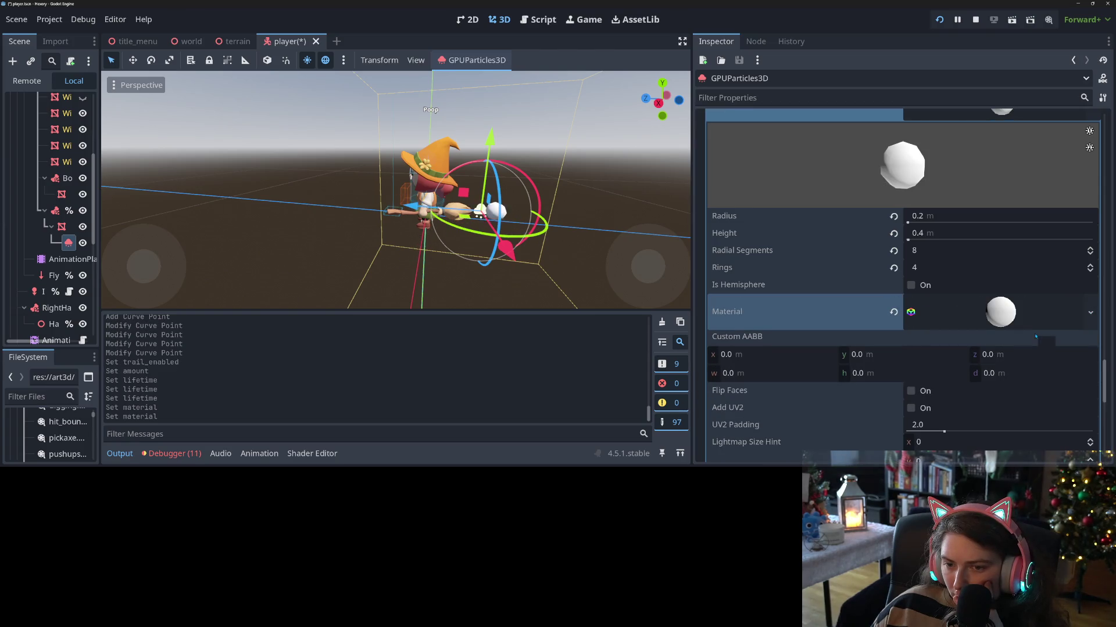
{"action": "left_click", "coordinate": [1001, 316]}
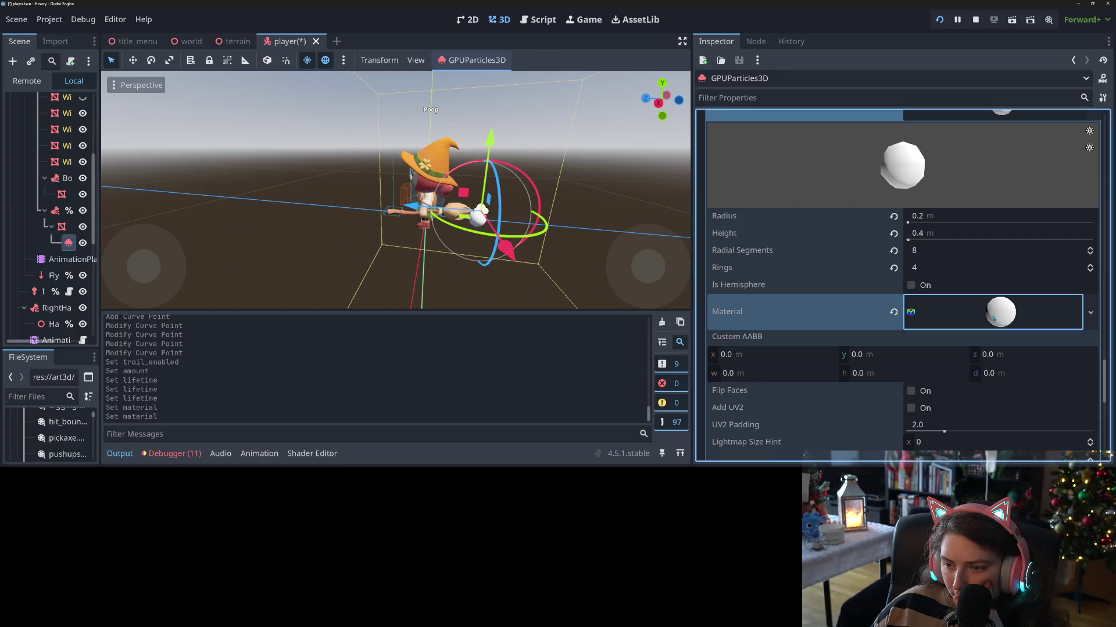
- Set the material's Transparency to Alpha and use vertex colour as albedo
{"action": "scroll", "coordinate": [882, 328], "scroll_direction": "down", "scroll_amount": 3}
{"action": "left_click", "coordinate": [882, 327]}
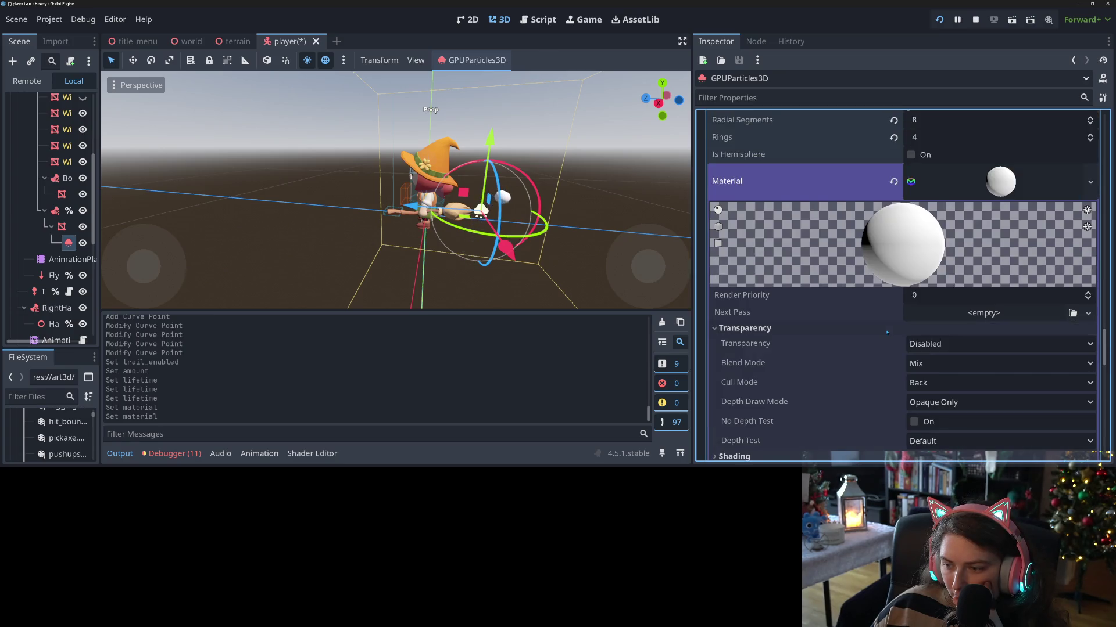
{"action": "left_click", "coordinate": [950, 344]}
{"action": "left_click", "coordinate": [956, 379]}
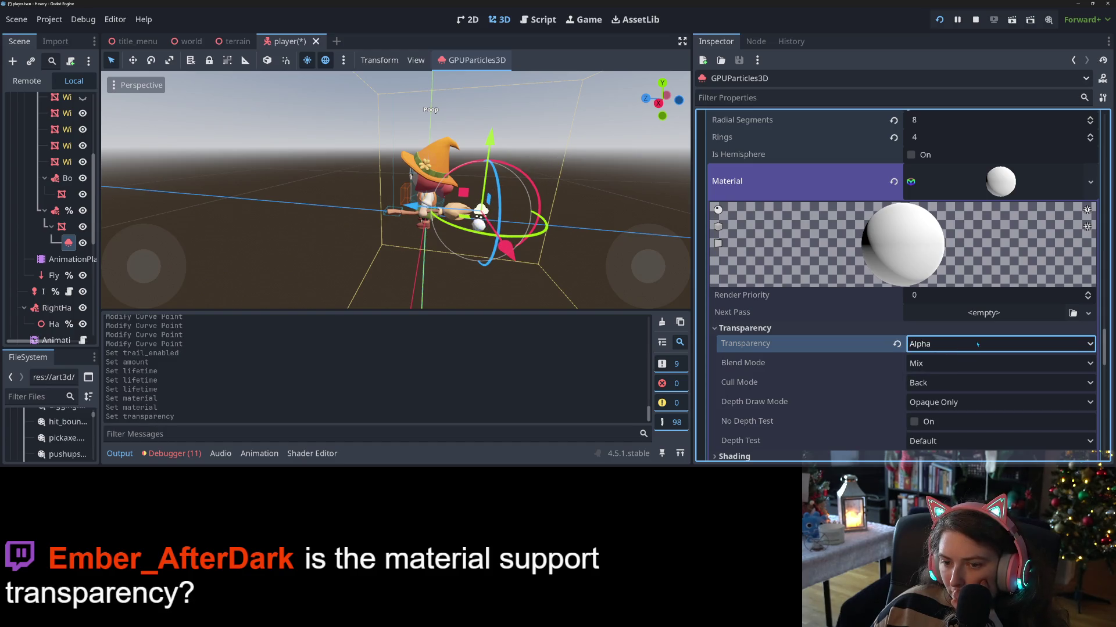
{"action": "left_click", "coordinate": [957, 343]}
{"action": "left_click", "coordinate": [956, 379]}
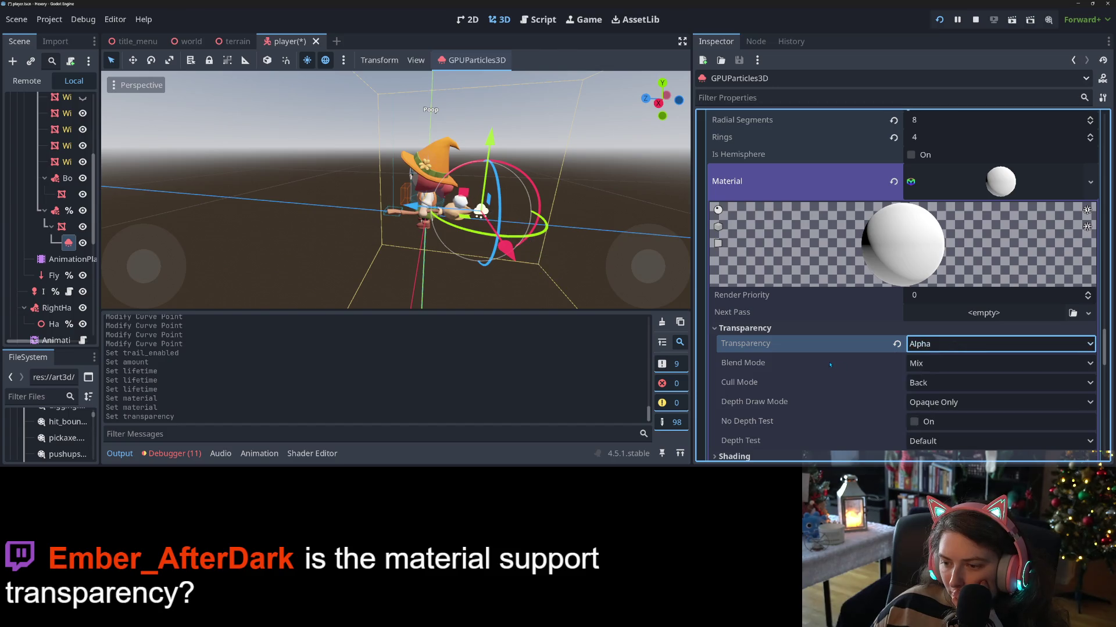
{"action": "scroll", "coordinate": [825, 367], "scroll_direction": "down", "scroll_amount": 3}
{"action": "left_click", "coordinate": [843, 340]}
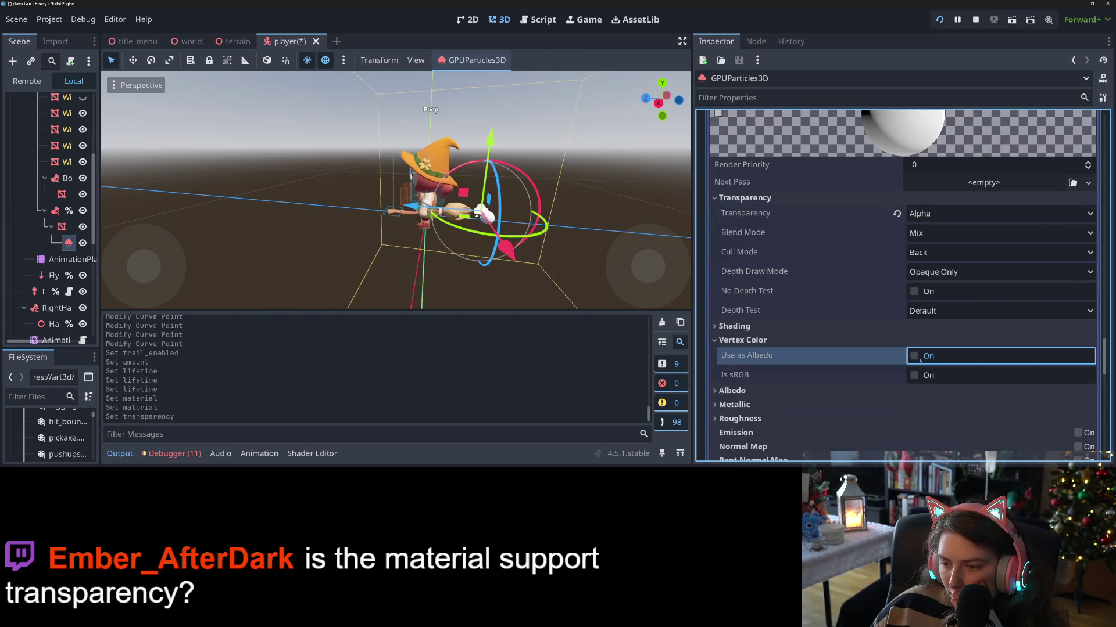
{"action": "left_click", "coordinate": [914, 356]}
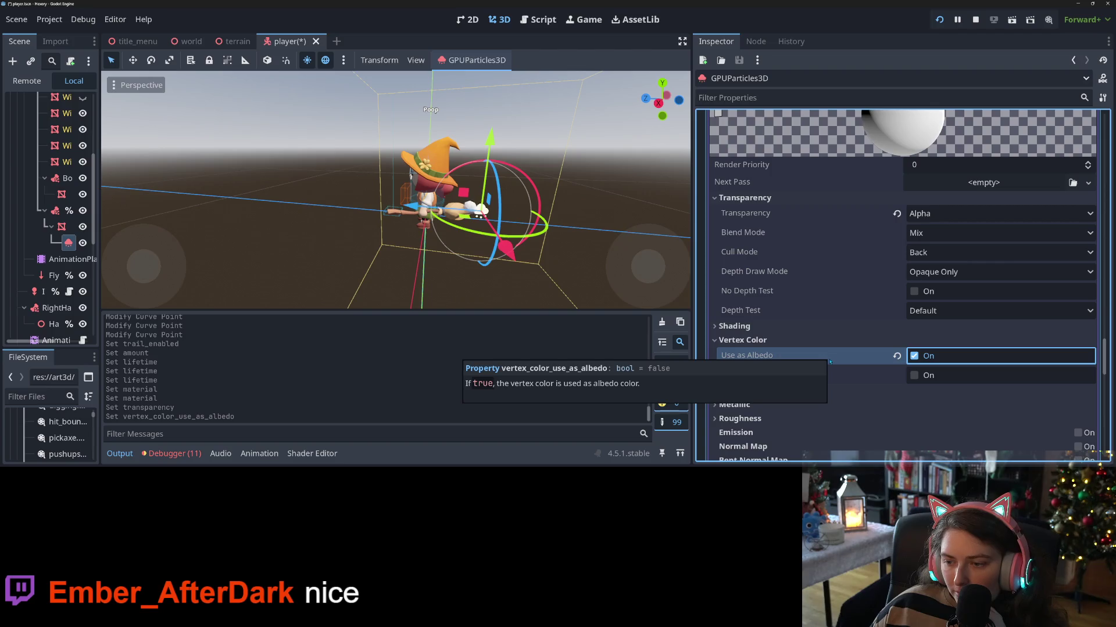
- Collapse the StandardMaterial3D and SphereMesh settings in the Inspector
{"action": "scroll", "coordinate": [898, 333], "scroll_direction": "up", "scroll_amount": 5}
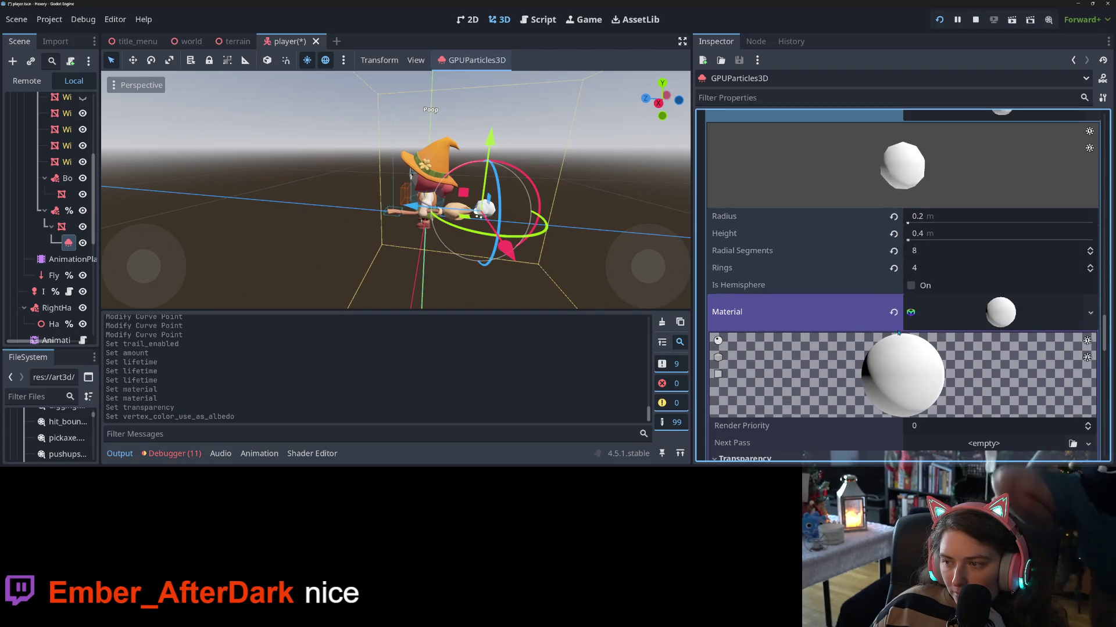
{"action": "left_click", "coordinate": [898, 333]}
{"action": "scroll", "coordinate": [868, 314], "scroll_direction": "up", "scroll_amount": 2}
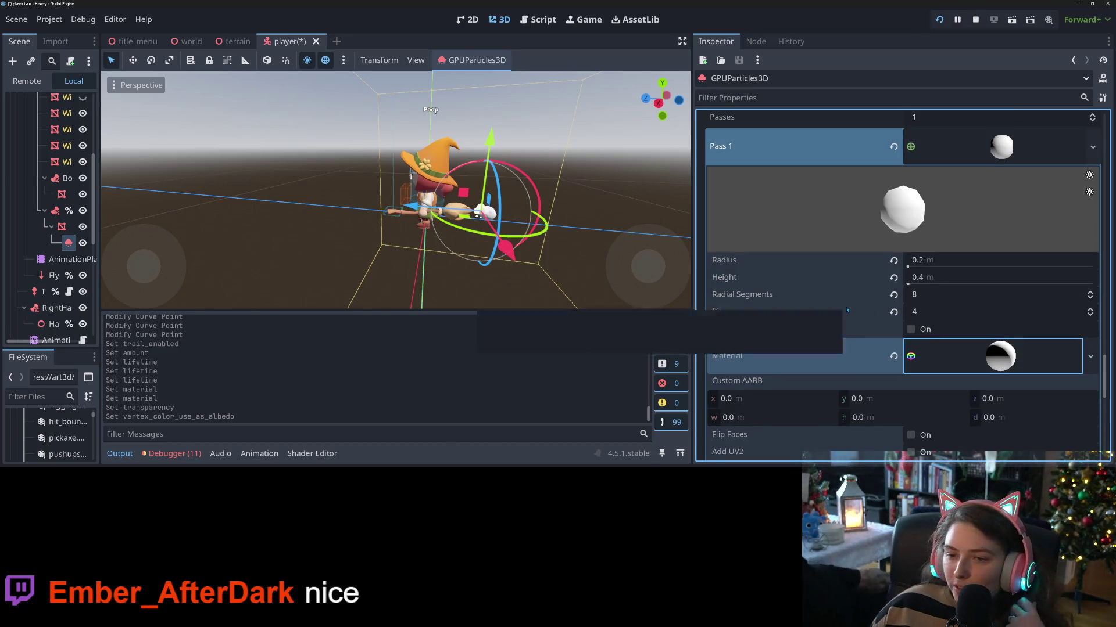
{"action": "left_click", "coordinate": [988, 154]}
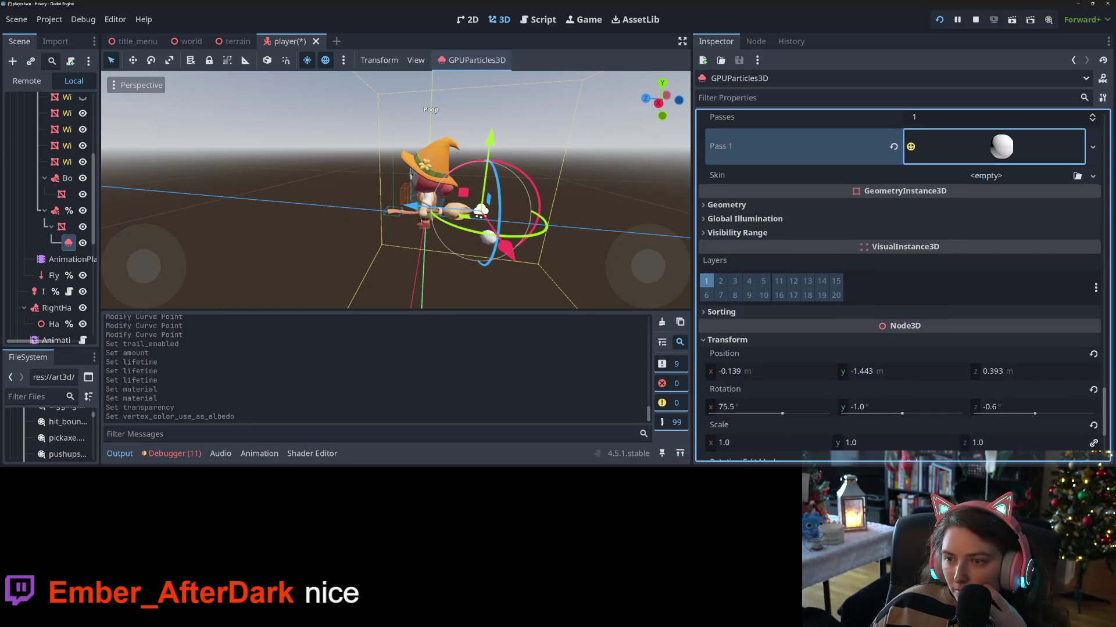
{"action": "scroll", "coordinate": [838, 317], "scroll_direction": "up", "scroll_amount": 5}
{"action": "scroll", "coordinate": [838, 317], "scroll_direction": "up", "scroll_amount": 1}
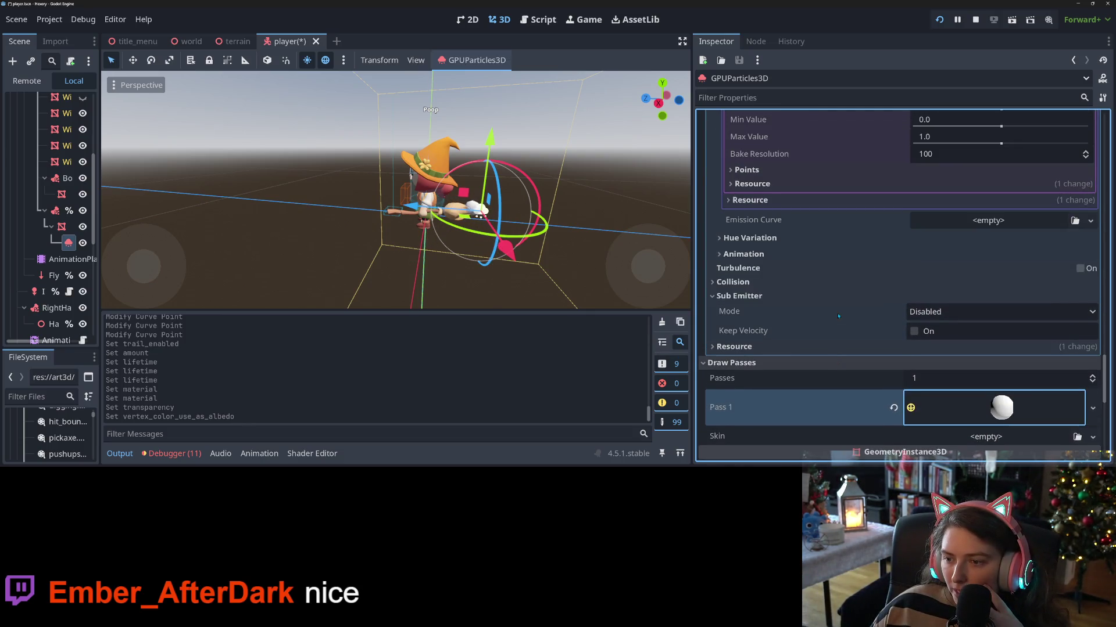
{"action": "scroll", "coordinate": [839, 316], "scroll_direction": "up", "scroll_amount": 3}
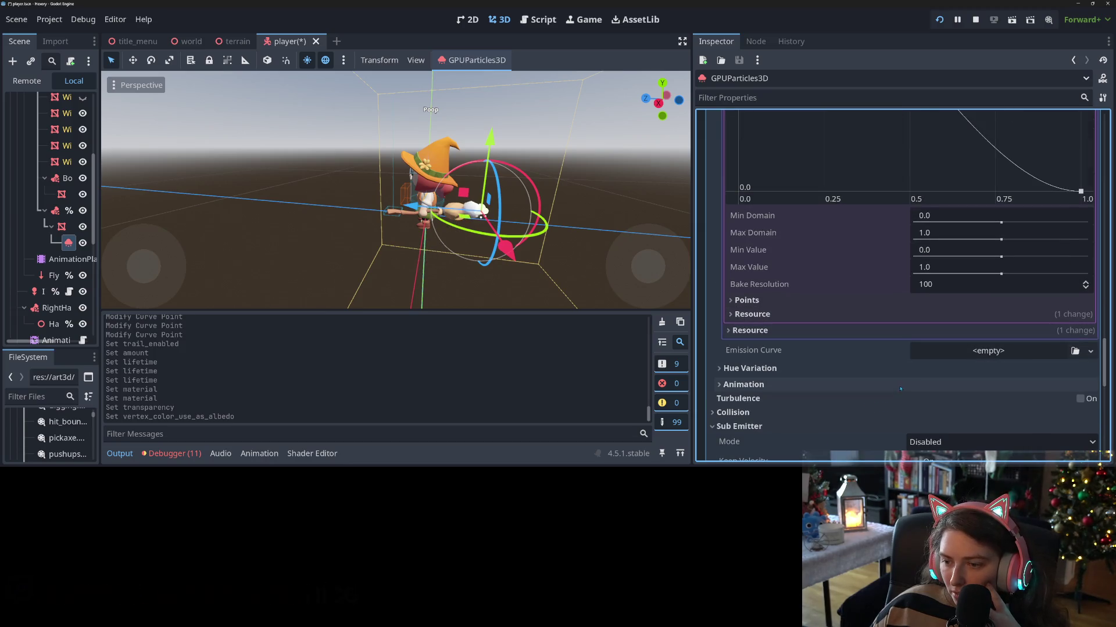
{"action": "scroll", "coordinate": [925, 394], "scroll_direction": "up", "scroll_amount": 1}
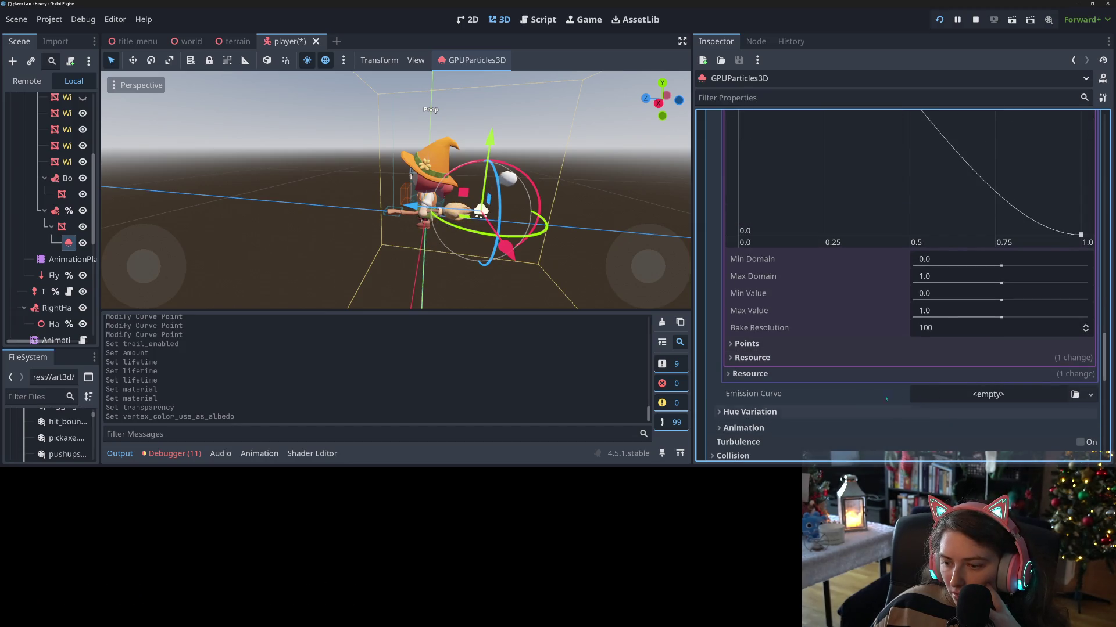
- Reopen the sphere's material and expand its Albedo section
{"action": "mouse_move", "coordinate": [770, 395]}
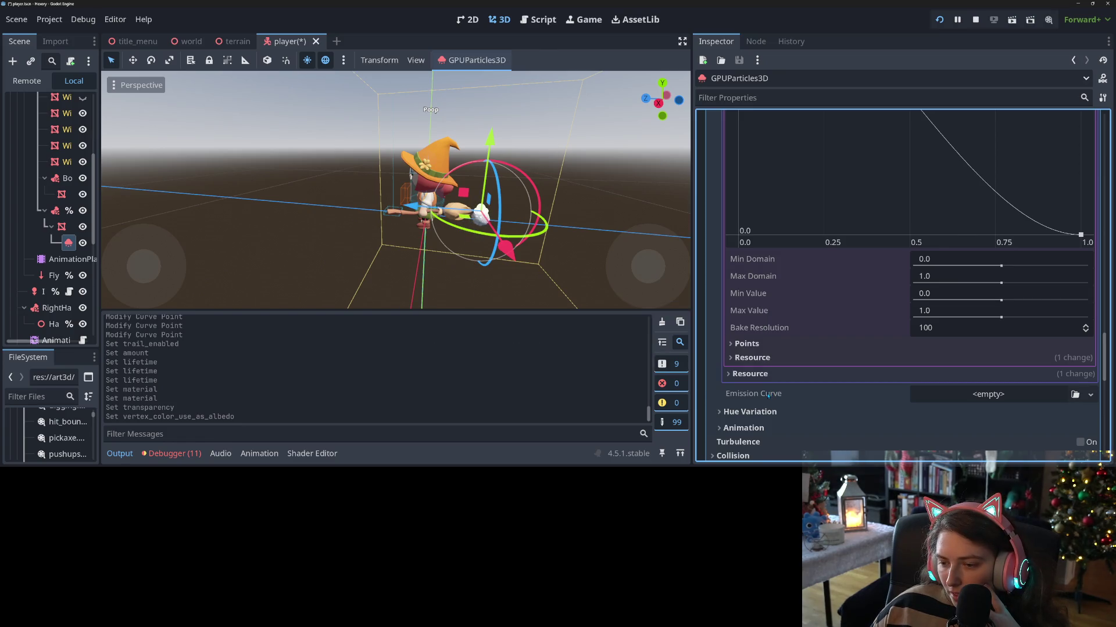
{"action": "scroll", "coordinate": [829, 394], "scroll_direction": "down", "scroll_amount": 10}
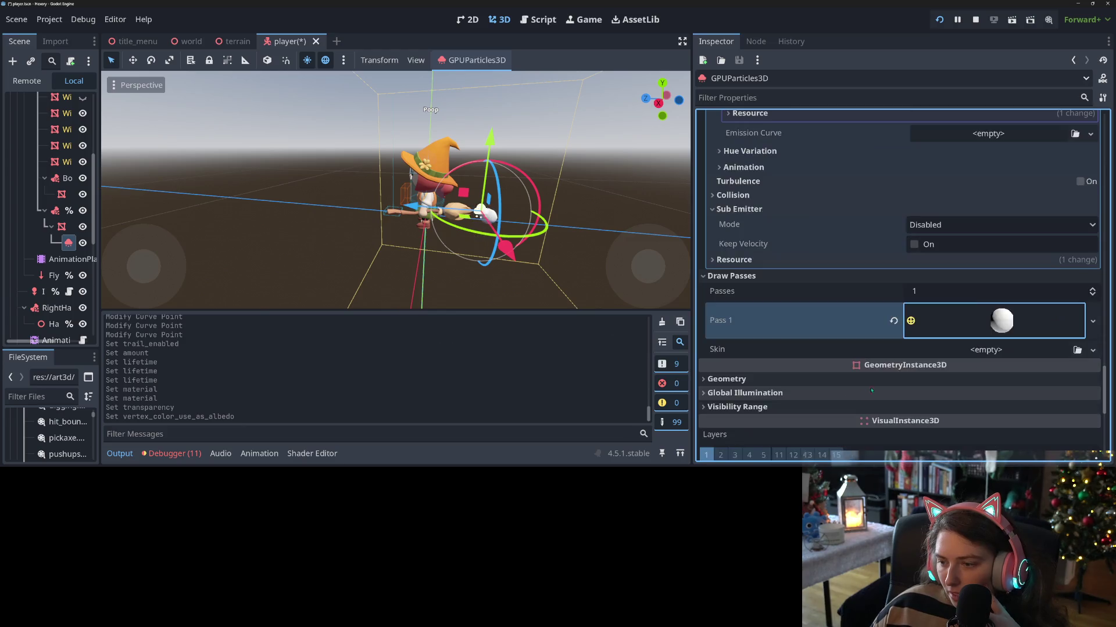
{"action": "scroll", "coordinate": [930, 308], "scroll_direction": "down", "scroll_amount": 5}
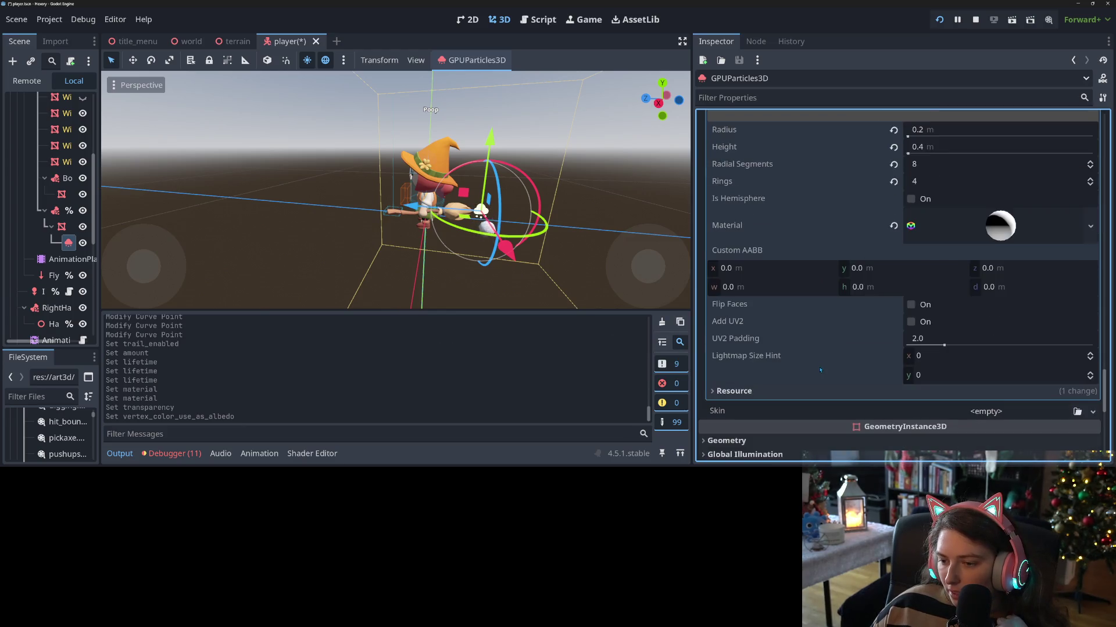
{"action": "scroll", "coordinate": [976, 244], "scroll_direction": "up", "scroll_amount": 3}
{"action": "left_click", "coordinate": [979, 235]}
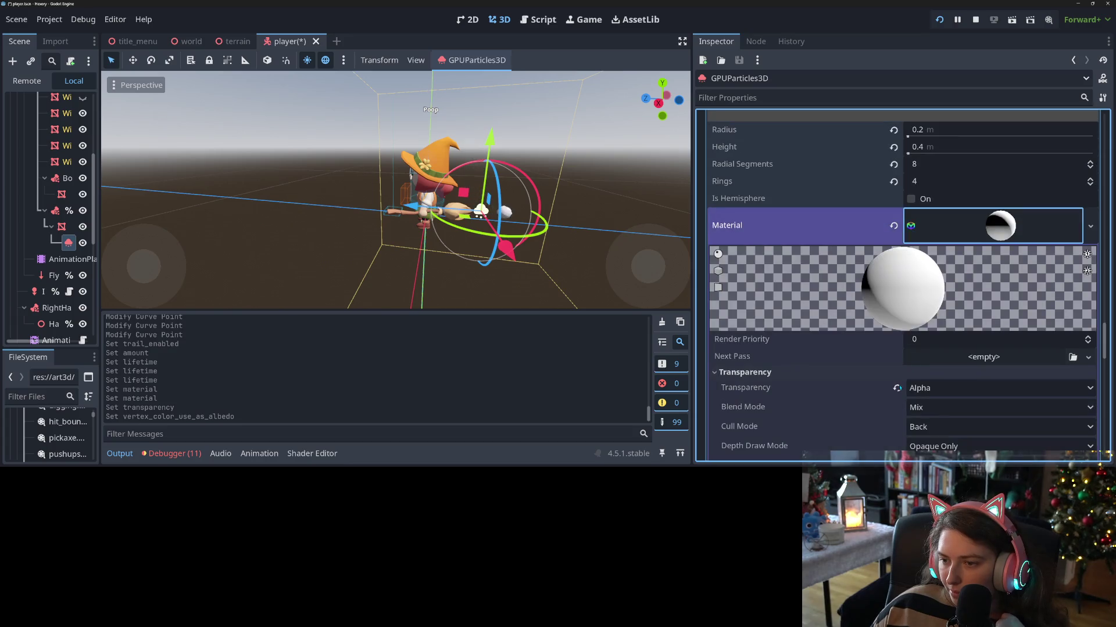
{"action": "scroll", "coordinate": [835, 337], "scroll_direction": "down", "scroll_amount": 2}
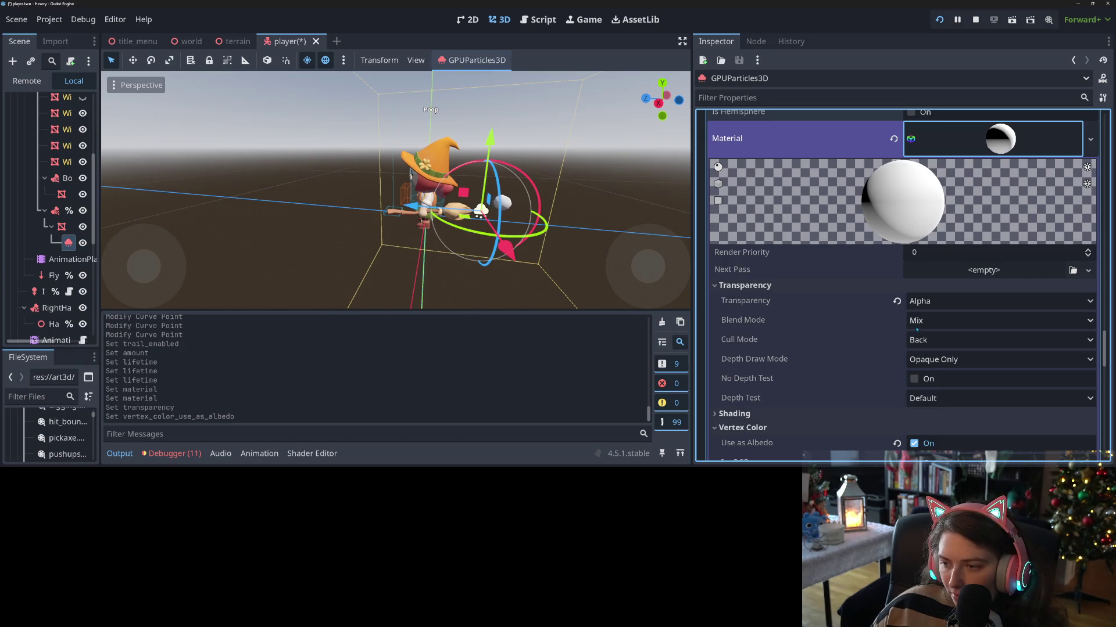
{"action": "scroll", "coordinate": [838, 350], "scroll_direction": "down", "scroll_amount": 3}
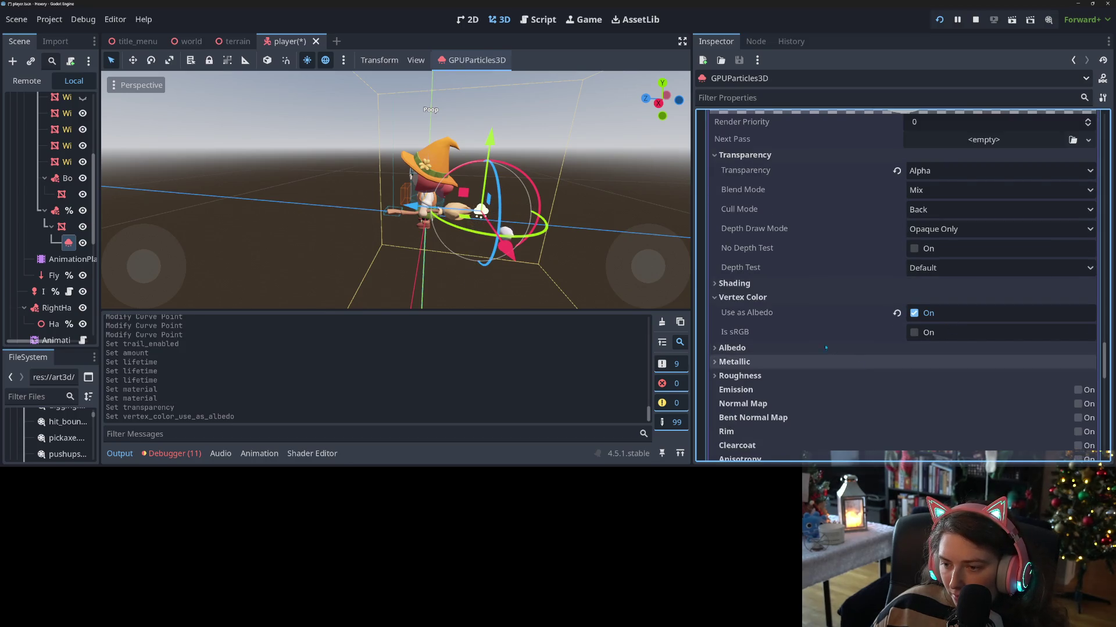
{"action": "left_click", "coordinate": [782, 349]}
- Darken the material's albedo colour to a mid grey
{"action": "left_click", "coordinate": [999, 362]}
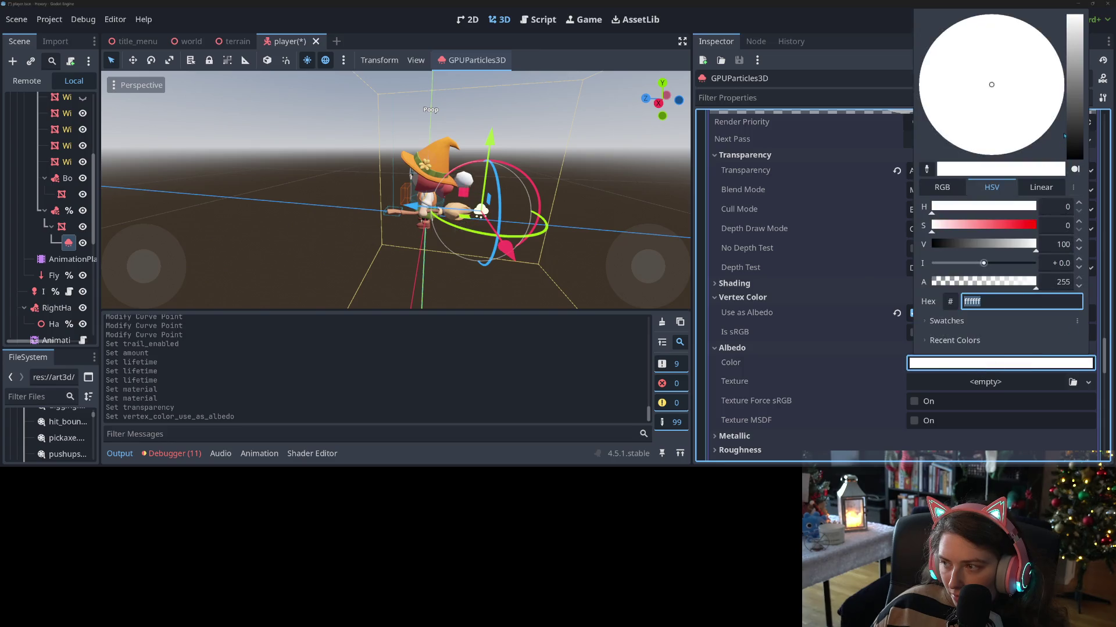
{"action": "mouse_move", "coordinate": [1071, 60]}
{"action": "left_mouse_down"}
{"action": "mouse_move", "coordinate": [1072, 70]}
{"action": "mouse_move", "coordinate": [1075, 62]}
{"action": "left_mouse_up"}
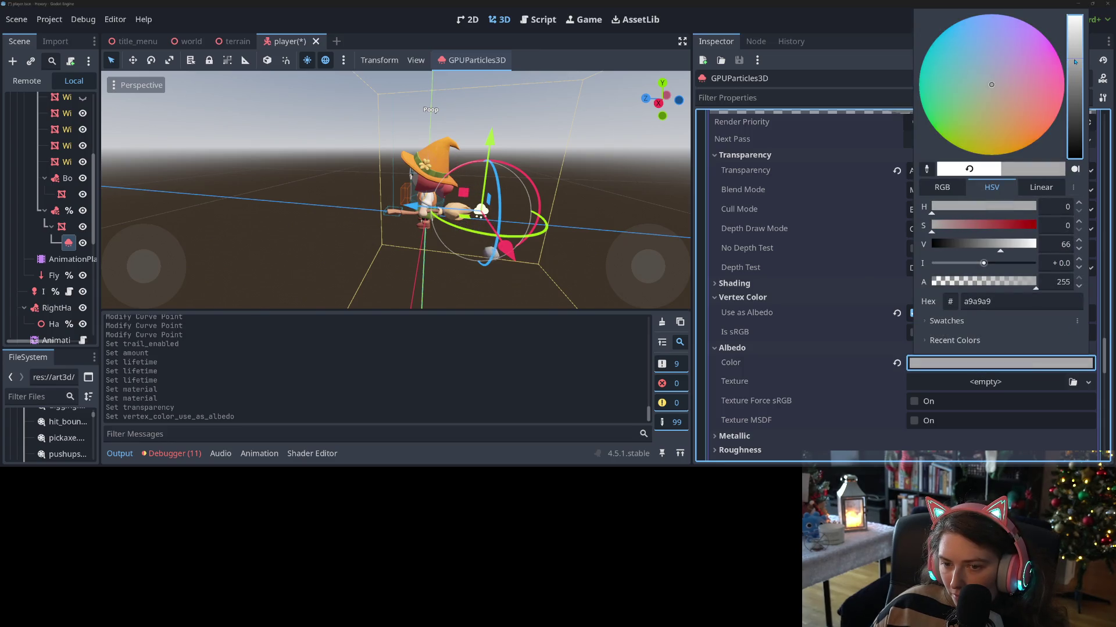
{"action": "left_click", "coordinate": [800, 396]}
- Lower the alpha curve's starting point from 1.0 to 0.91
{"action": "scroll", "coordinate": [805, 391], "scroll_direction": "down", "scroll_amount": 15}
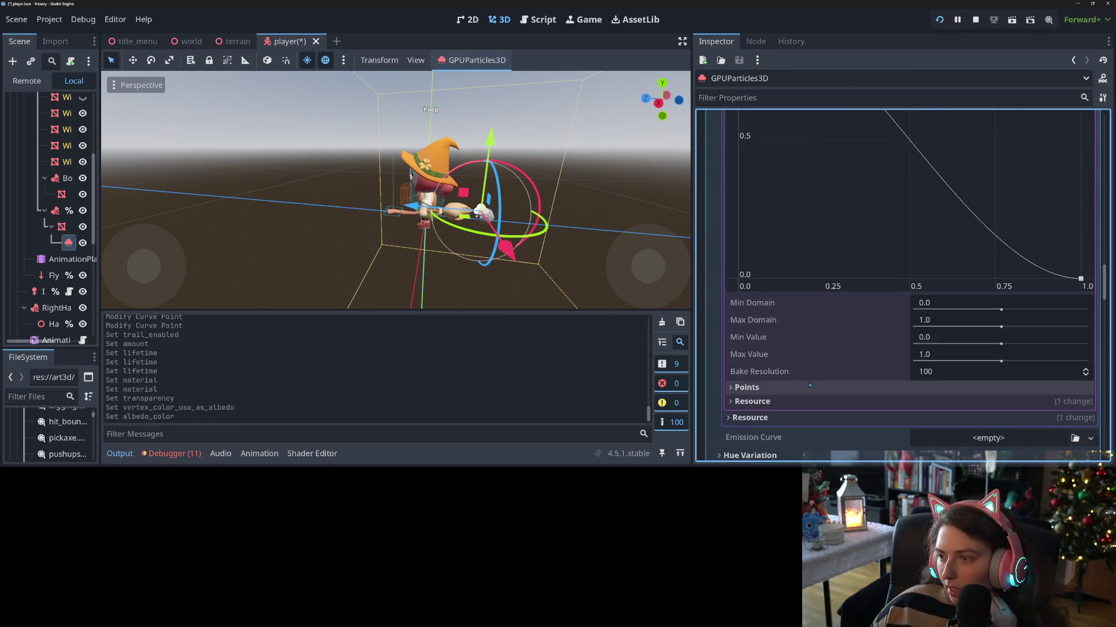
{"action": "scroll", "coordinate": [809, 386], "scroll_direction": "up", "scroll_amount": 3}
{"action": "left_click_drag", "start_coordinate": [737, 174], "coordinate": [738, 200]}
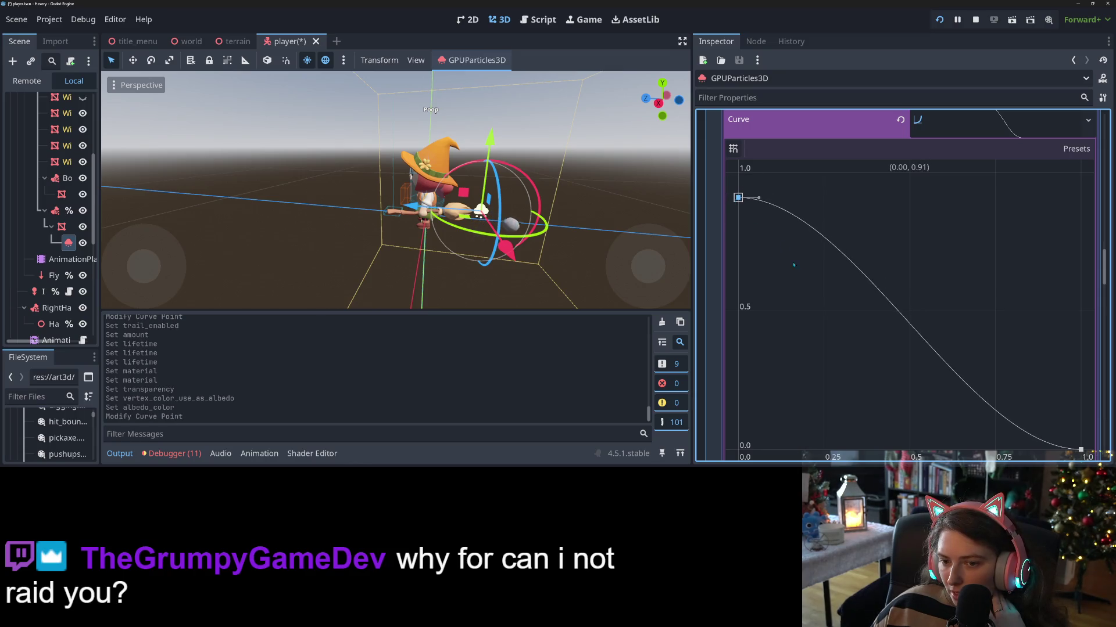
- Lighten the albedo colour to light grey d1d1d1
{"action": "scroll", "coordinate": [872, 363], "scroll_direction": "down", "scroll_amount": 1}
{"action": "scroll", "coordinate": [870, 359], "scroll_direction": "down", "scroll_amount": 10}
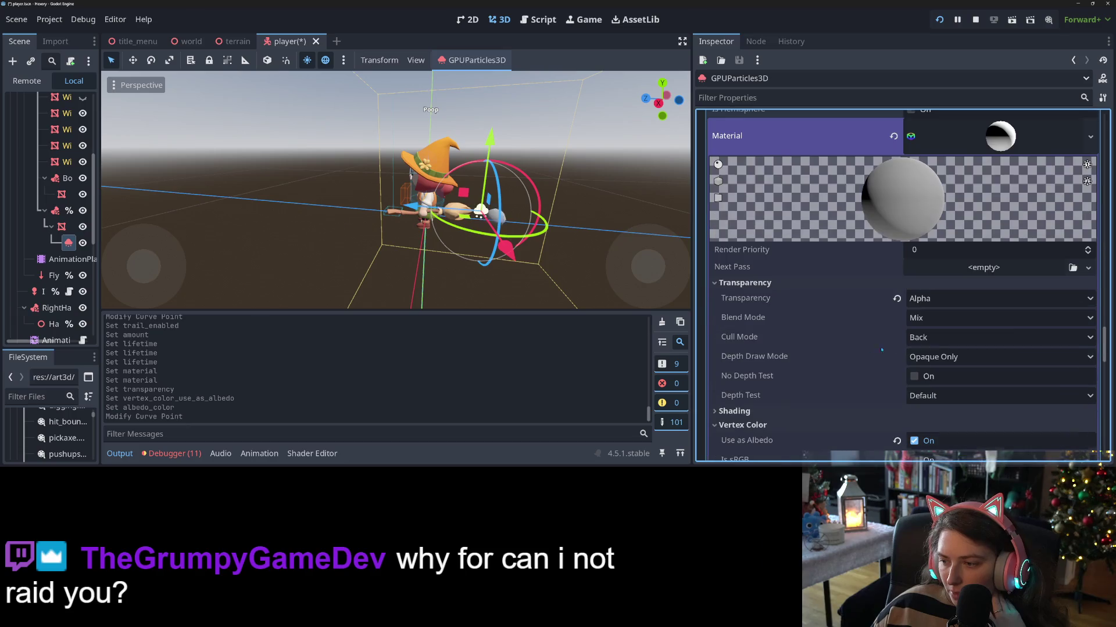
{"action": "scroll", "coordinate": [957, 363], "scroll_direction": "down", "scroll_amount": 5}
{"action": "left_click", "coordinate": [957, 363]}
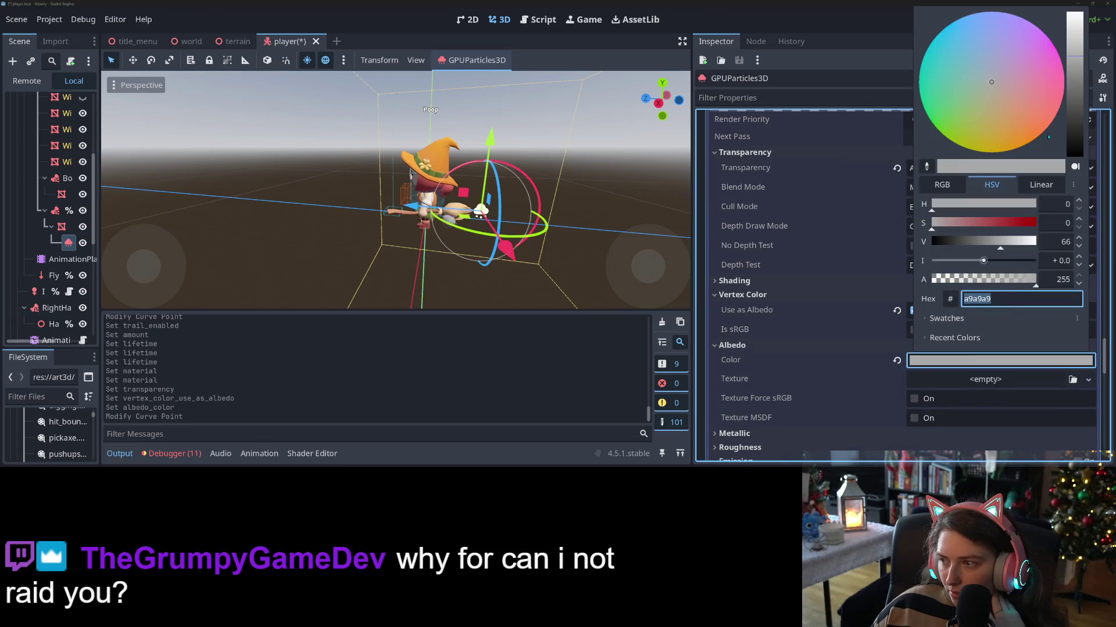
{"action": "left_click_drag", "start_coordinate": [1075, 58], "coordinate": [1075, 39]}
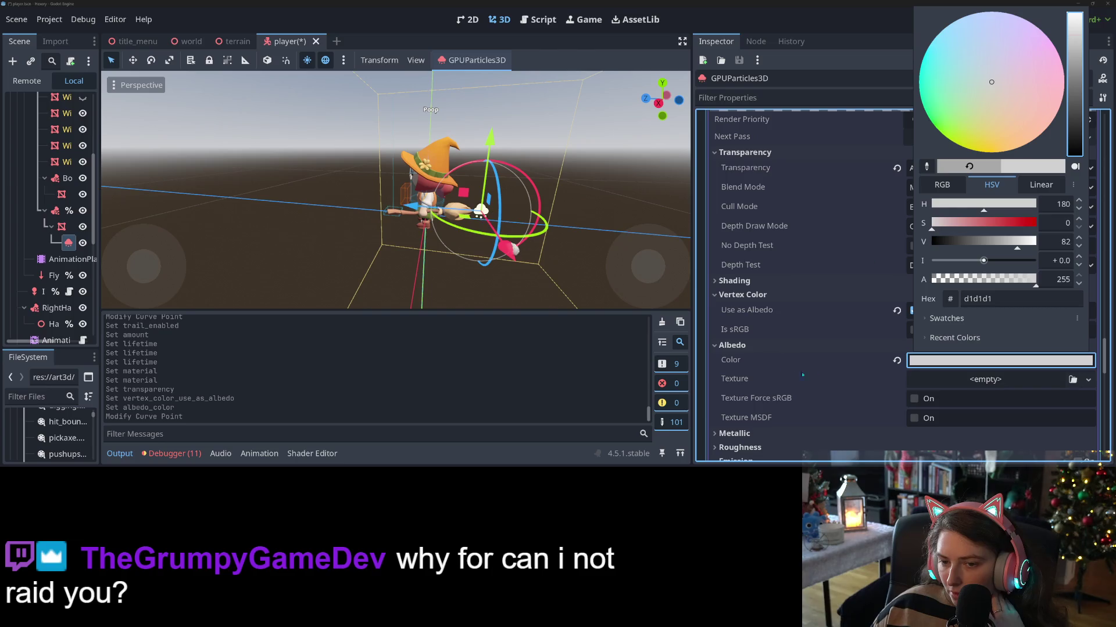
{"action": "left_click", "coordinate": [843, 355]}
{"action": "scroll", "coordinate": [843, 355], "scroll_direction": "up", "scroll_amount": 5}
{"action": "scroll", "coordinate": [843, 355], "scroll_direction": "up", "scroll_amount": 12}
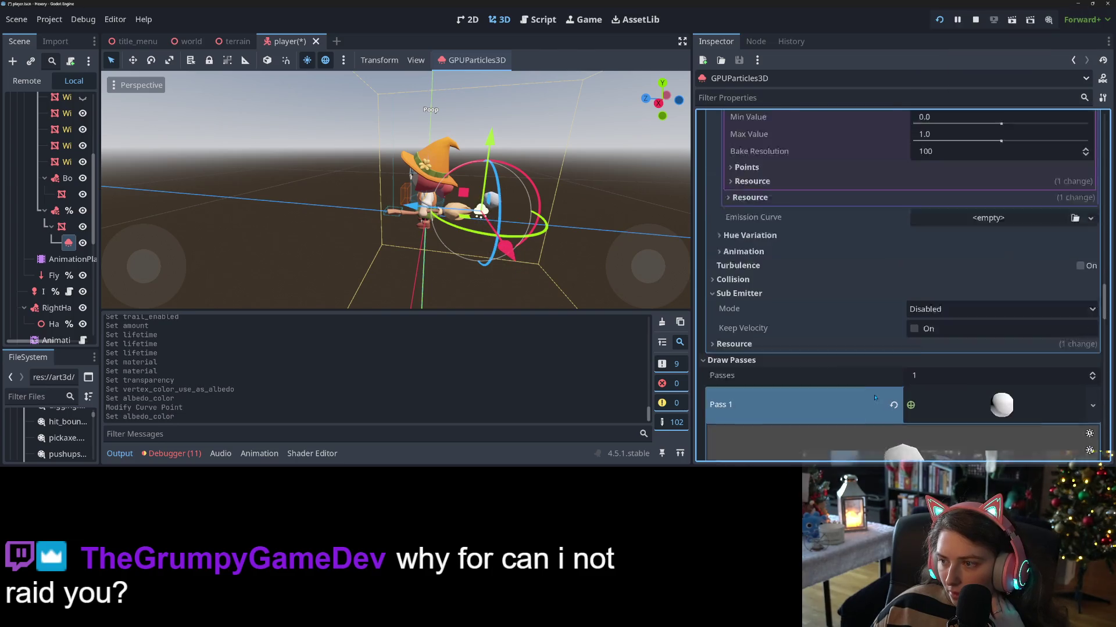
- Collapse the alpha curve texture, then add and clear a Scale over Velocity Curve
{"action": "scroll", "coordinate": [836, 382], "scroll_direction": "up", "scroll_amount": 5}
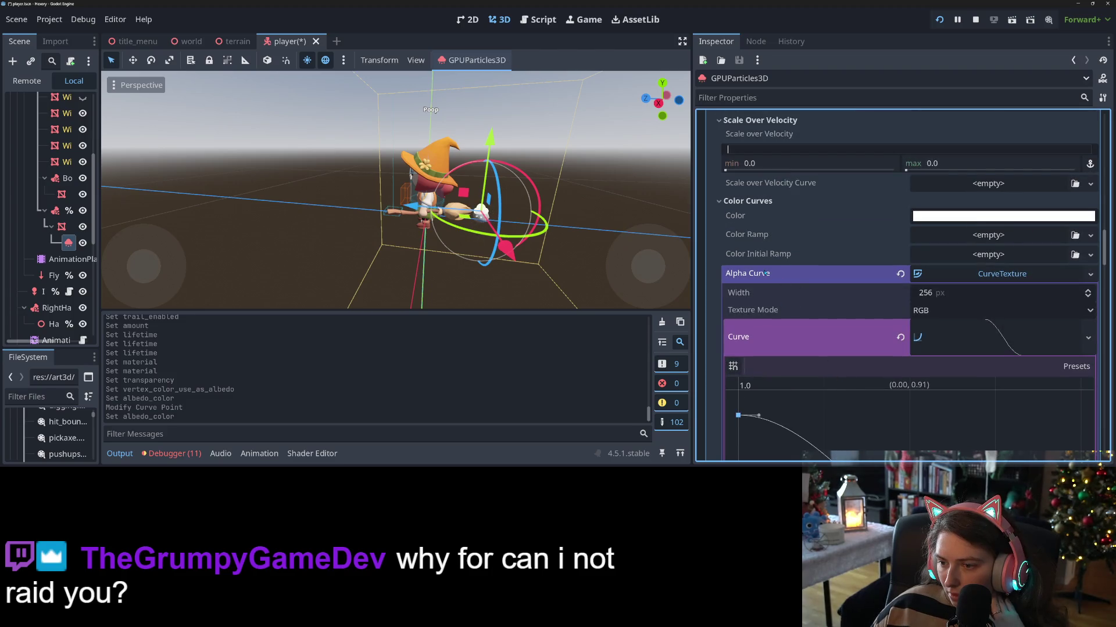
{"action": "left_click", "coordinate": [971, 279]}
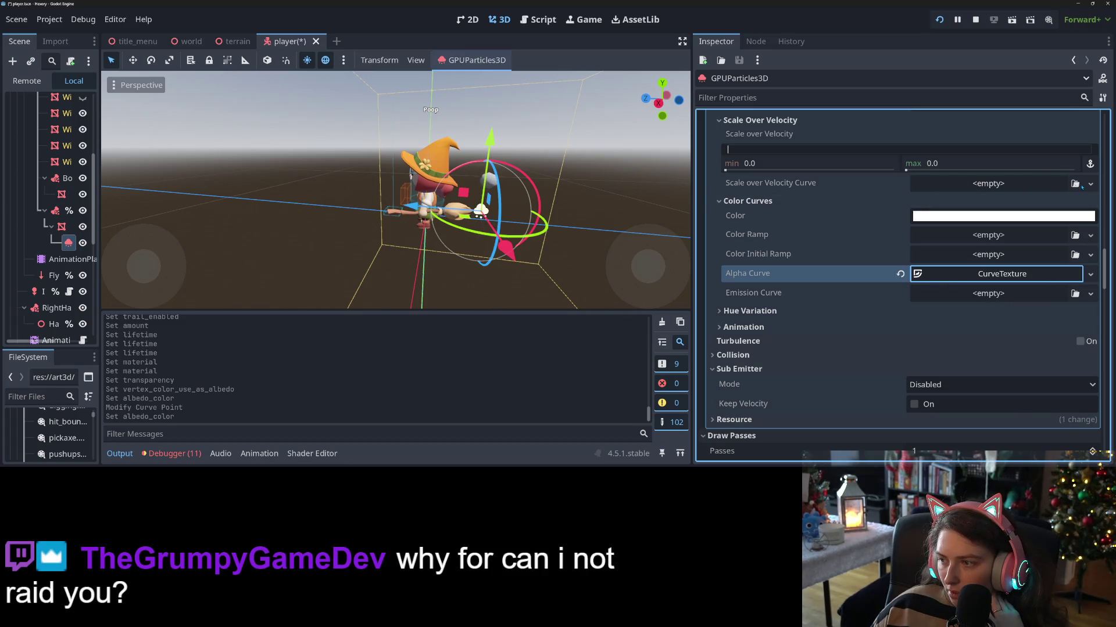
{"action": "left_click", "coordinate": [1090, 183]}
{"action": "left_click", "coordinate": [1052, 217]}
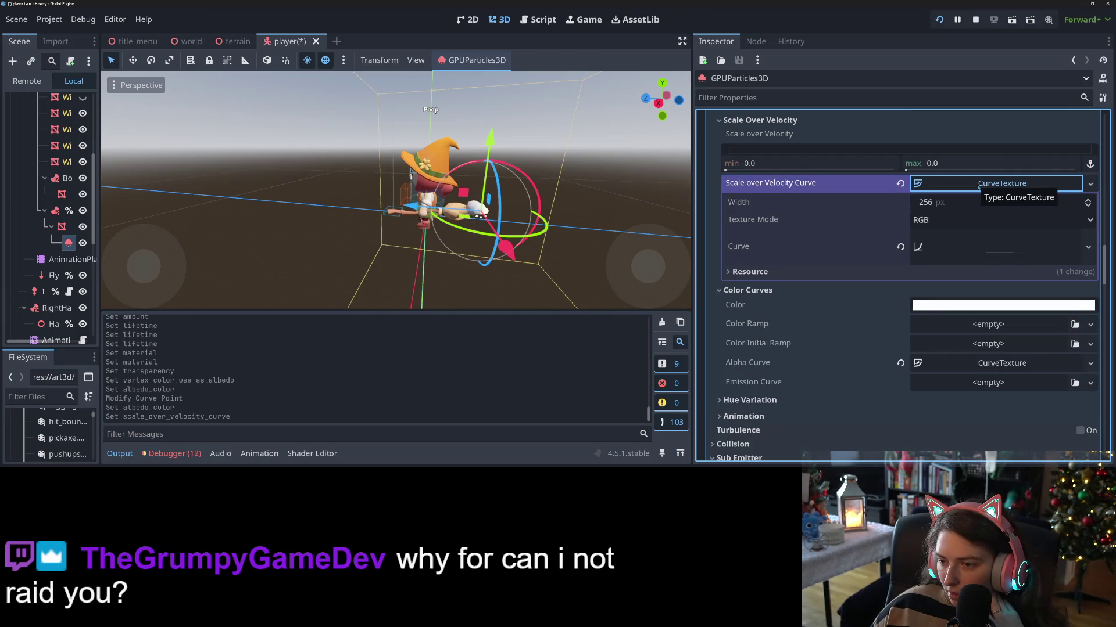
{"action": "left_click", "coordinate": [900, 184]}
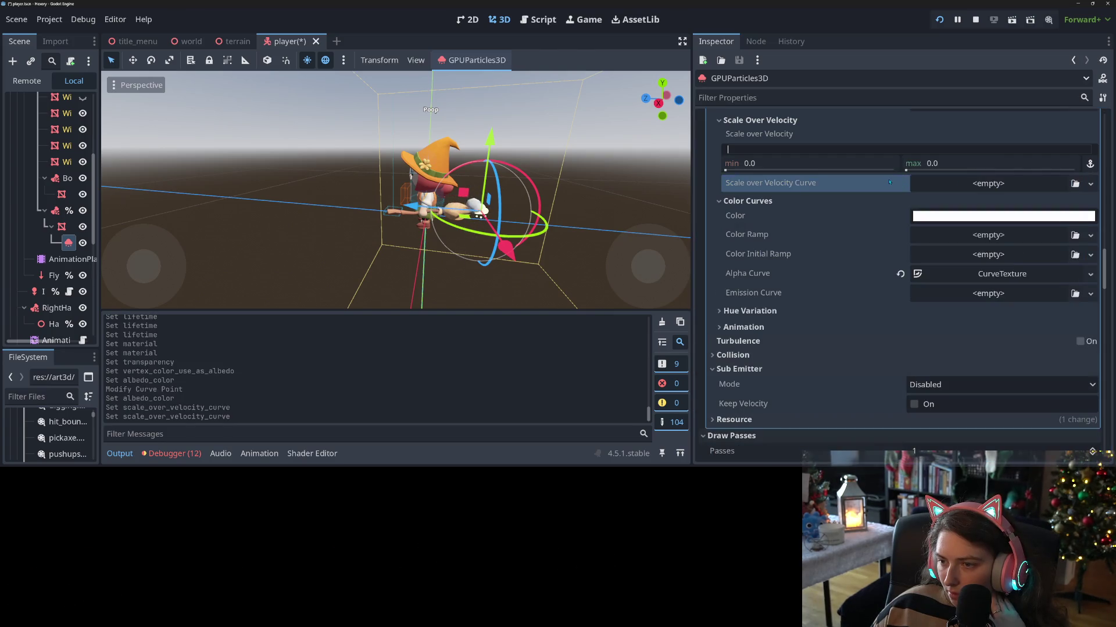
- Switch Scale over Velocity to value-plus-variation form, trying base 5.0 and variation 5.0
{"action": "left_click", "coordinate": [848, 164]}
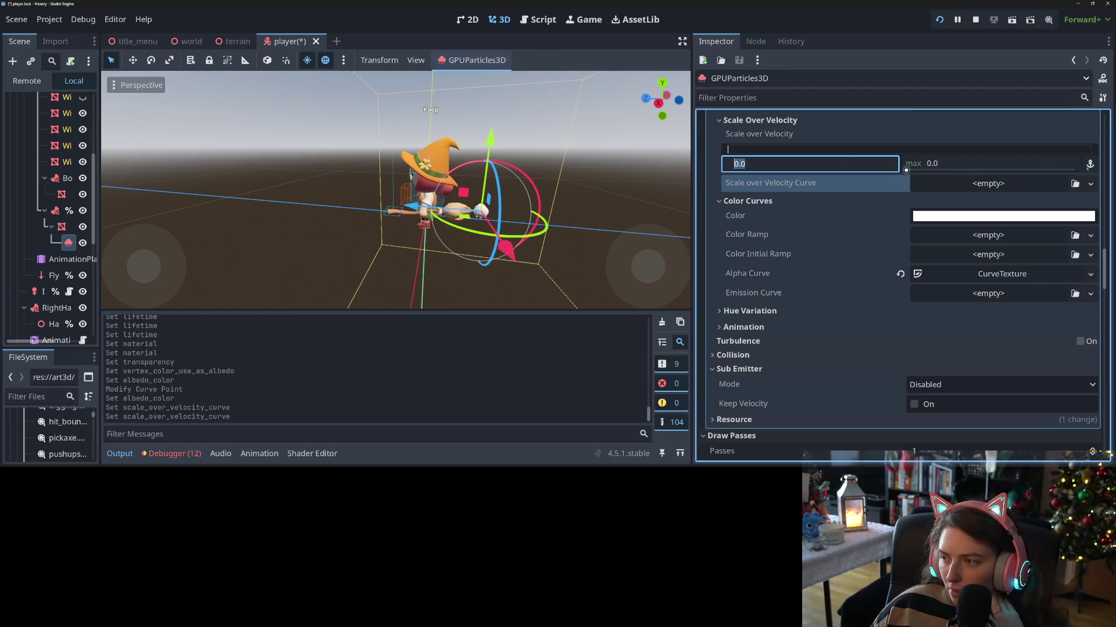
{"action": "key", "text": "Return"}
{"action": "left_click", "coordinate": [878, 164]}
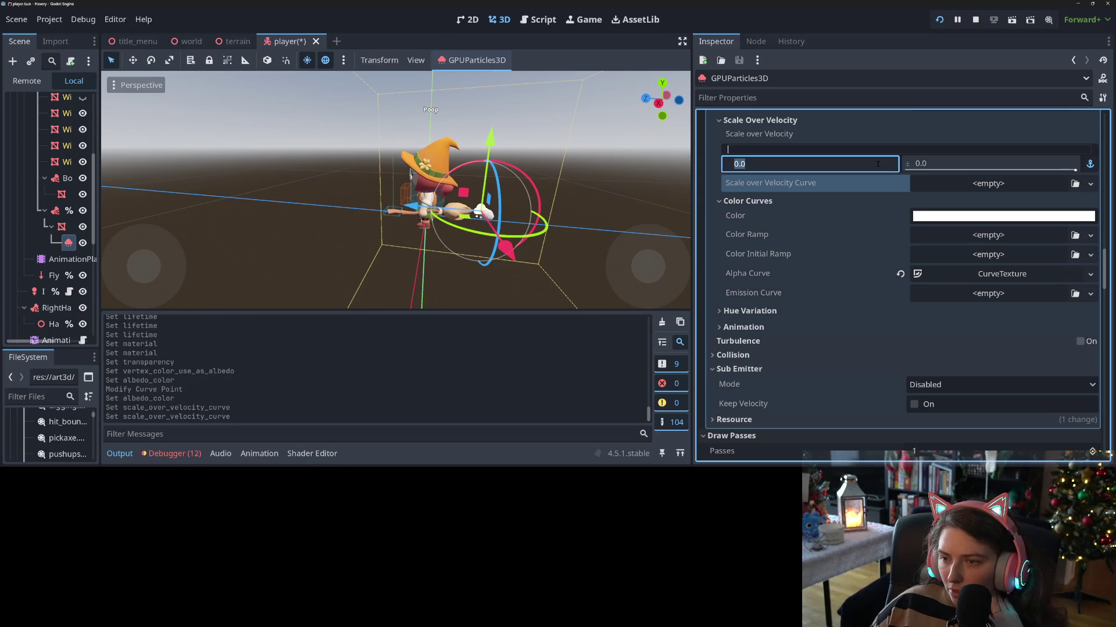
{"action": "type", "text": "5"}
{"action": "key", "text": "Return"}
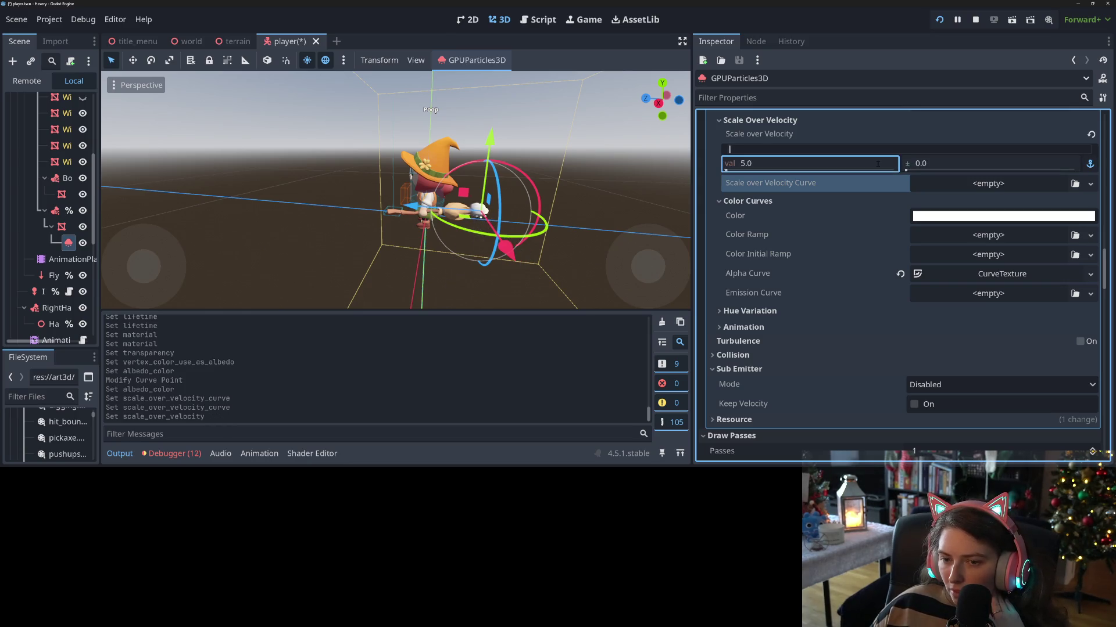
{"action": "left_click", "coordinate": [1031, 164]}
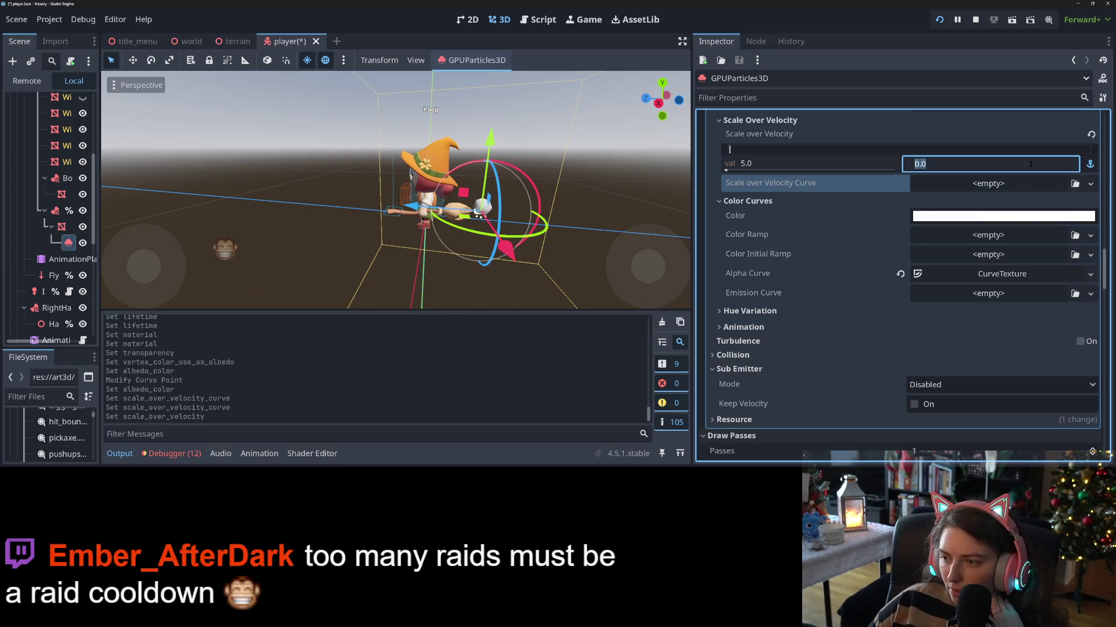
{"action": "type", "text": "5"}
{"action": "key", "text": "Return"}
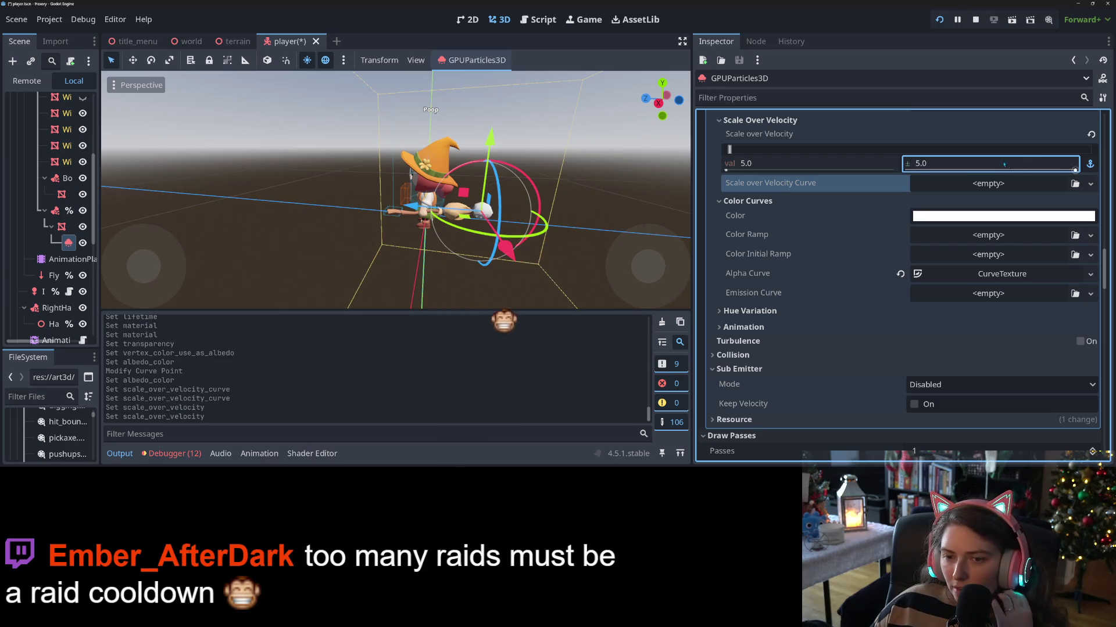
- Reset the base Scale over Velocity to 0.0, then set it to 5.0
{"action": "left_click", "coordinate": [797, 165]}
{"action": "type", "text": "0"}
{"action": "key", "text": "Return"}
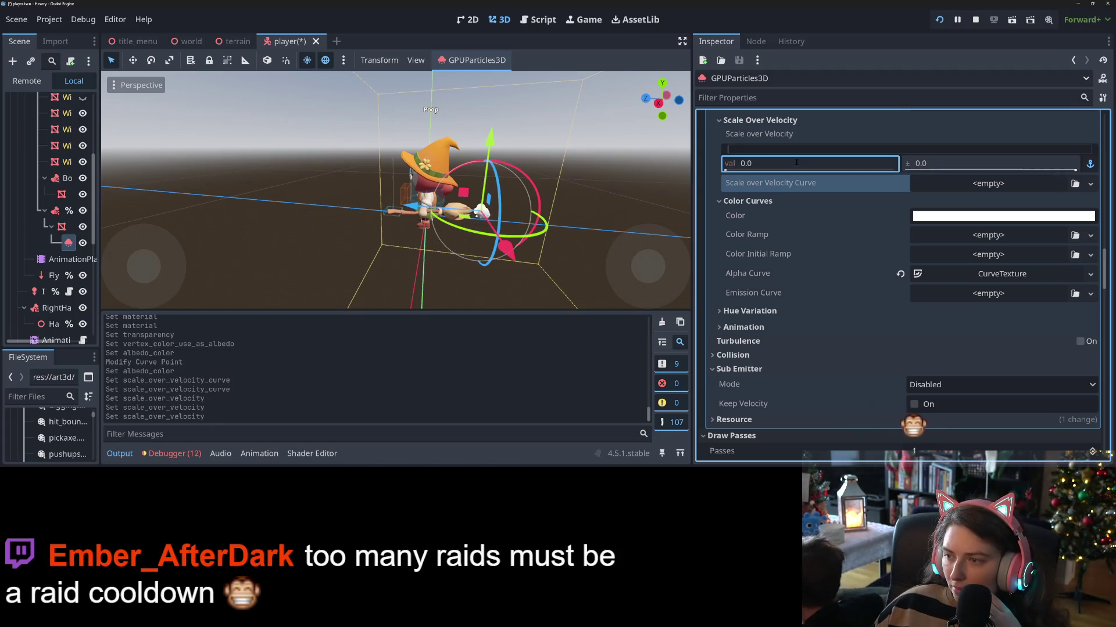
{"action": "key", "text": "Tab"}
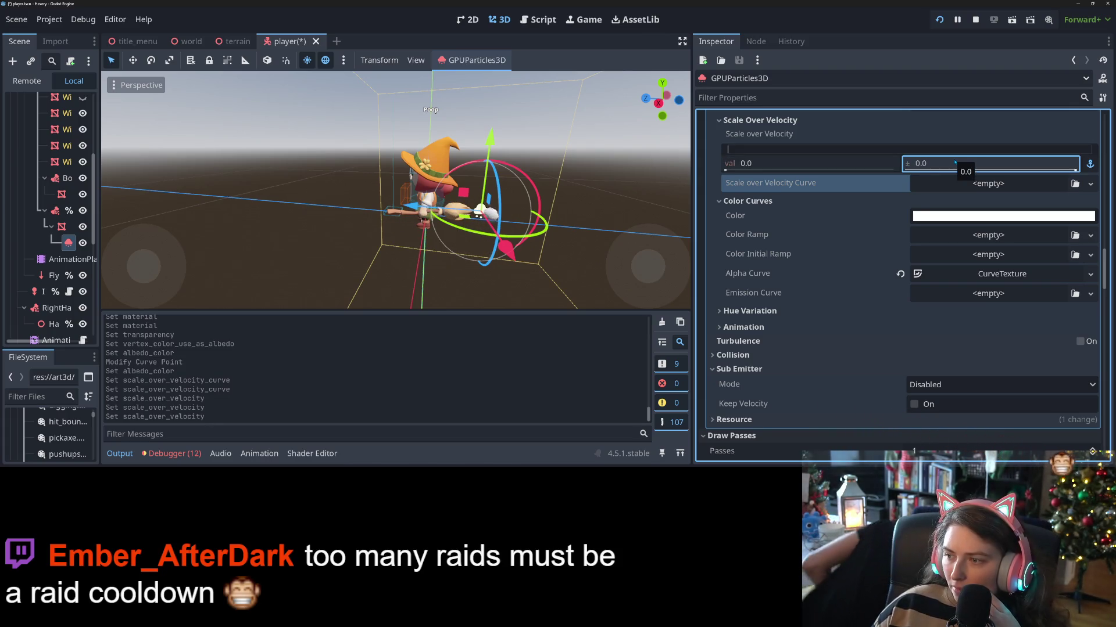
{"action": "left_click", "coordinate": [845, 164]}
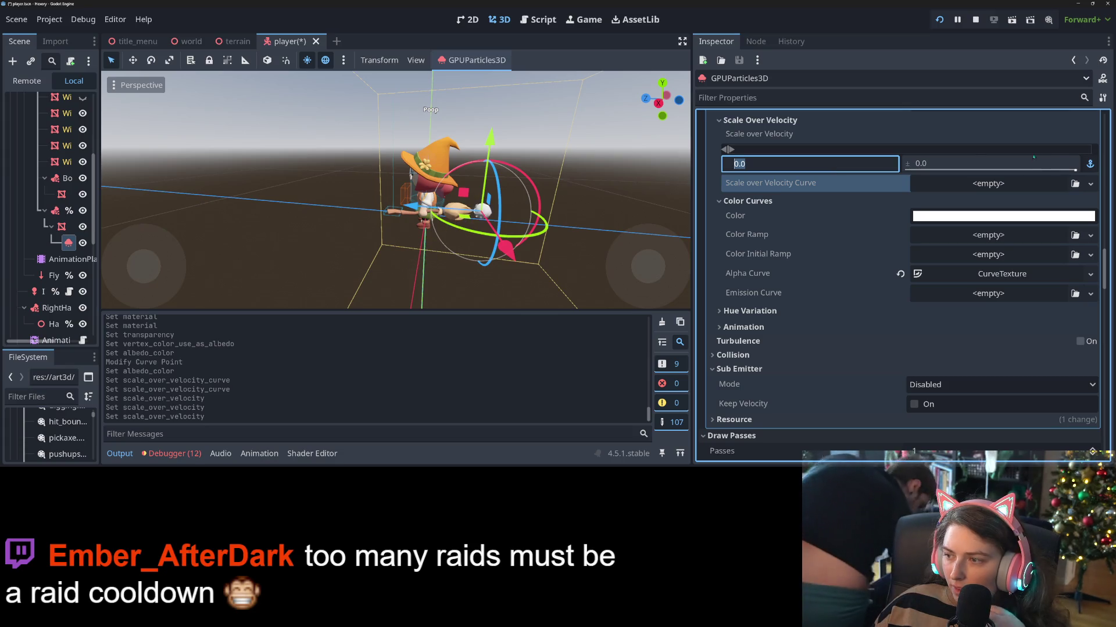
{"action": "key", "text": "Tab"}
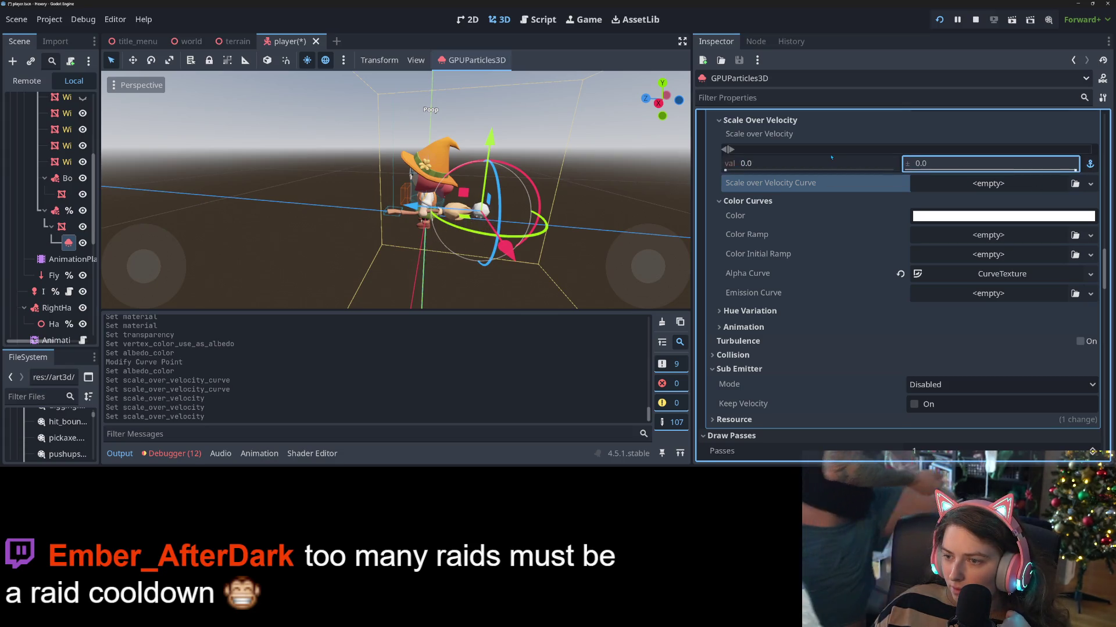
{"action": "key", "text": "shift+Tab"}
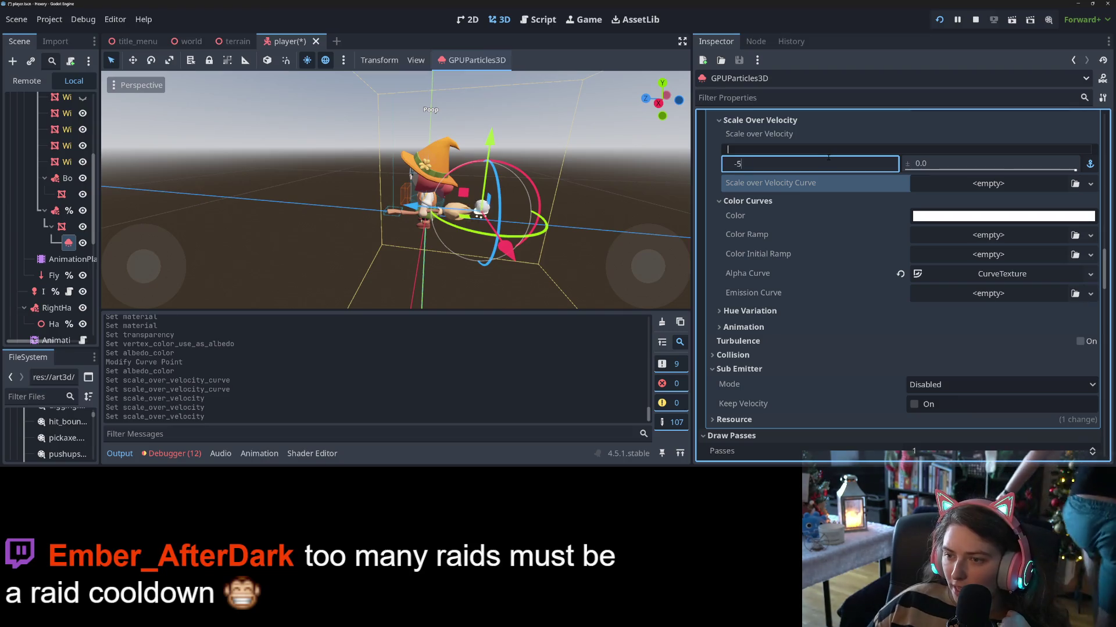
{"action": "key", "text": "Tab"}
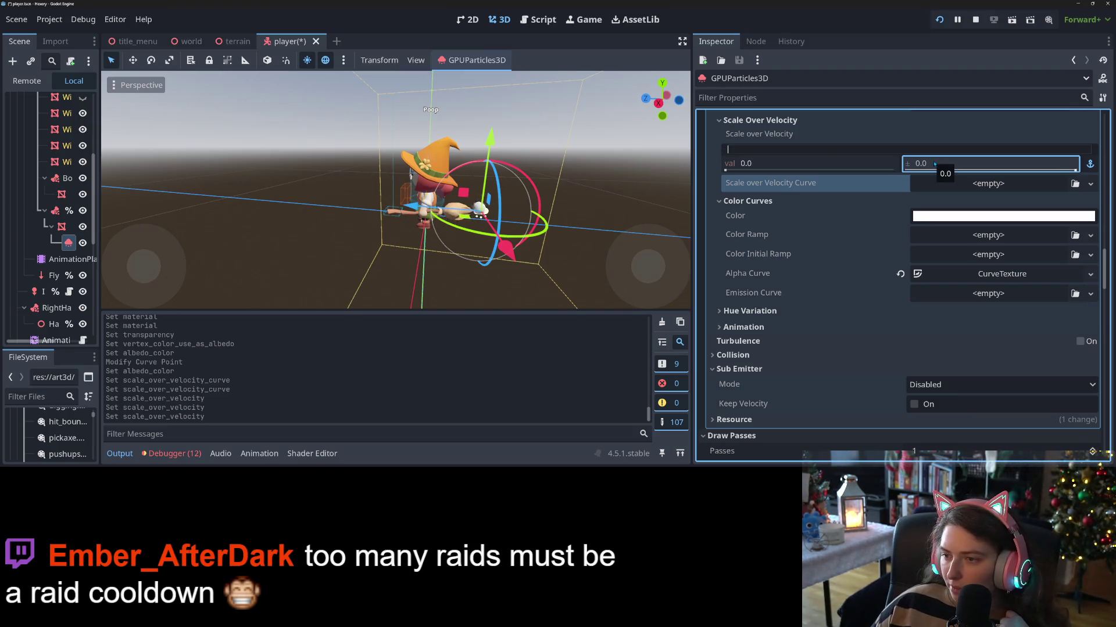
{"action": "left_click", "coordinate": [835, 164]}
{"action": "type", "text": "5"}
{"action": "key", "text": "Return"}
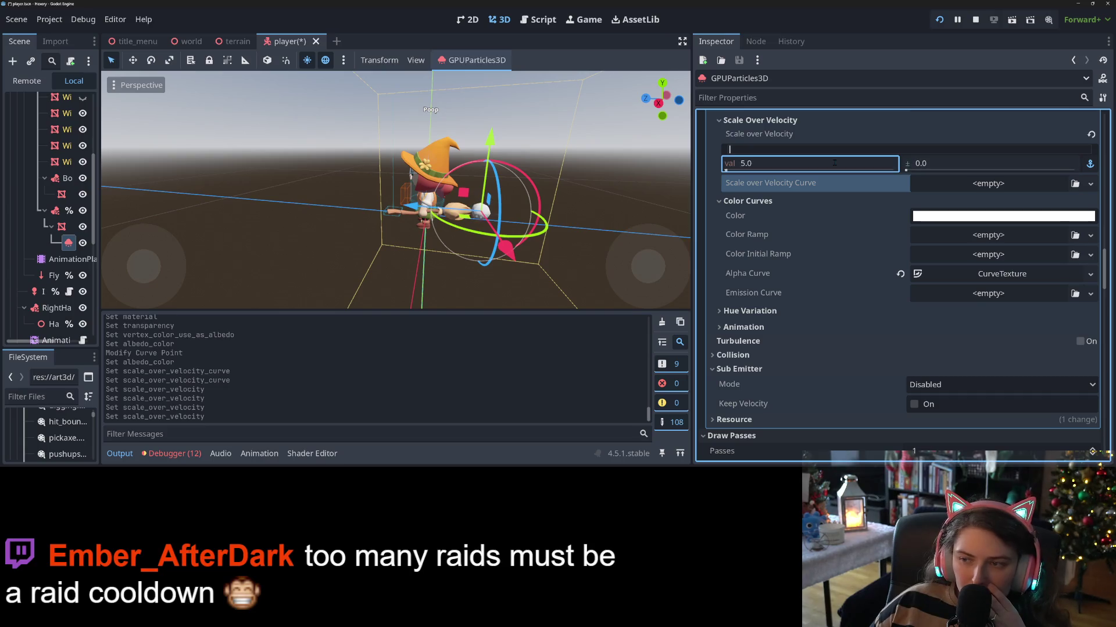
{"action": "scroll", "coordinate": [821, 163], "scroll_direction": "up", "scroll_amount": 5}
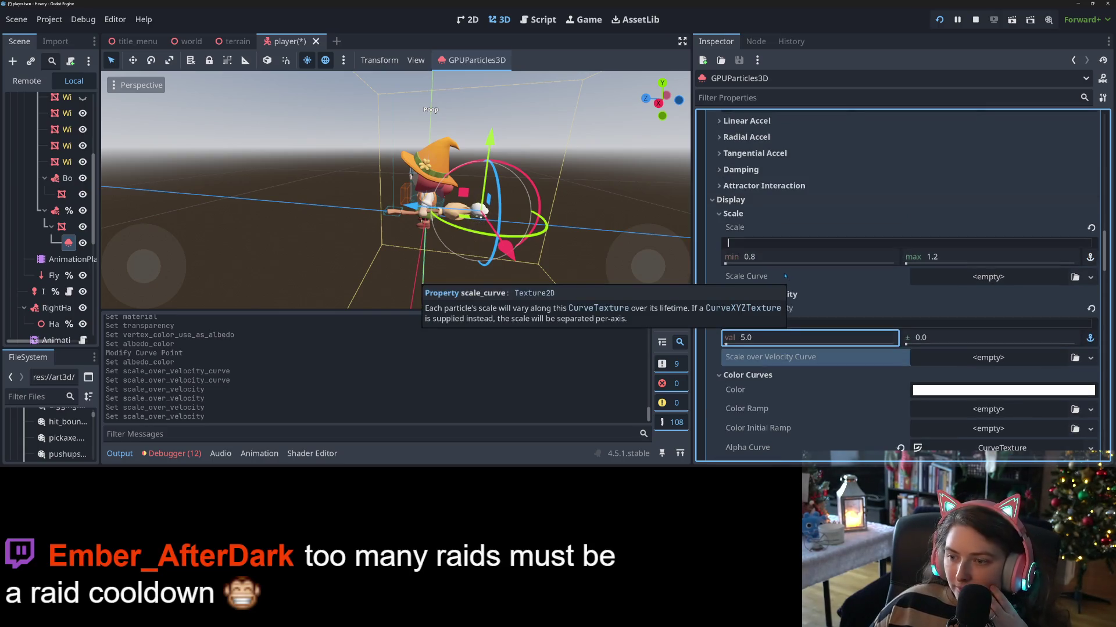
{"action": "left_click", "coordinate": [630, 241]}
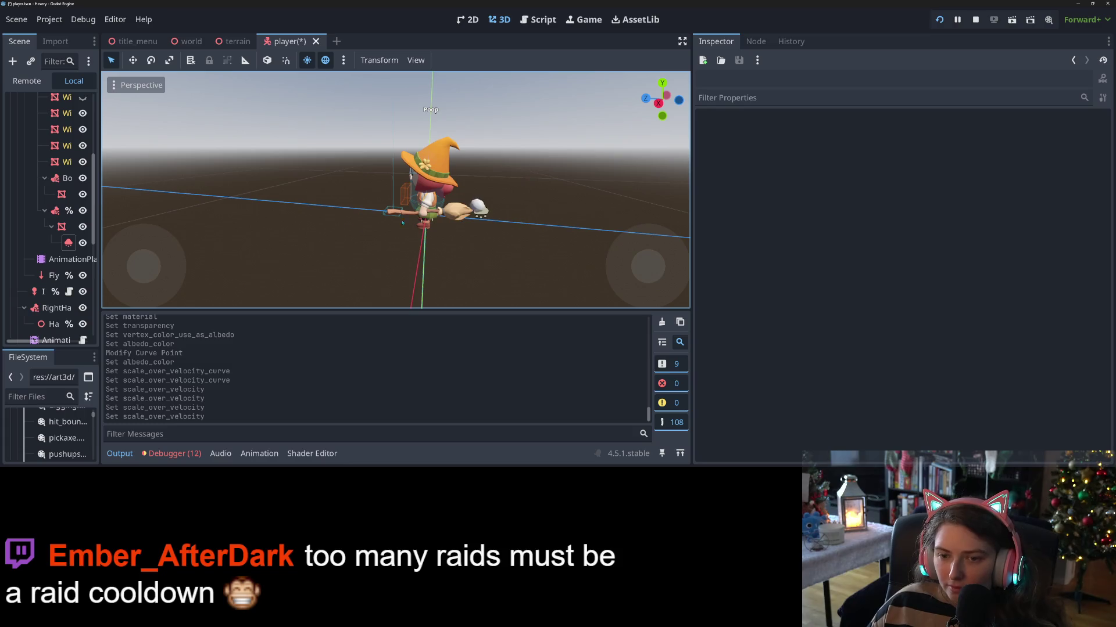
- Give Scale Curve a new CurveTexture and drag its end point down to 0.52
{"action": "left_click", "coordinate": [478, 213]}
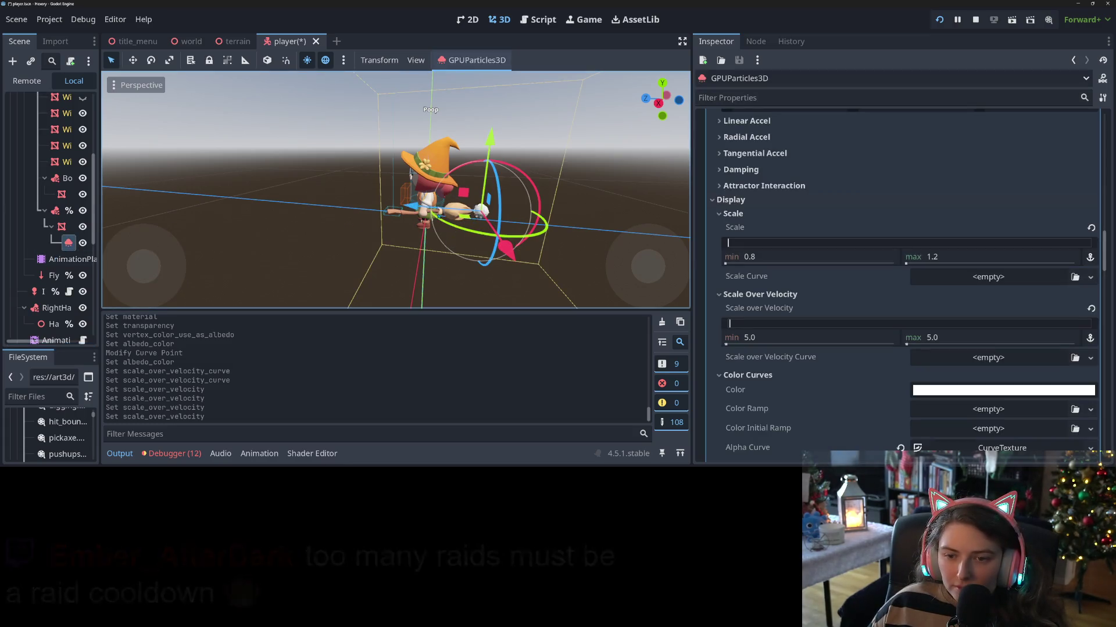
{"action": "mouse_move", "coordinate": [478, 213]}
{"action": "left_mouse_down"}
{"action": "mouse_move", "coordinate": [294, 200]}
{"action": "mouse_move", "coordinate": [374, 204]}
{"action": "left_mouse_up"}
{"action": "key", "text": "ctrl+z"}
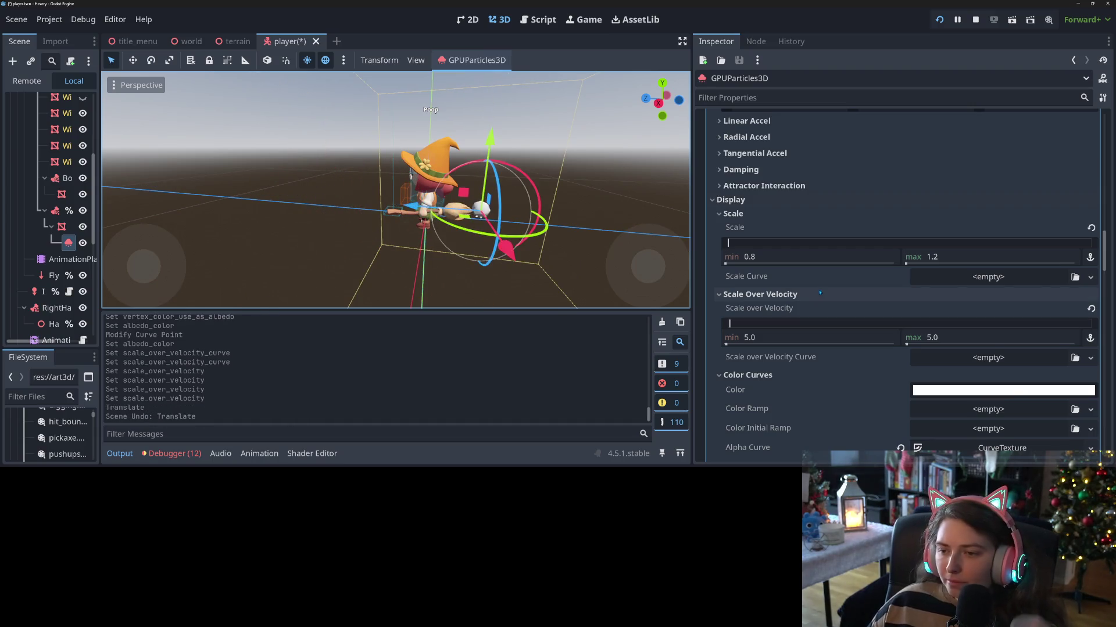
{"action": "left_click", "coordinate": [963, 263]}
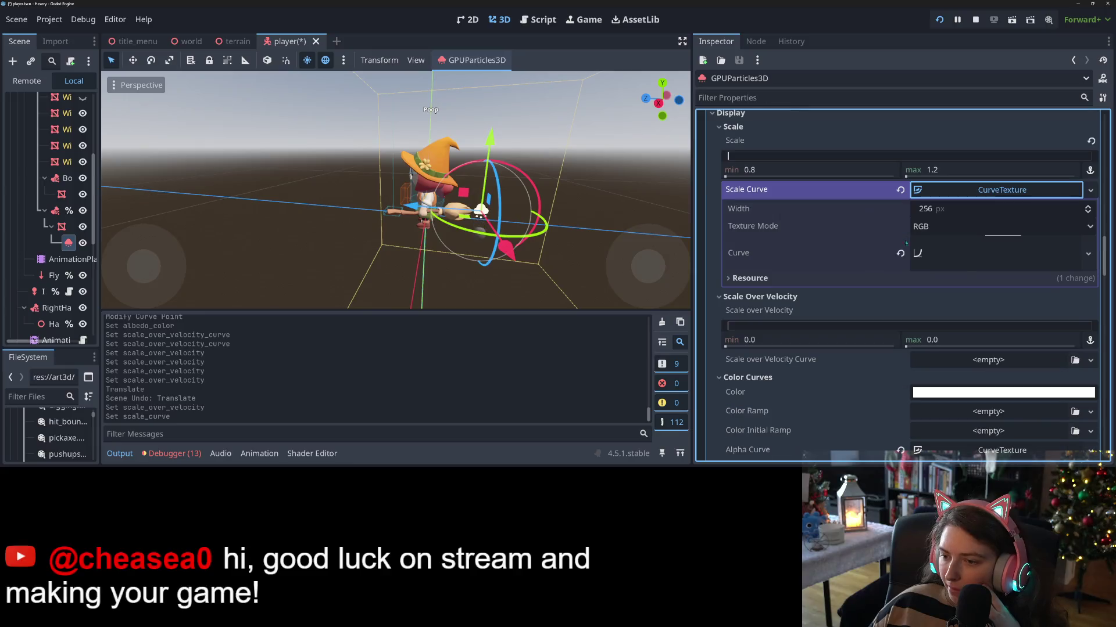
{"action": "left_click", "coordinate": [966, 265]}
{"action": "scroll", "coordinate": [988, 262], "scroll_direction": "down", "scroll_amount": 3}
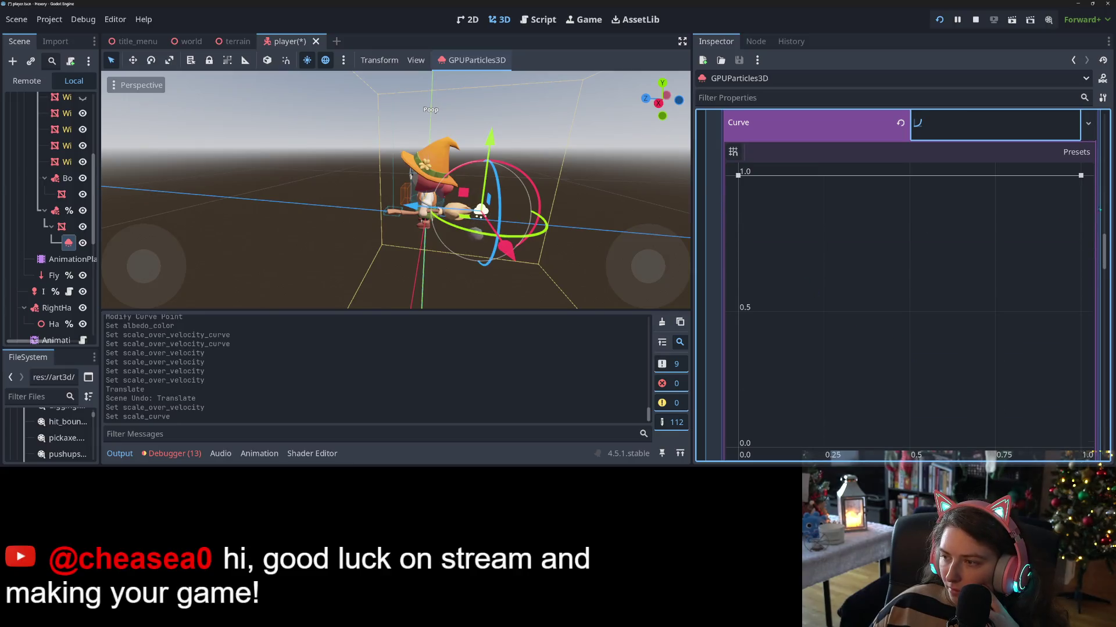
{"action": "mouse_move", "coordinate": [1080, 175]}
{"action": "left_mouse_down"}
{"action": "mouse_move", "coordinate": [1080, 447]}
{"action": "mouse_move", "coordinate": [1080, 306]}
{"action": "left_mouse_up"}
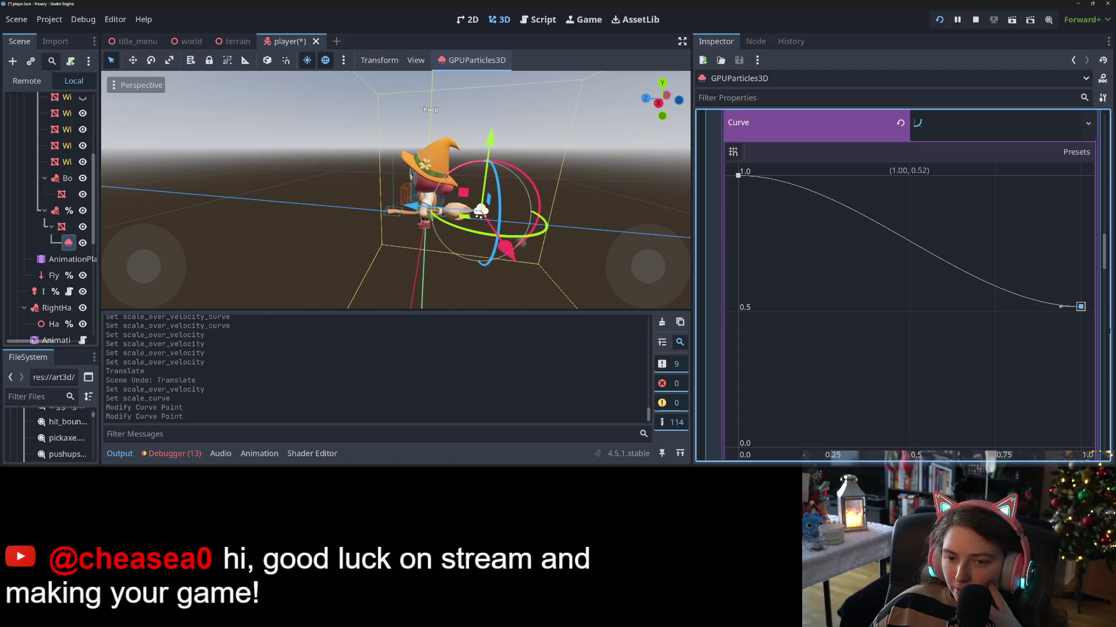
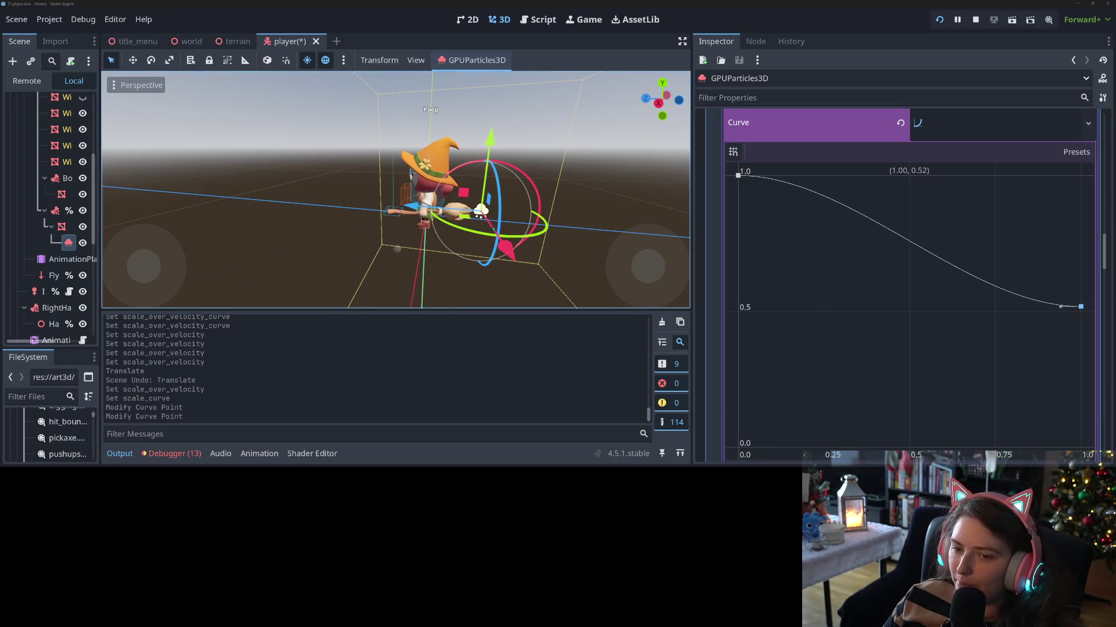
- Set the puff particles' Amount to 20, Randomness to 0 and Explosiveness to 0.23
{"action": "scroll", "coordinate": [948, 393], "scroll_direction": "up", "scroll_amount": 5}
{"action": "left_click", "coordinate": [949, 393]}
{"action": "scroll", "coordinate": [918, 349], "scroll_direction": "up", "scroll_amount": 15}
{"action": "scroll", "coordinate": [918, 244], "scroll_direction": "up", "scroll_amount": 3}
{"action": "left_click", "coordinate": [959, 151]}
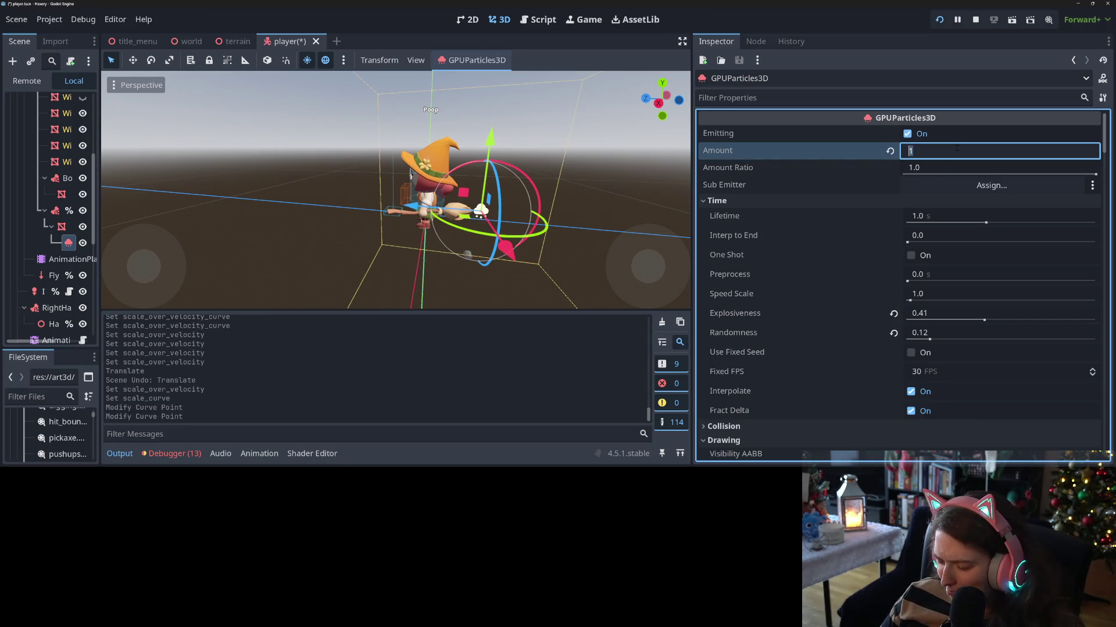
{"action": "type", "text": "20"}
{"action": "key", "text": "Return"}
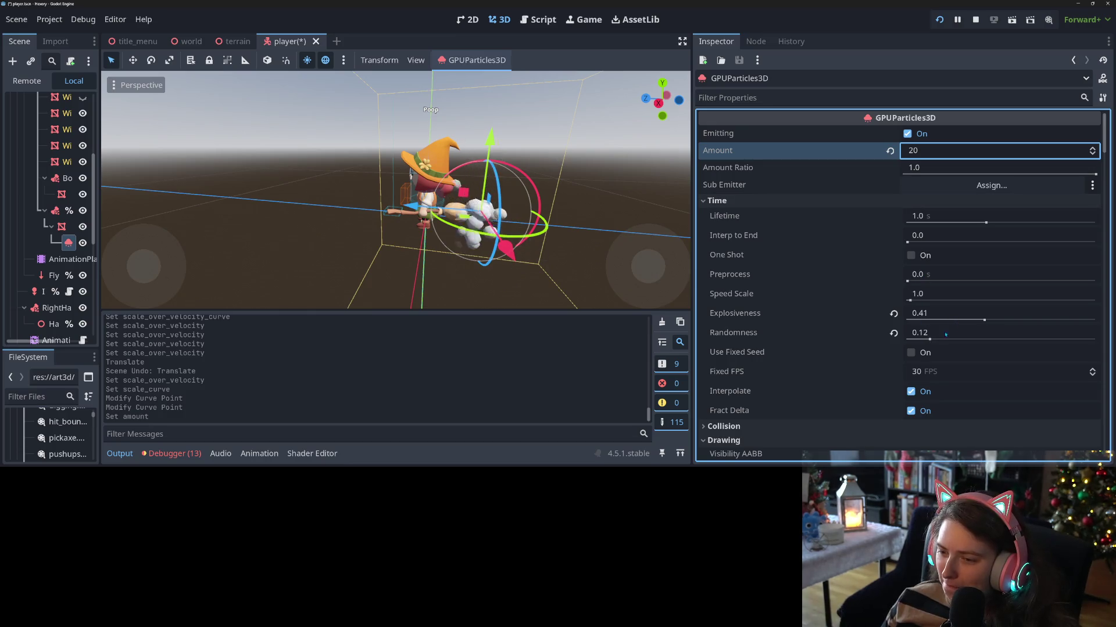
{"action": "left_click_drag", "start_coordinate": [930, 339], "coordinate": [907, 340]}
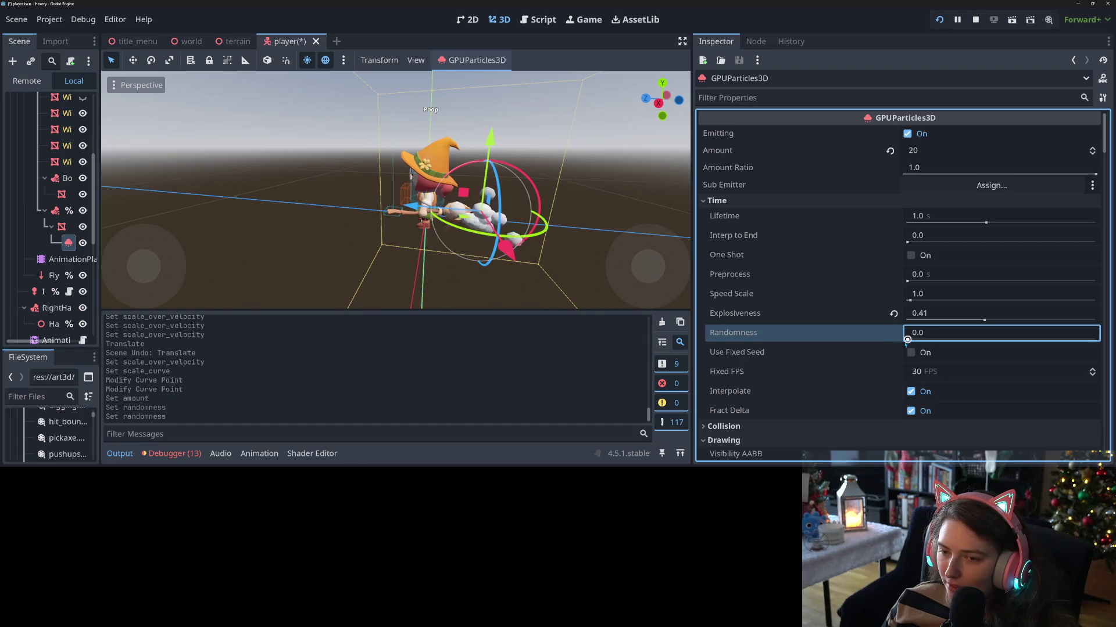
{"action": "left_click_drag", "start_coordinate": [984, 321], "coordinate": [950, 327]}
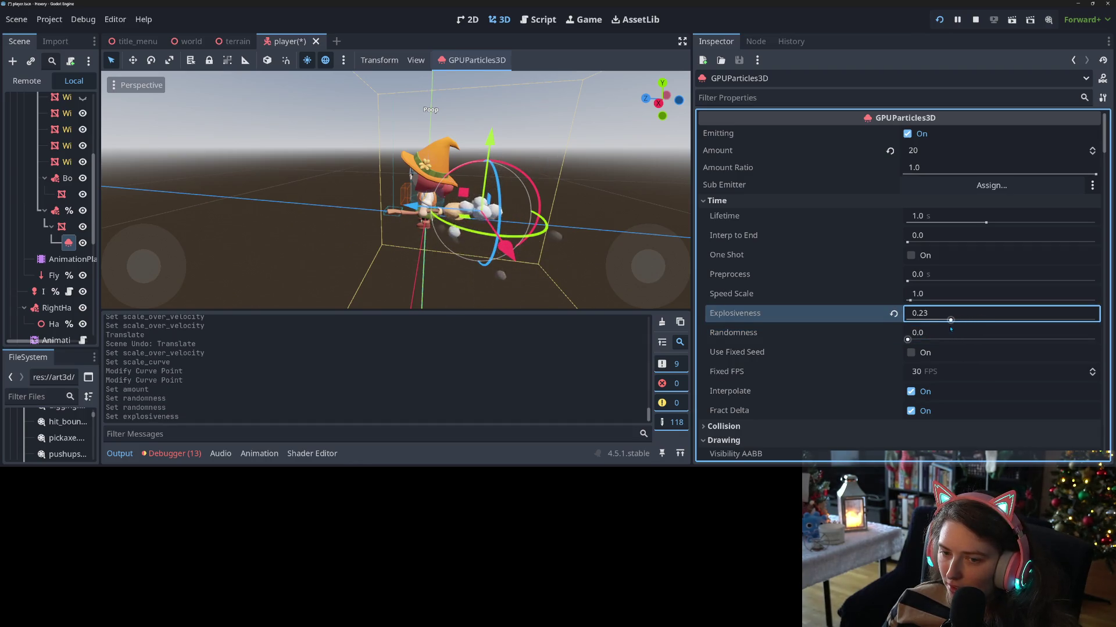
- Set Lifetime to 0.5 s, save the player scene and maximize the running game
{"action": "left_click", "coordinate": [933, 219]}
{"action": "type", "text": "0.5"}
{"action": "key", "text": "Return"}
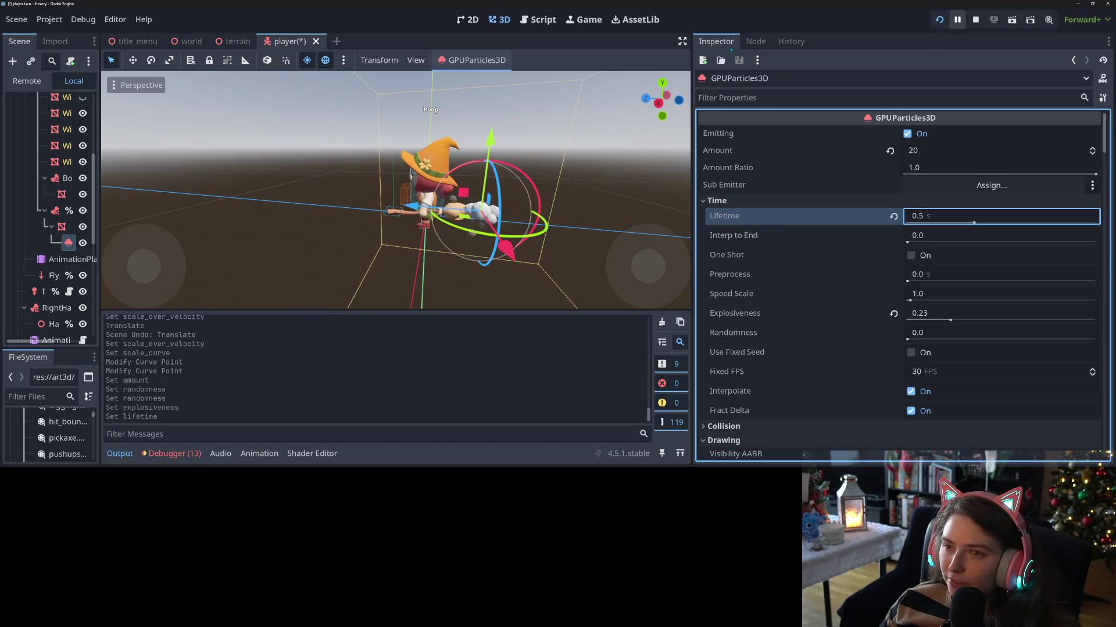
{"action": "key", "text": "ctrl+s"}
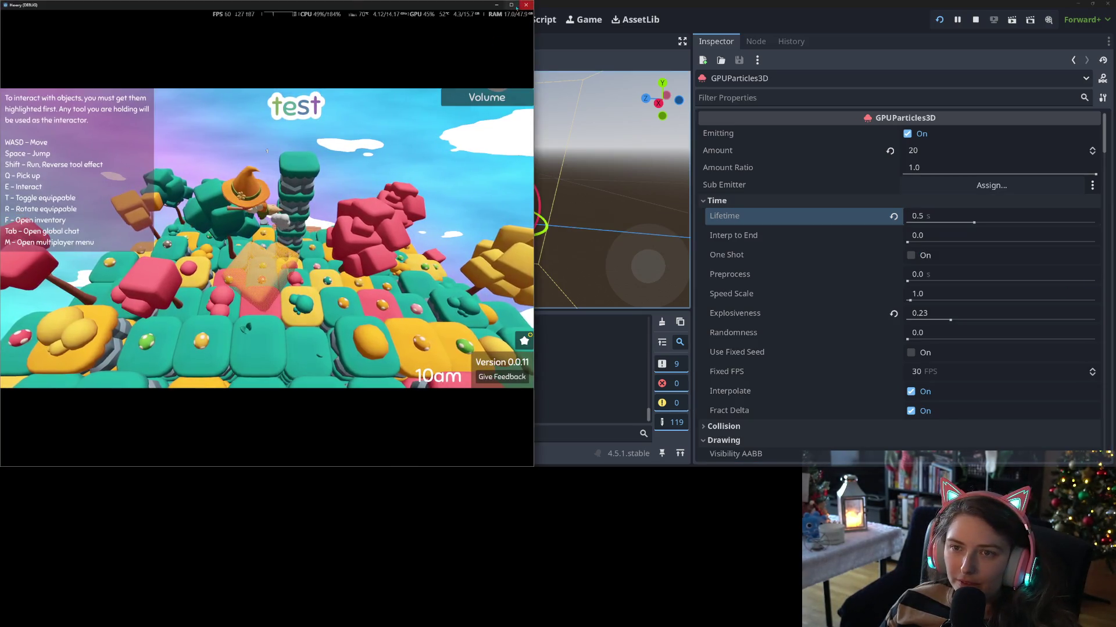
{"action": "left_click", "coordinate": [511, 4]}
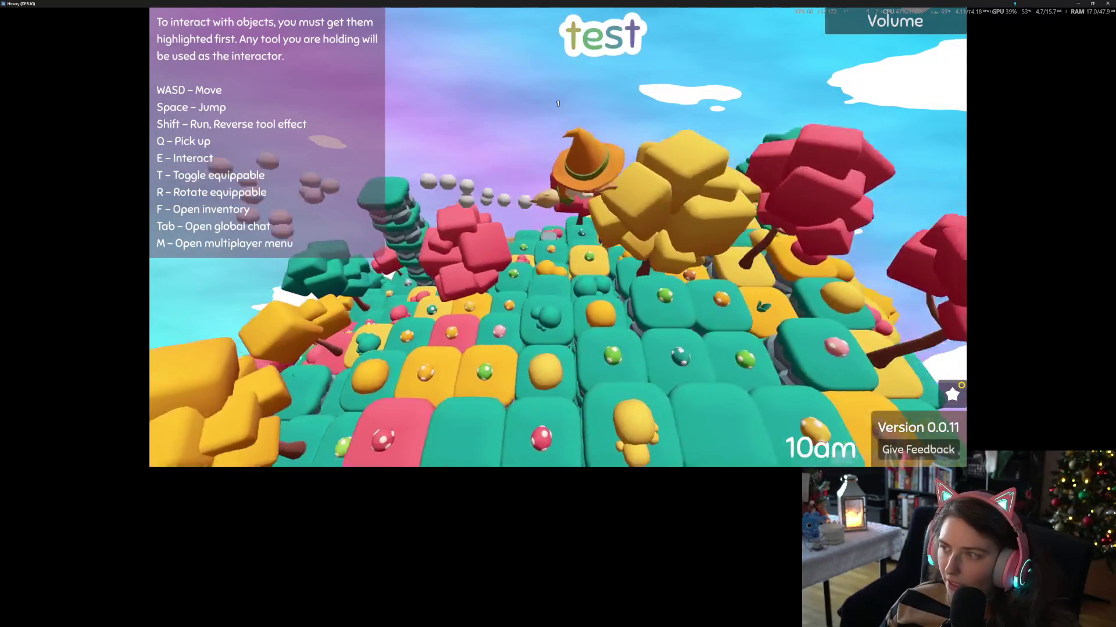
- Close the Hexery game window after the test flight to return to the editor
{"action": "left_click", "coordinate": [1108, 4]}
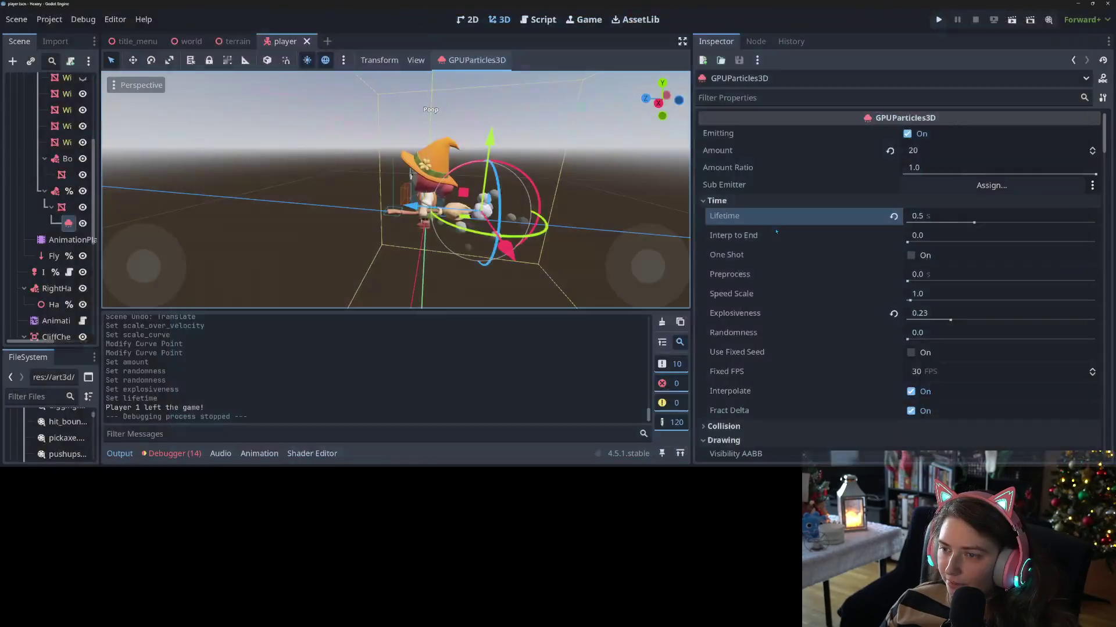
- Set Amount to 40, try a 0.25 s Lifetime and save the scene
{"action": "left_click", "coordinate": [948, 150]}
{"action": "type", "text": "40"}
{"action": "key", "text": "Return"}
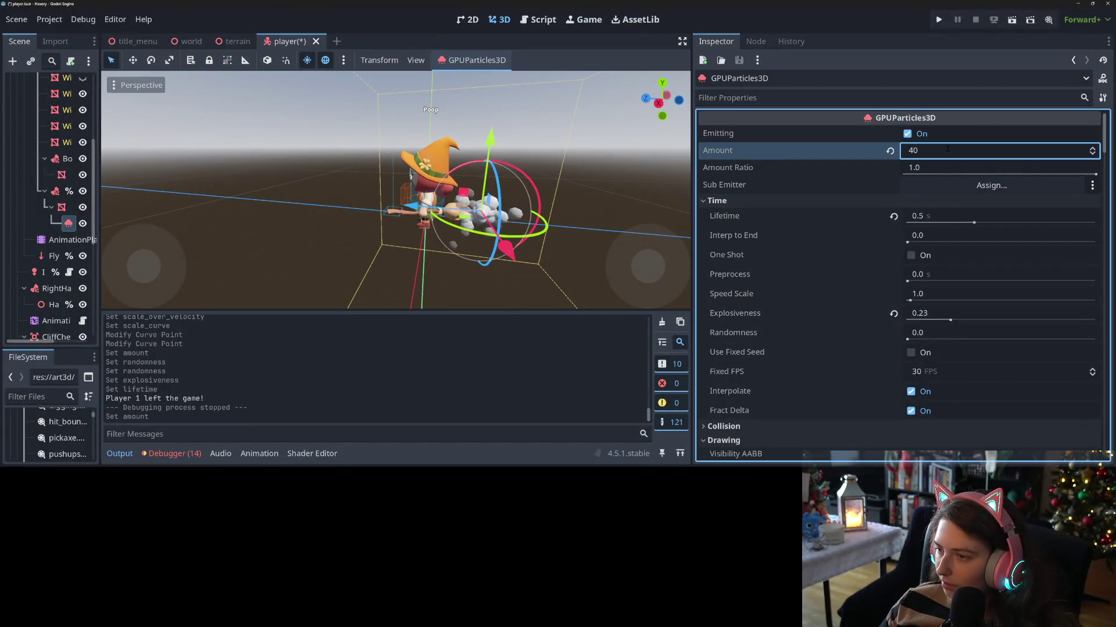
{"action": "left_click", "coordinate": [934, 216]}
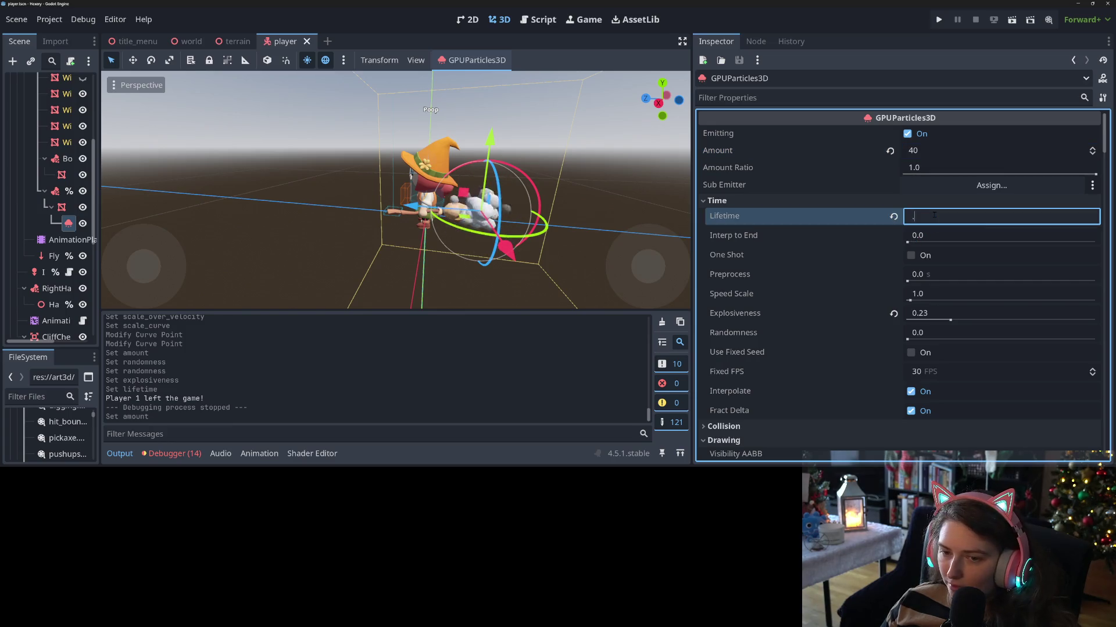
{"action": "type", "text": "25"}
{"action": "key", "text": "Return"}
{"action": "key", "text": "ctrl+s"}
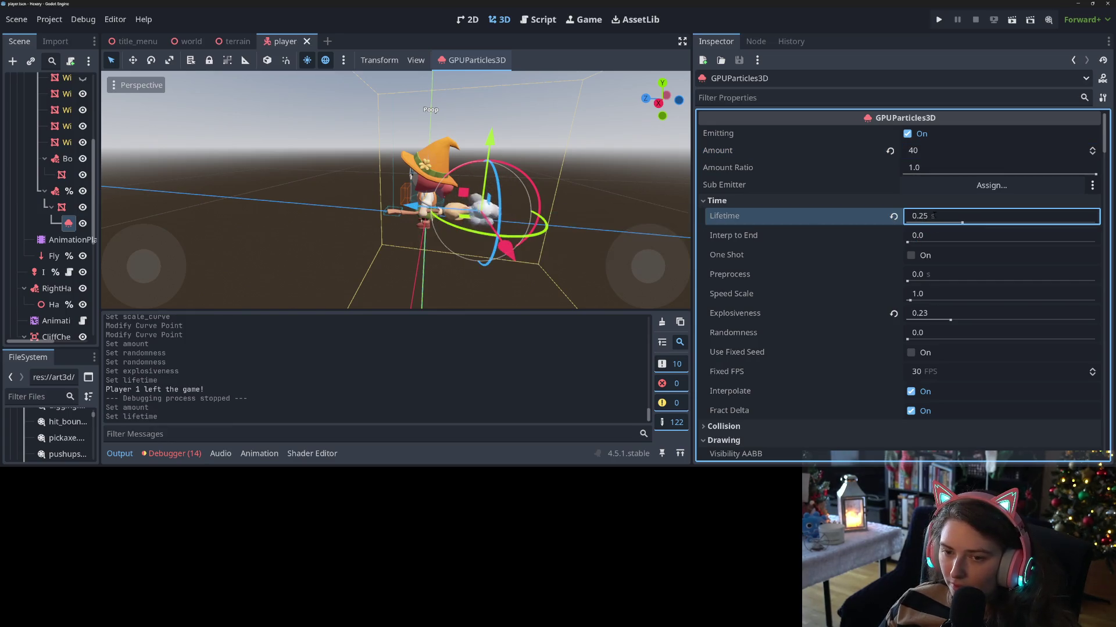
- Restore Lifetime to 0.5 s, save the player scene and start the game with F5
{"action": "left_click", "coordinate": [936, 215]}
{"action": "type", "text": ".5"}
{"action": "key", "text": "Return"}
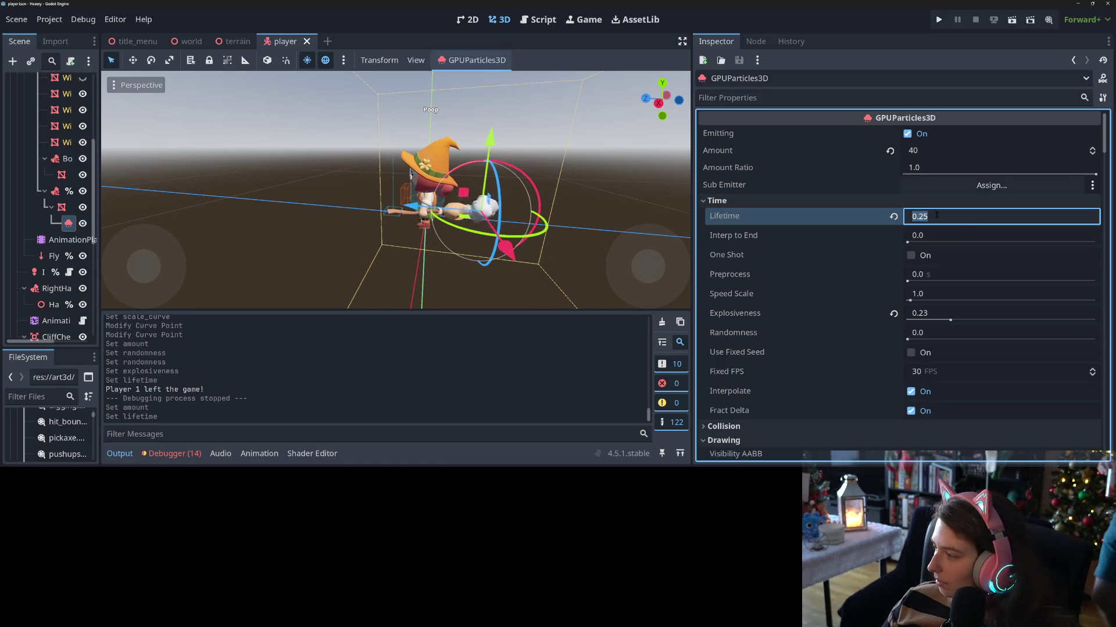
{"action": "key", "text": "ctrl+s"}
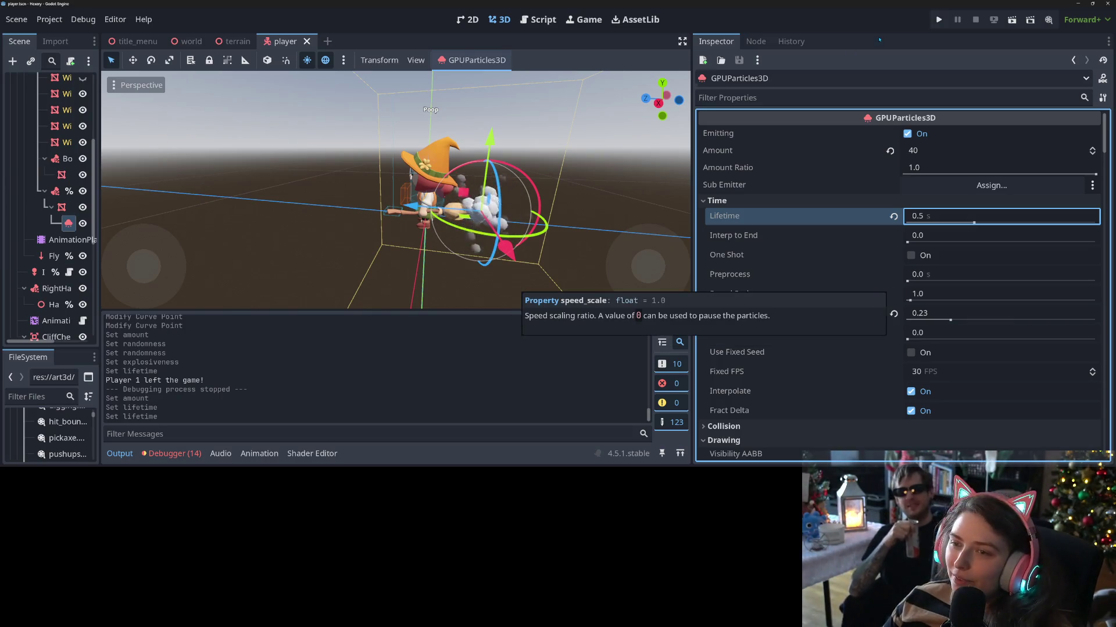
{"action": "key", "text": "F5"}
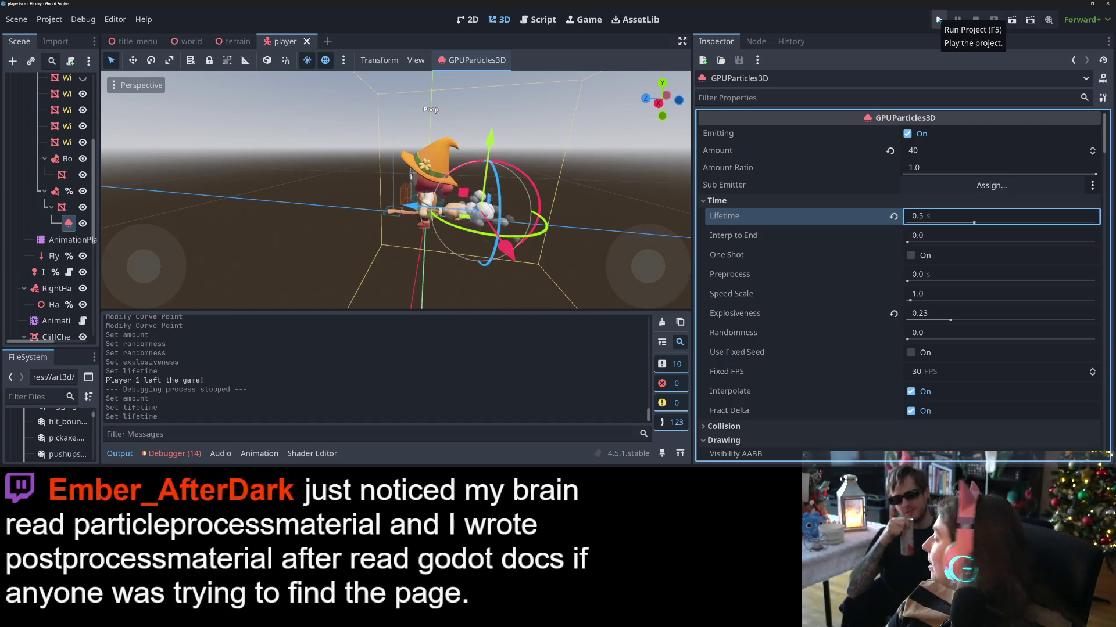
- Run the game, test-fly the 40-particle puff trail, then restore the window to smaller size
{"action": "left_click", "coordinate": [939, 20]}
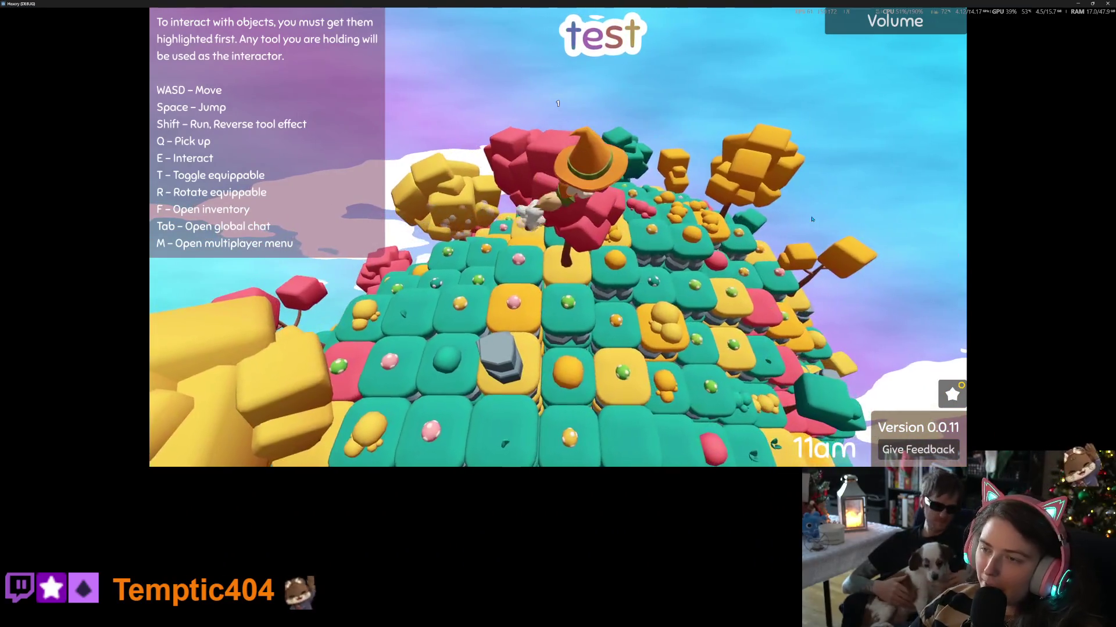
{"action": "double_click", "coordinate": [951, 3]}
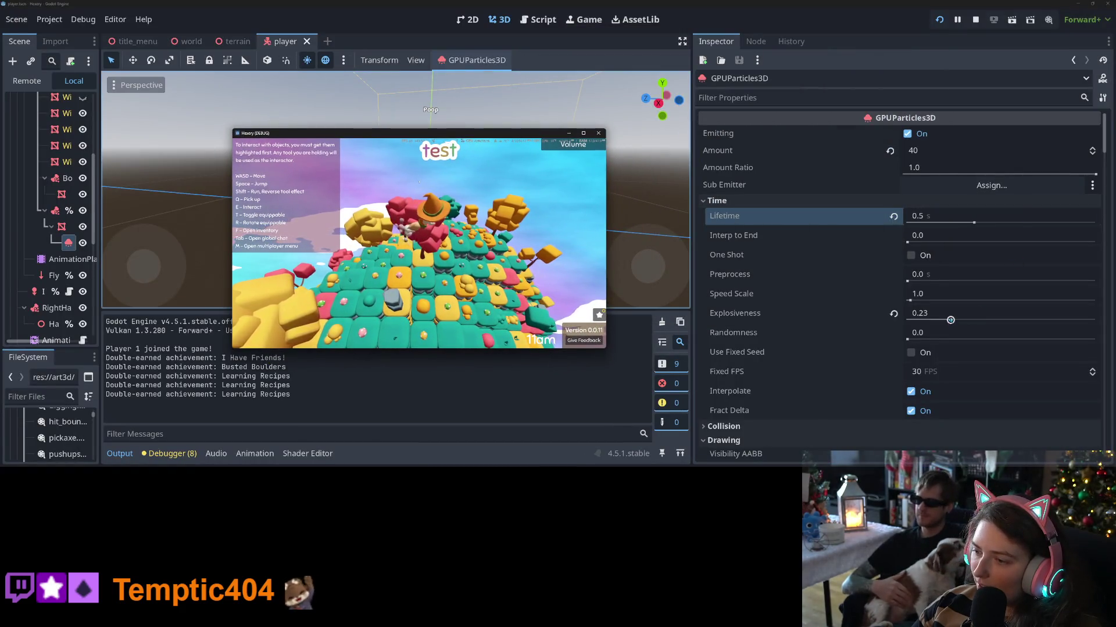
- Raise Explosiveness to 0.4, test the trail in the maximized game, then close it
{"action": "left_click_drag", "start_coordinate": [950, 320], "coordinate": [952, 321]}
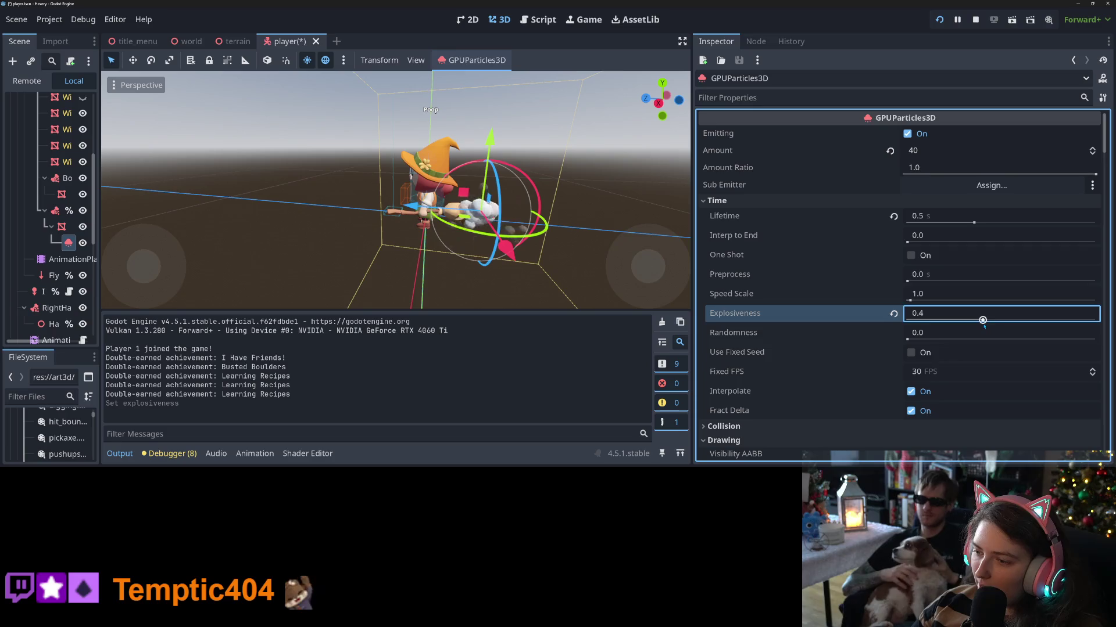
{"action": "key", "text": "alt+Tab"}
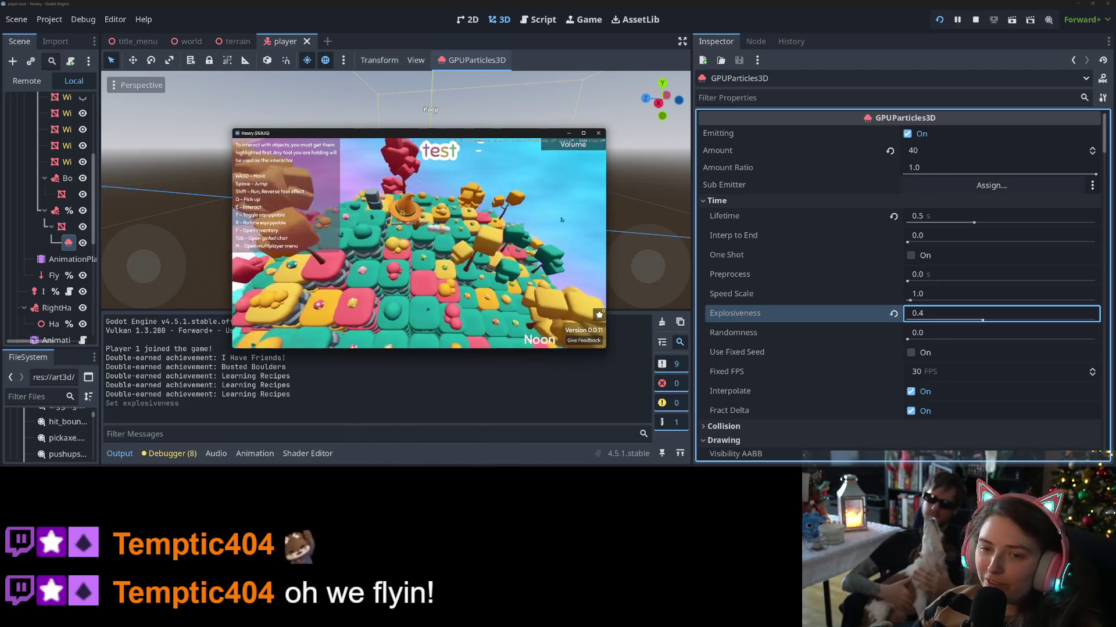
{"action": "left_click", "coordinate": [584, 134]}
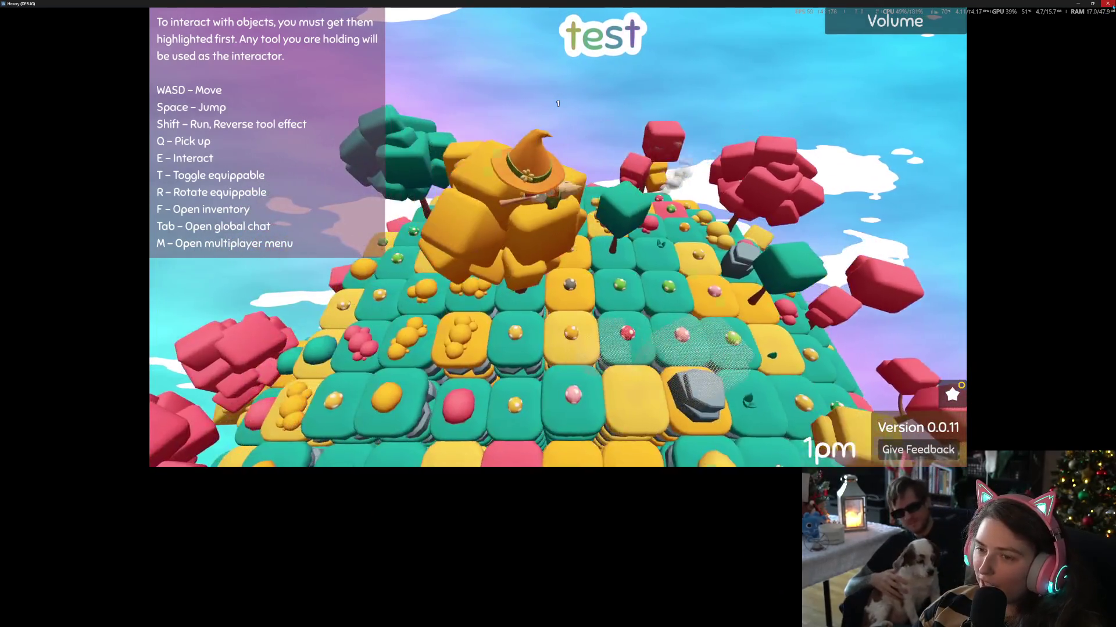
{"action": "left_click", "coordinate": [1107, 4]}
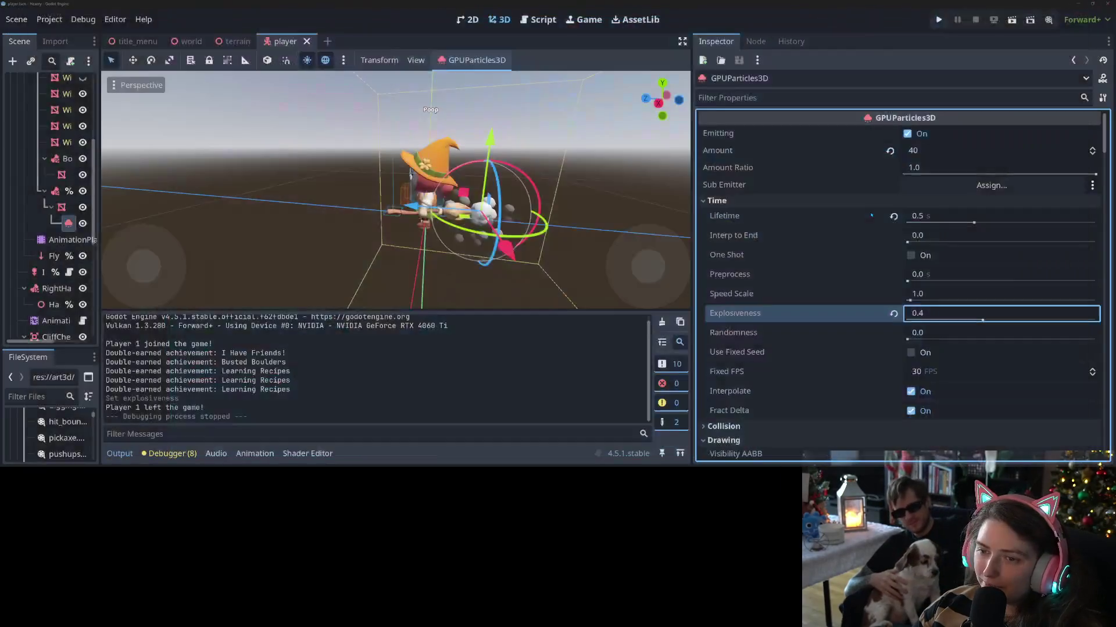
- Raise the puff Explosiveness from 0.4 to 0.58, saving the player scene
{"action": "left_click", "coordinate": [952, 314]}
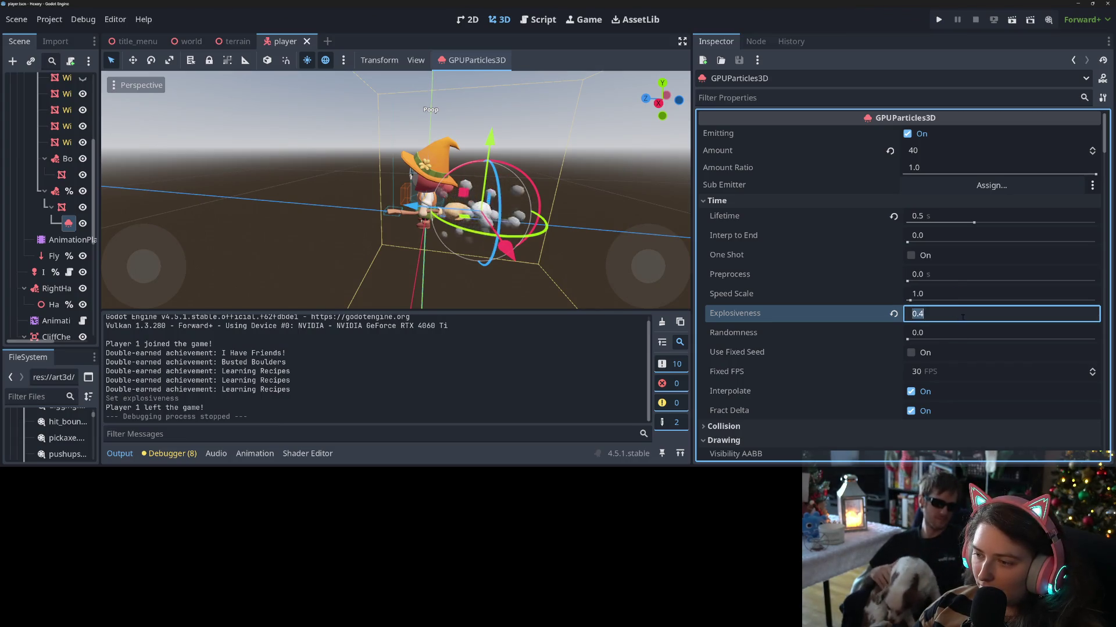
{"action": "key", "text": "Return"}
{"action": "left_click_drag", "start_coordinate": [982, 320], "coordinate": [986, 321]}
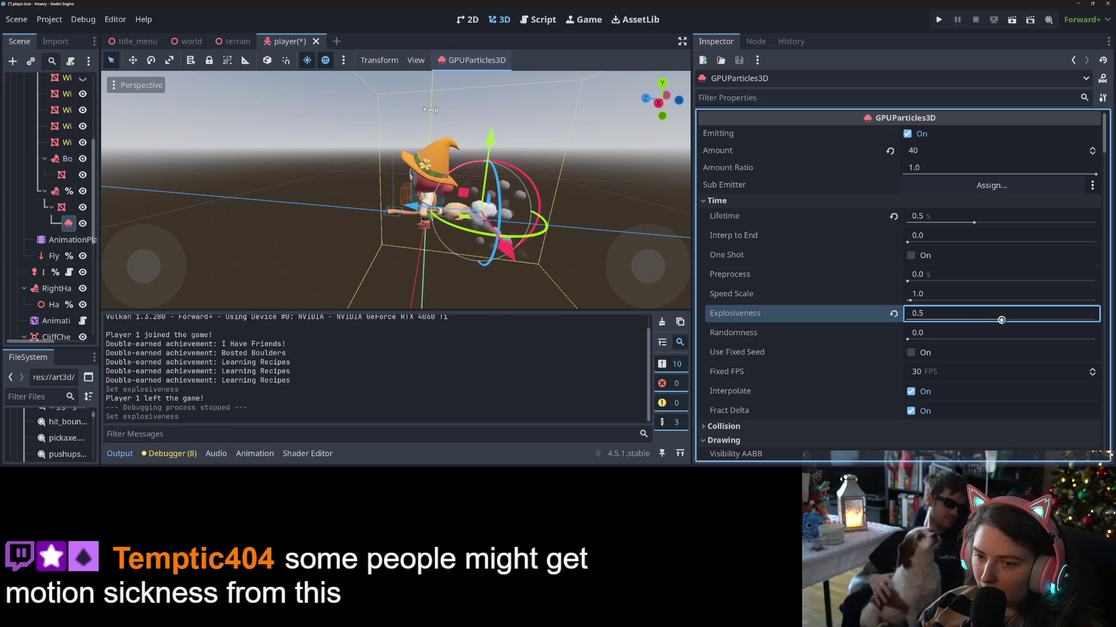
{"action": "key", "text": "ctrl+s"}
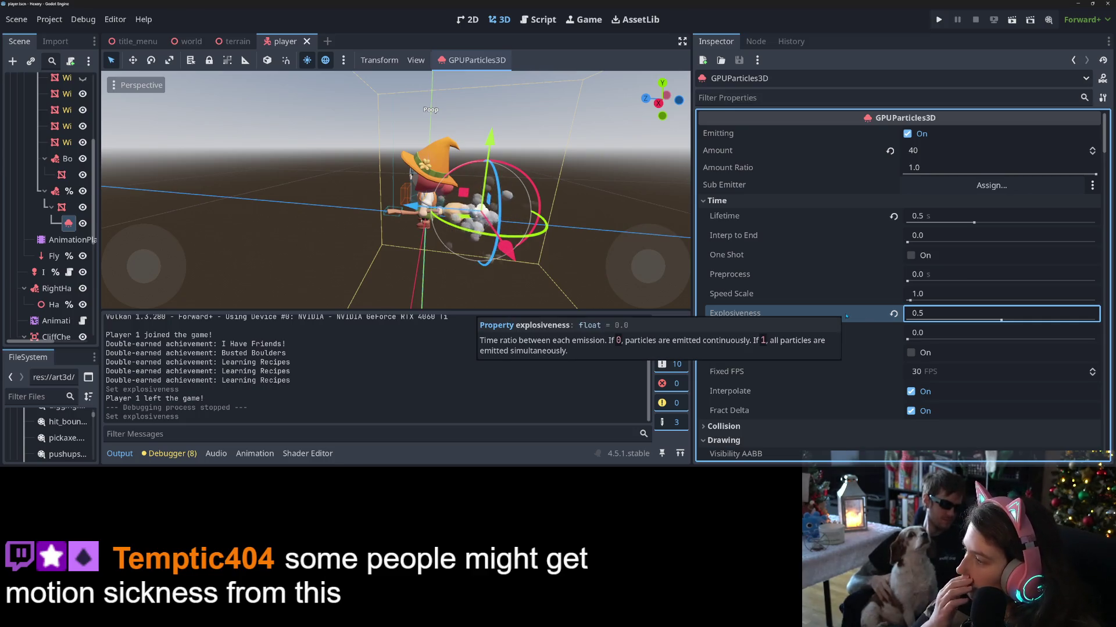
{"action": "scroll", "coordinate": [981, 221], "scroll_direction": "down", "scroll_amount": 3}
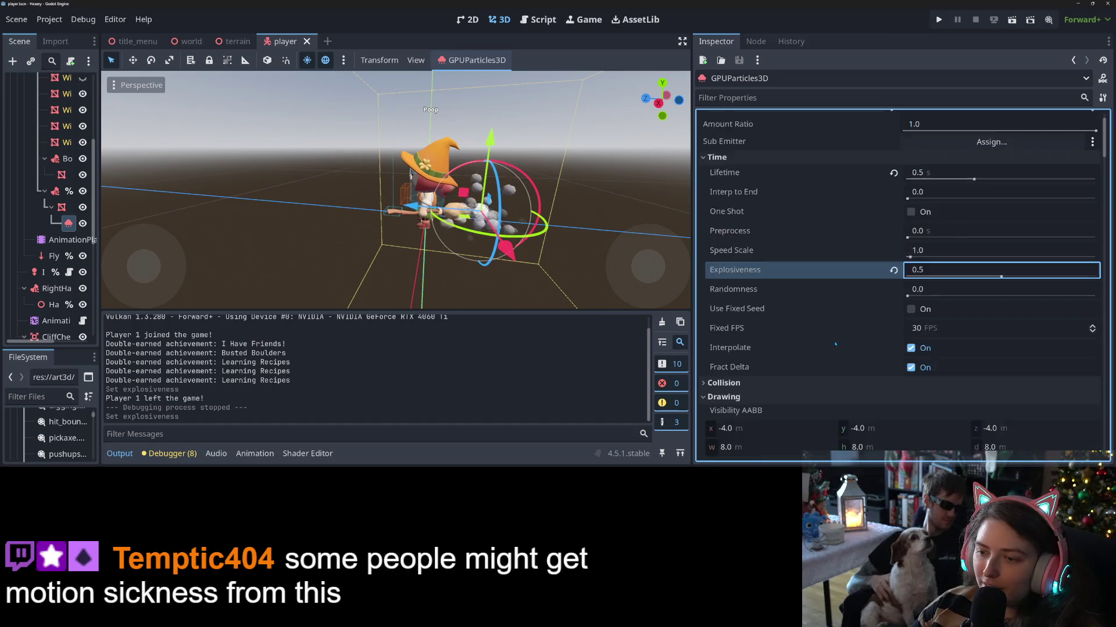
{"action": "left_click_drag", "start_coordinate": [1001, 233], "coordinate": [1011, 233]}
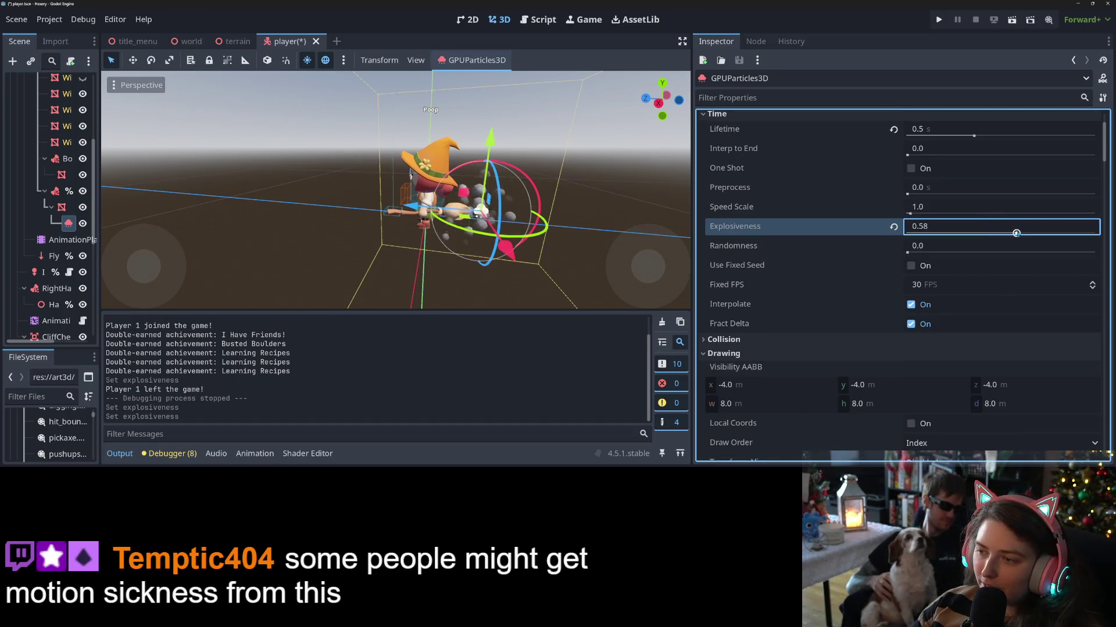
{"action": "key", "text": "ctrl+s"}
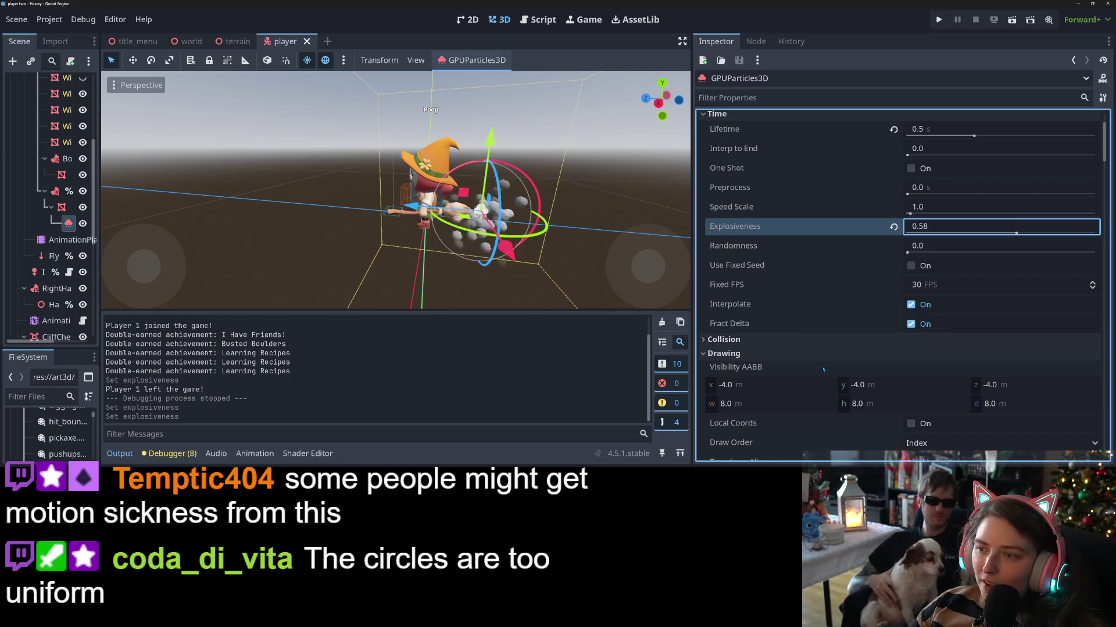
- Set the puff emission Randomness to 0.12
{"action": "scroll", "coordinate": [822, 369], "scroll_direction": "up", "scroll_amount": 1}
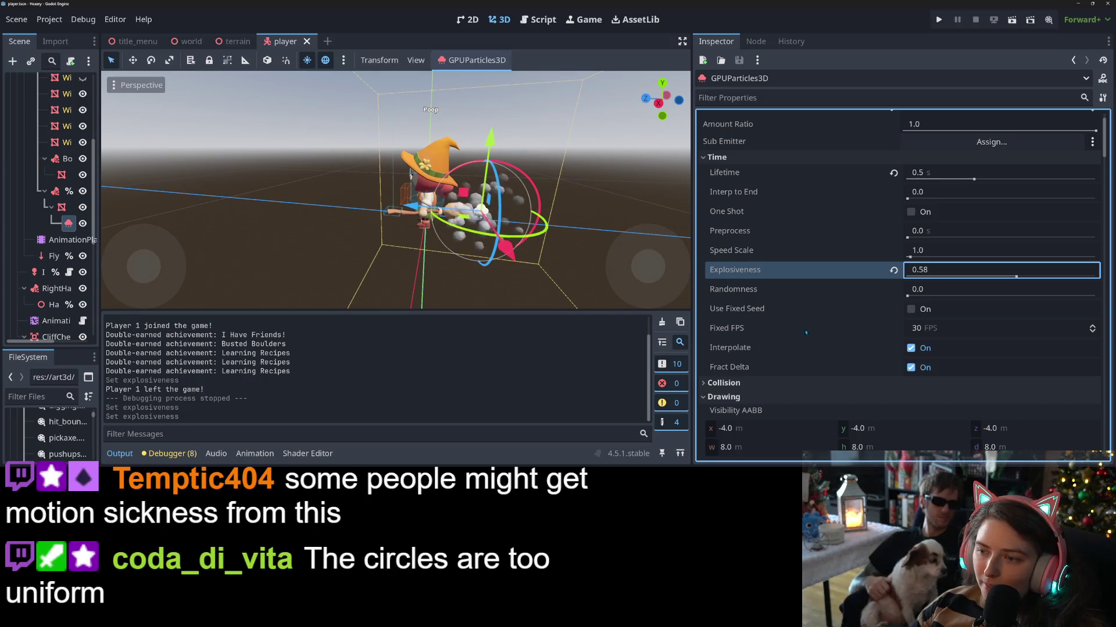
{"action": "scroll", "coordinate": [804, 333], "scroll_direction": "up", "scroll_amount": 1}
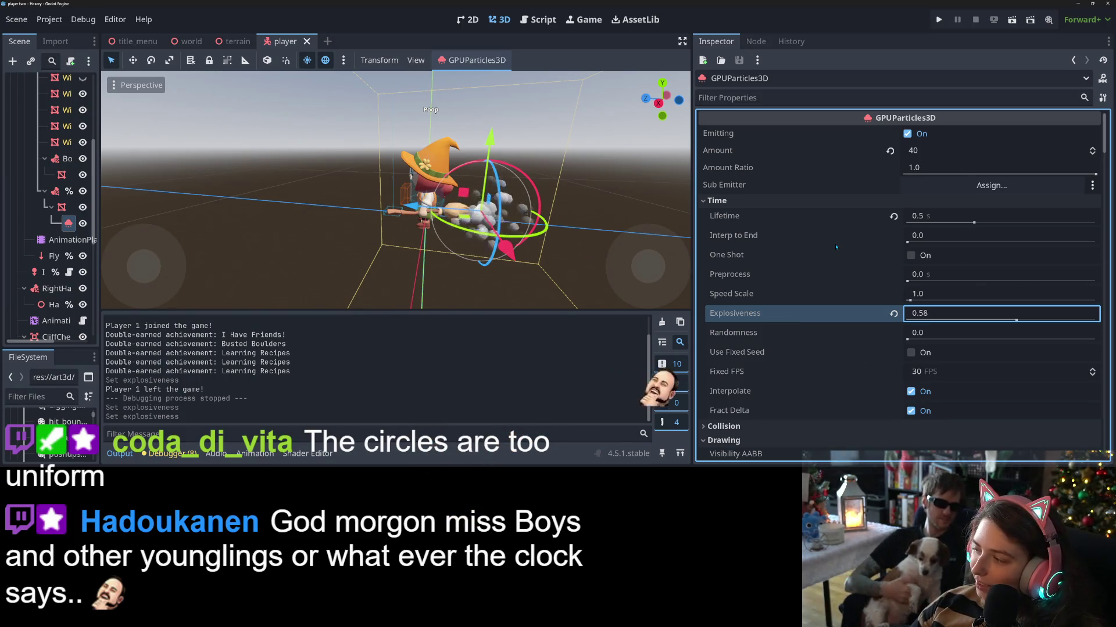
{"action": "mouse_move", "coordinate": [834, 247]}
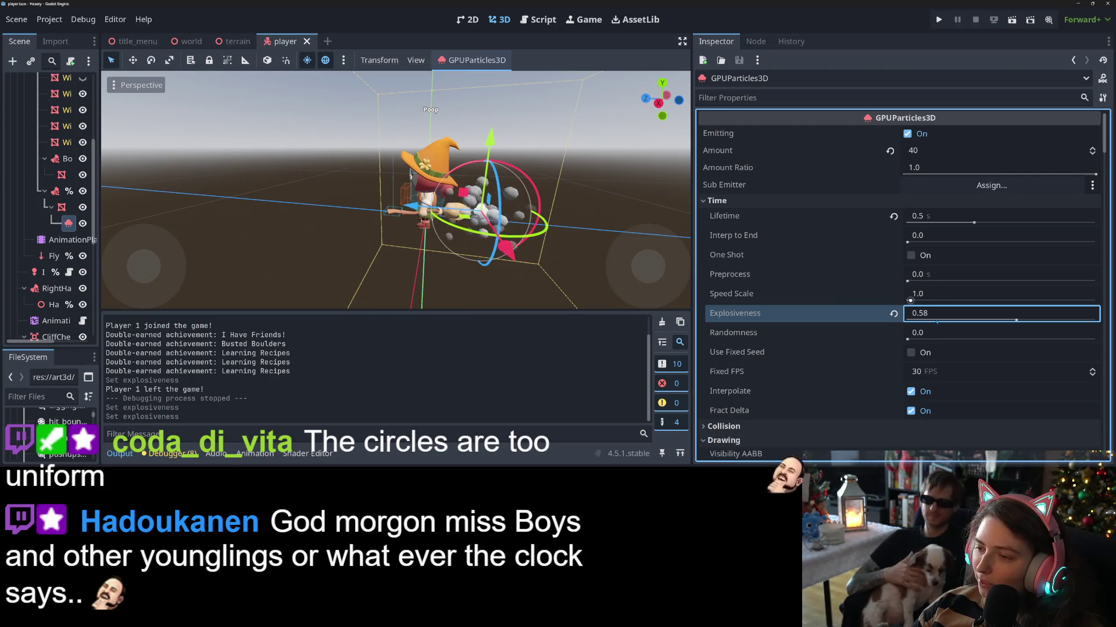
{"action": "left_click", "coordinate": [909, 339]}
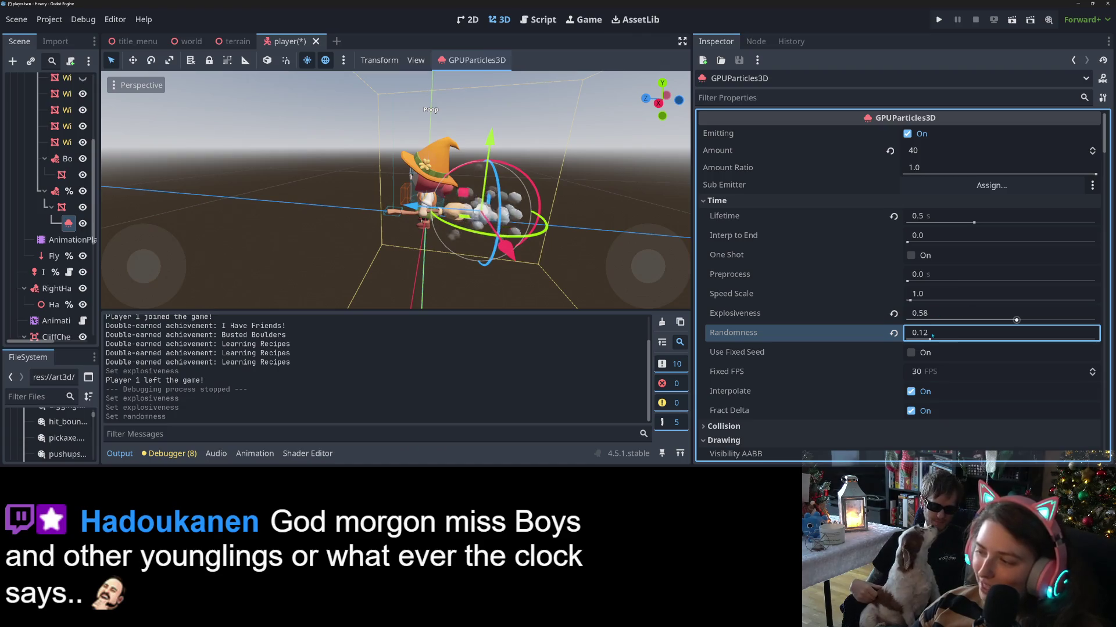
- Switch the draw-pass material's Shading Mode from Per-Pixel to Unshaded
{"action": "scroll", "coordinate": [850, 295], "scroll_direction": "down", "scroll_amount": 3}
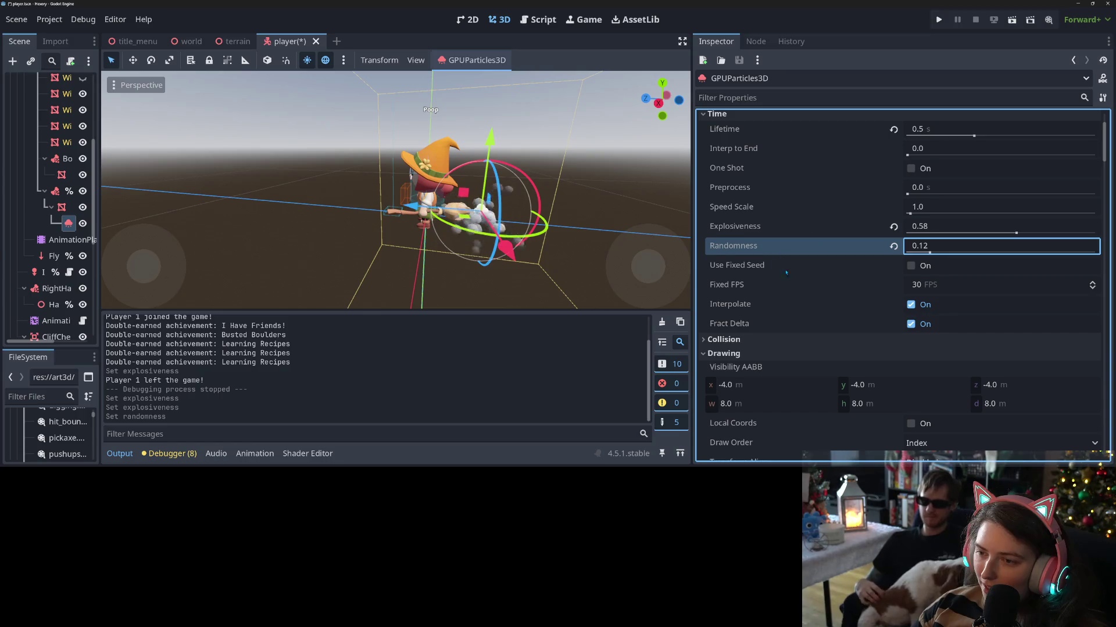
{"action": "scroll", "coordinate": [784, 271], "scroll_direction": "down", "scroll_amount": 10}
{"action": "scroll", "coordinate": [799, 278], "scroll_direction": "down", "scroll_amount": 2}
{"action": "scroll", "coordinate": [799, 278], "scroll_direction": "up", "scroll_amount": 2}
{"action": "scroll", "coordinate": [800, 279], "scroll_direction": "down", "scroll_amount": 6}
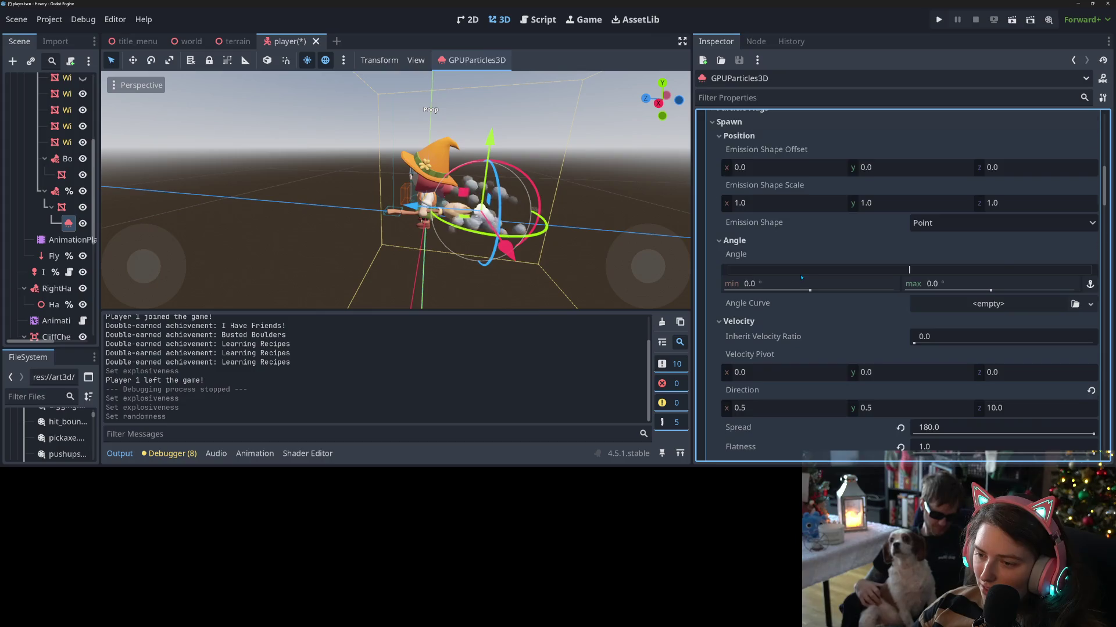
{"action": "scroll", "coordinate": [801, 277], "scroll_direction": "down", "scroll_amount": 15}
{"action": "scroll", "coordinate": [819, 289], "scroll_direction": "down", "scroll_amount": 10}
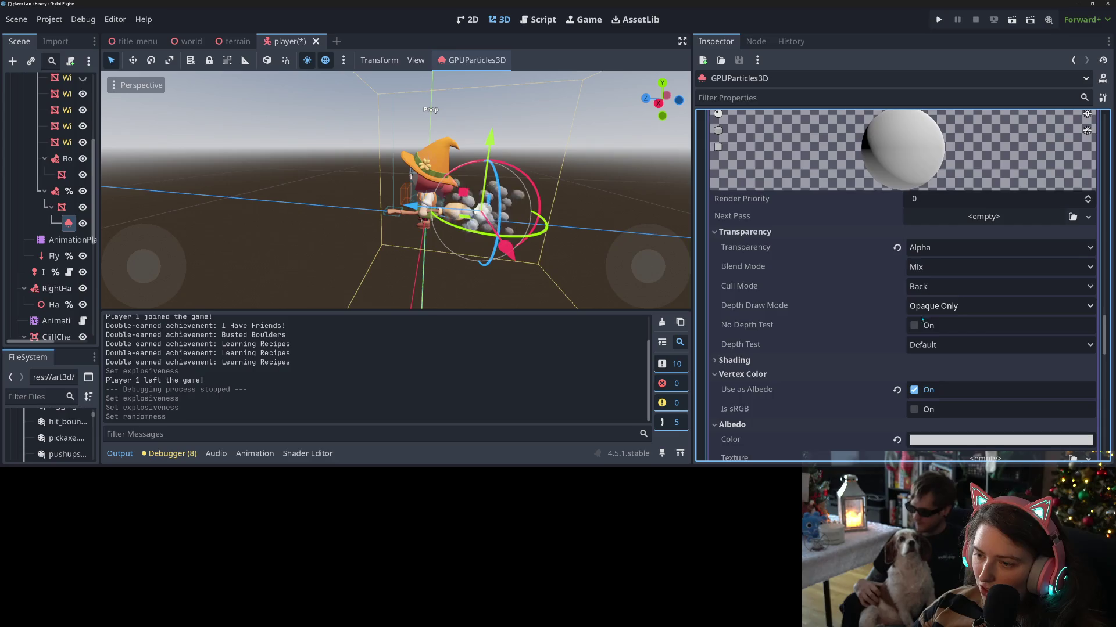
{"action": "scroll", "coordinate": [921, 322], "scroll_direction": "down", "scroll_amount": 2}
{"action": "left_click", "coordinate": [921, 319]}
{"action": "left_click", "coordinate": [944, 333]}
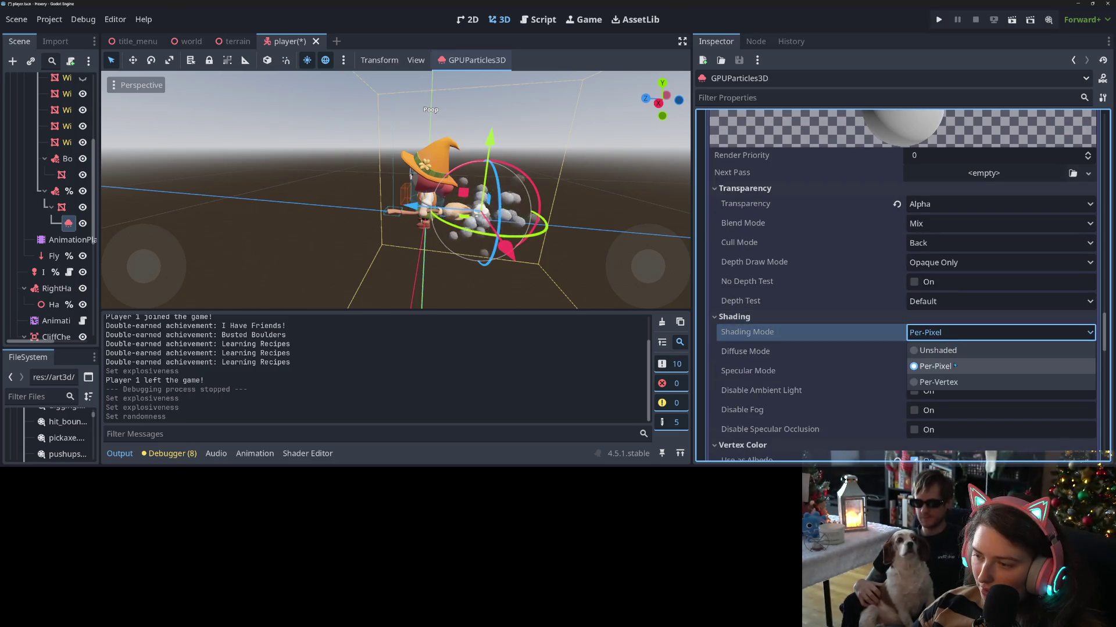
{"action": "left_click", "coordinate": [950, 350]}
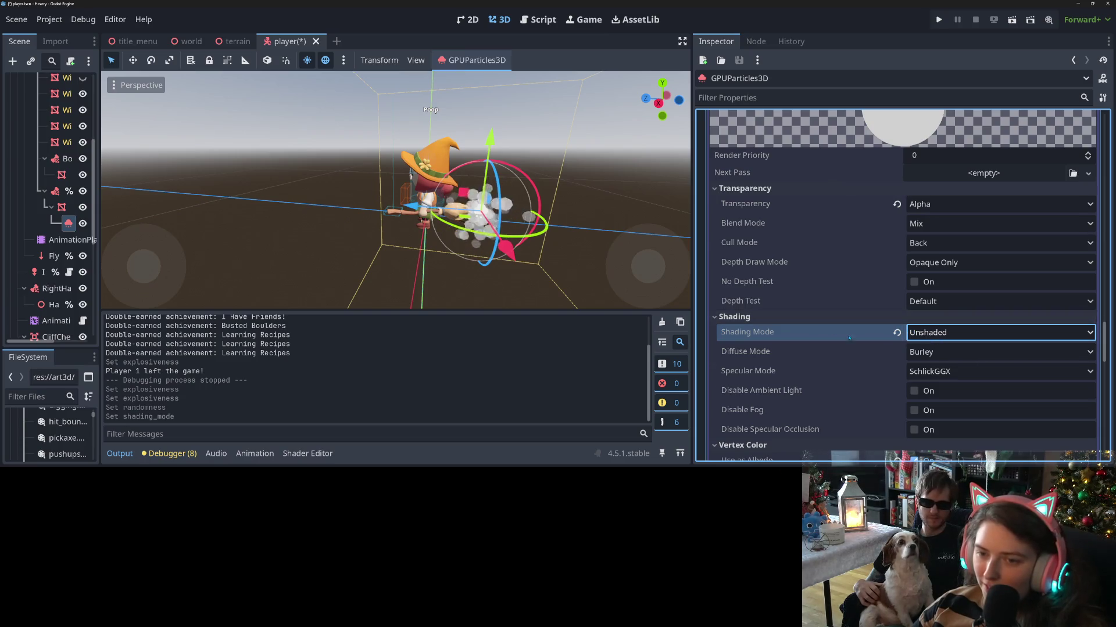
{"action": "scroll", "coordinate": [849, 338], "scroll_direction": "up", "scroll_amount": 15}
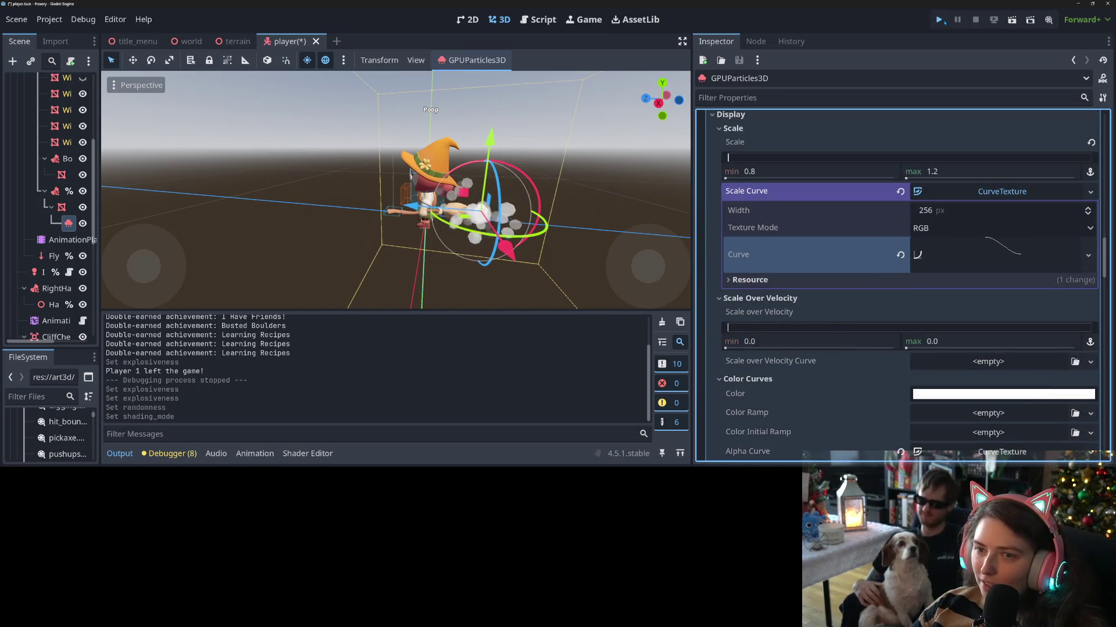
- Run the game, load the test save and fly with the unshaded puffs, then restore the window
{"action": "left_click", "coordinate": [940, 19]}
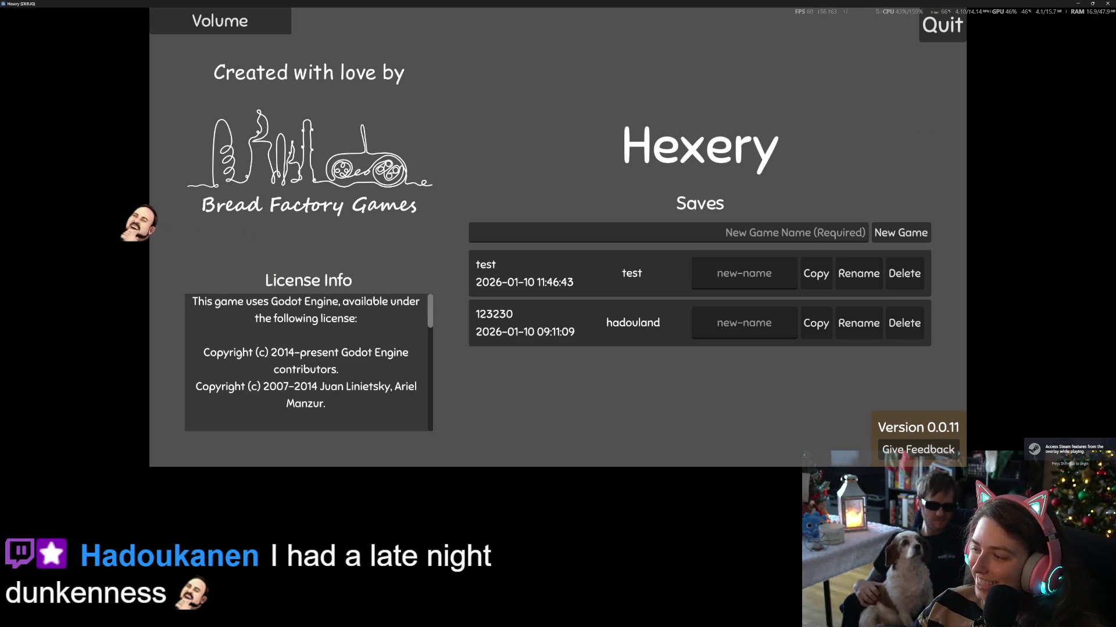
{"action": "left_click", "coordinate": [928, 268]}
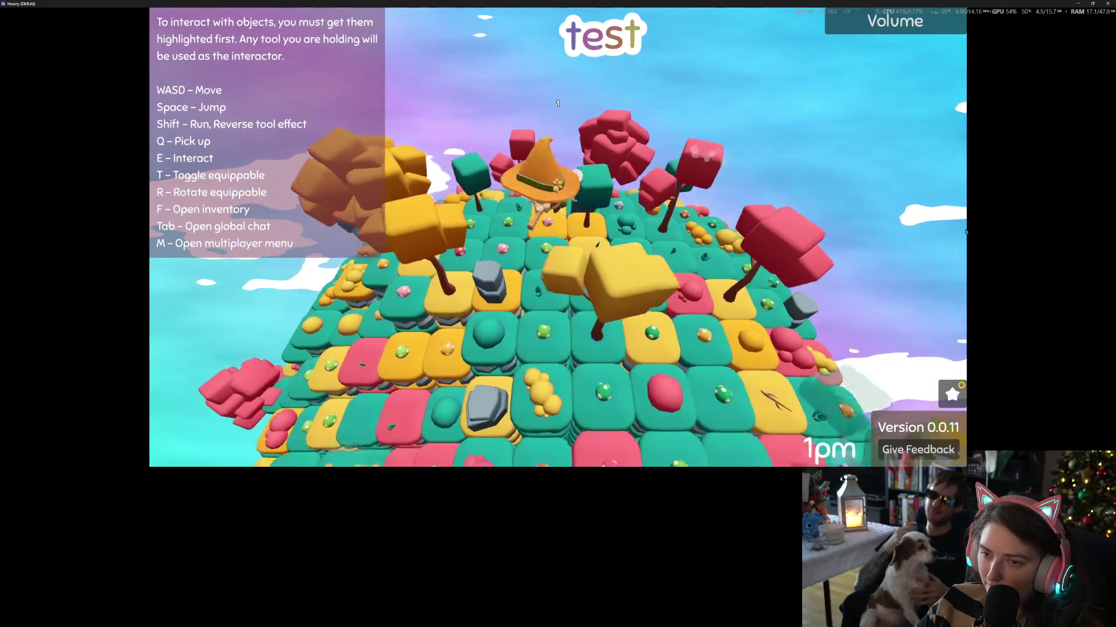
{"action": "key", "text": "a"}
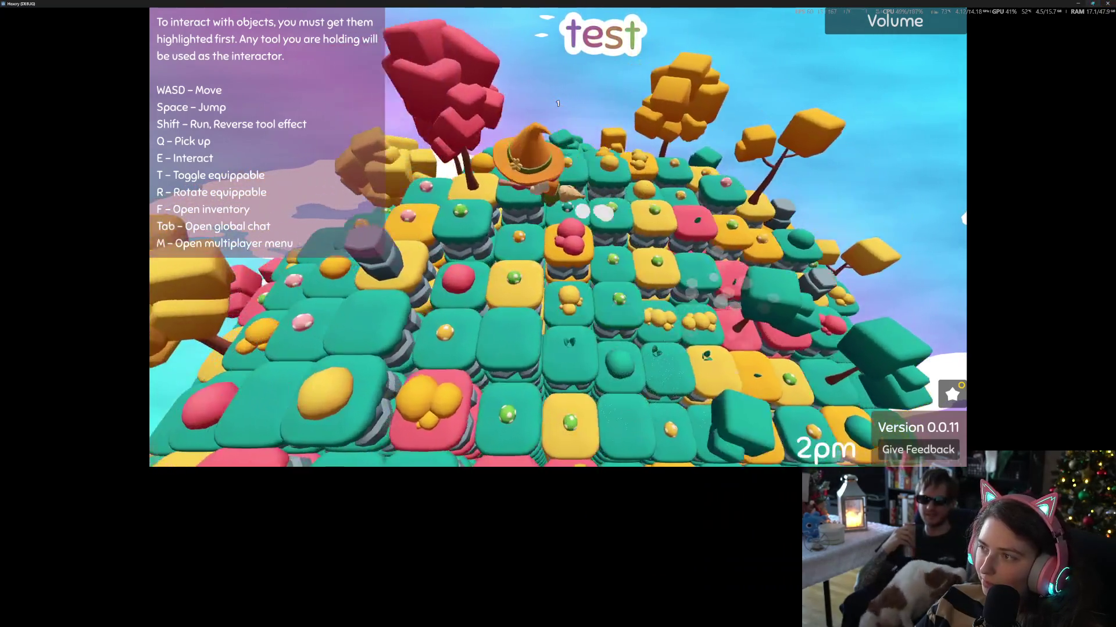
{"action": "left_click", "coordinate": [1092, 4]}
- Expand the puff Scale Curve editor, showing size easing from 1.0 to 0.5
{"action": "left_click_drag", "start_coordinate": [743, 107], "coordinate": [228, 254]}
{"action": "scroll", "coordinate": [972, 291], "scroll_direction": "up", "scroll_amount": 2}
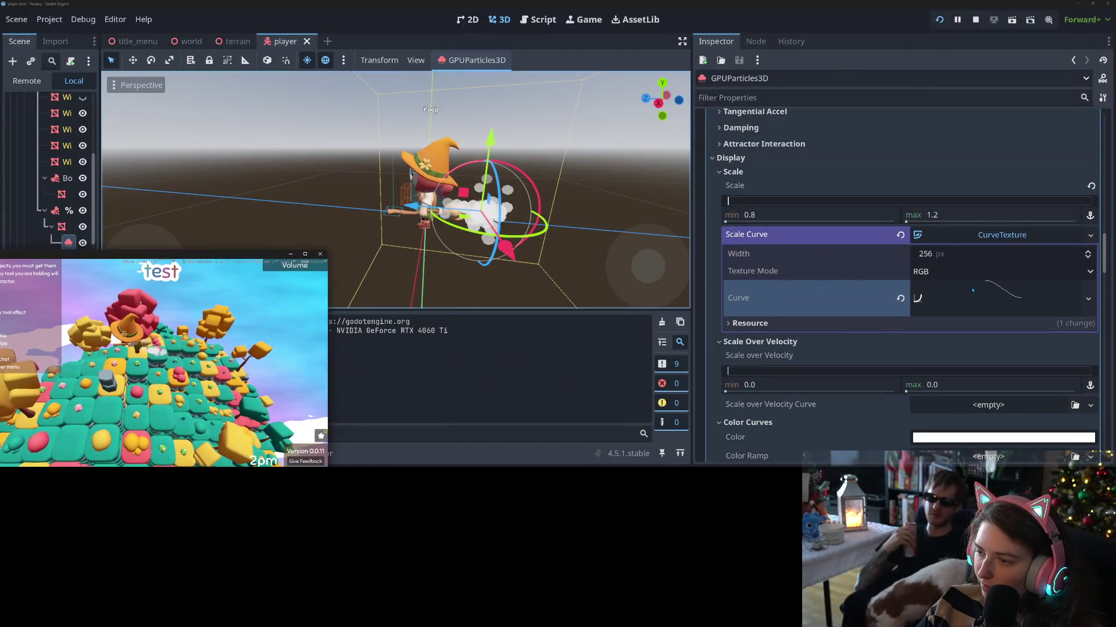
{"action": "left_click", "coordinate": [972, 291]}
{"action": "scroll", "coordinate": [1035, 270], "scroll_direction": "down", "scroll_amount": 4}
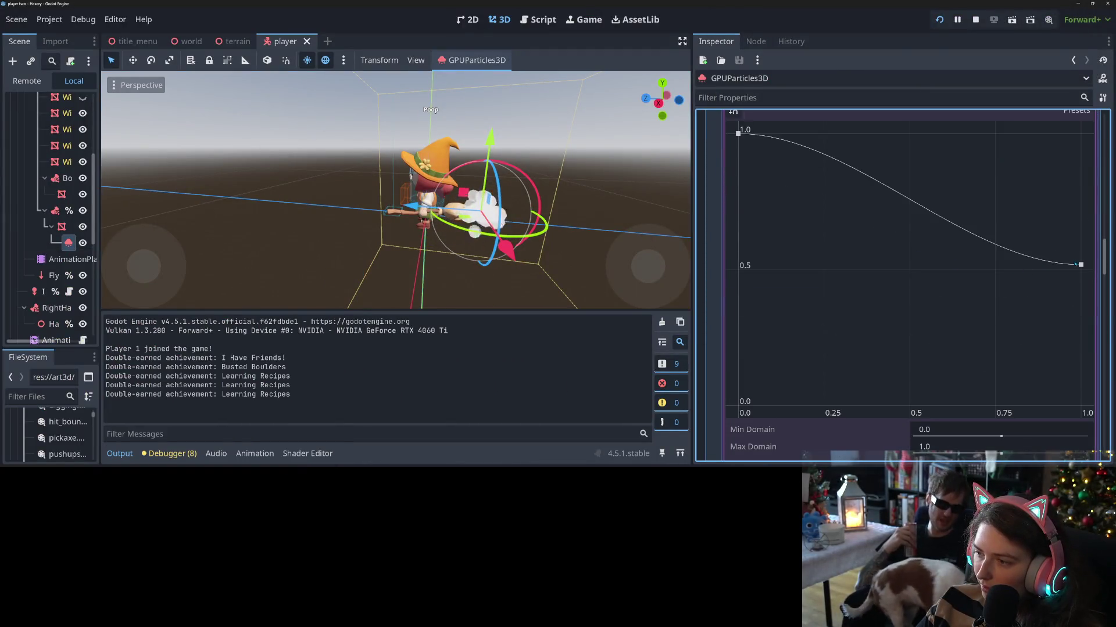
- Drag the scale curve's last point to (0.44, 0.00) and save the player scene
{"action": "mouse_move", "coordinate": [1078, 265]}
{"action": "left_mouse_down"}
{"action": "mouse_move", "coordinate": [1080, 405]}
{"action": "mouse_move", "coordinate": [936, 364]}
{"action": "mouse_move", "coordinate": [926, 349]}
{"action": "mouse_move", "coordinate": [947, 324]}
{"action": "mouse_move", "coordinate": [972, 317]}
{"action": "mouse_move", "coordinate": [902, 284]}
{"action": "left_mouse_up"}
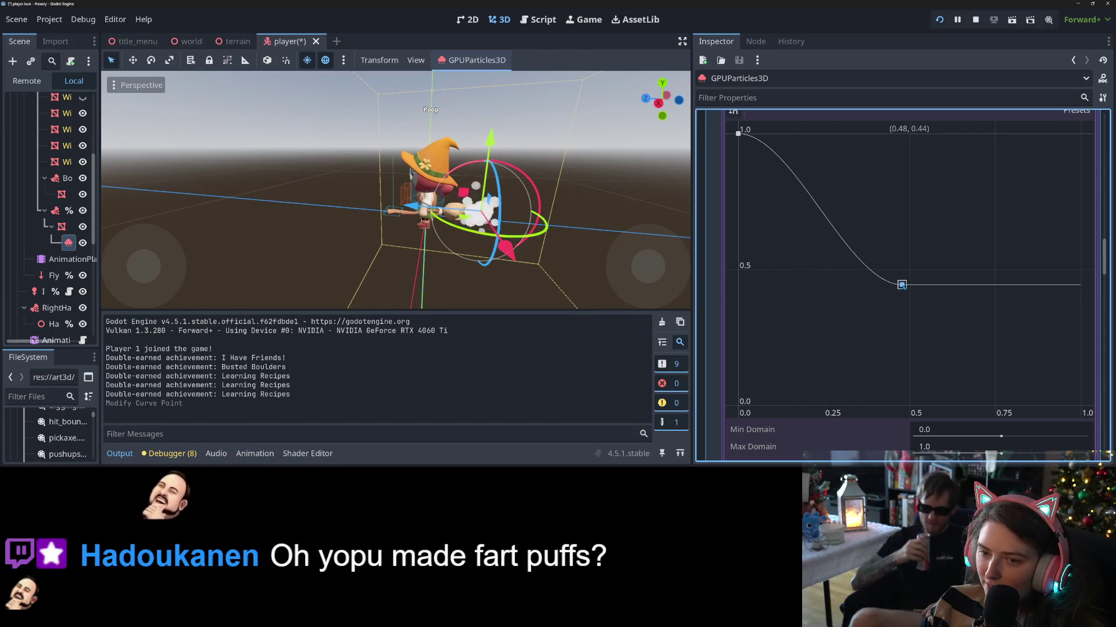
{"action": "left_click_drag", "start_coordinate": [901, 284], "coordinate": [893, 405]}
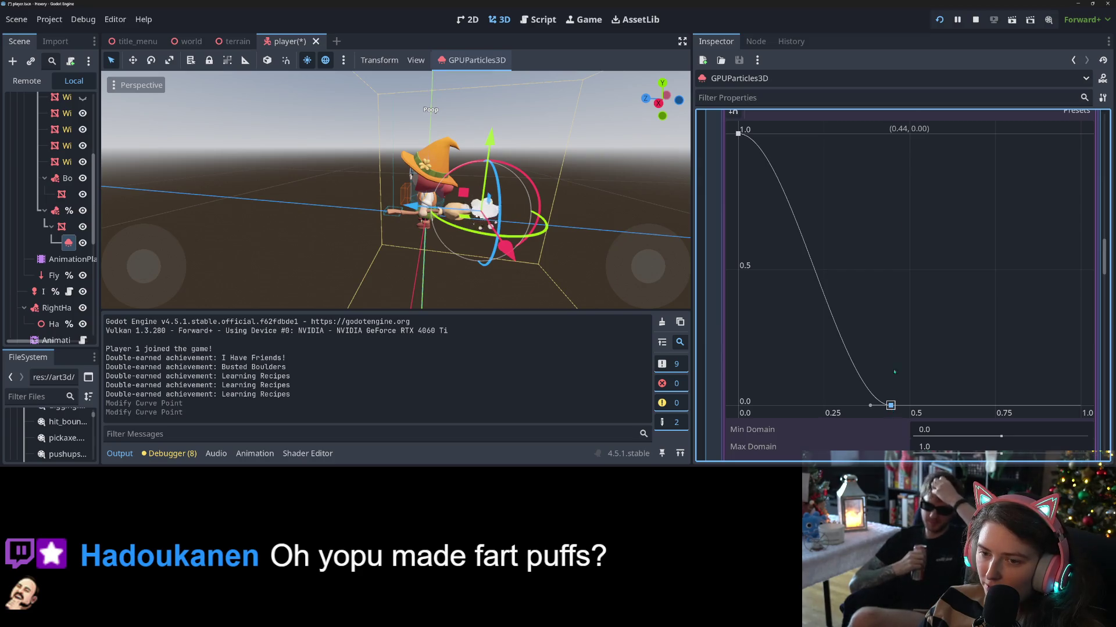
{"action": "key", "text": "ctrl+s"}
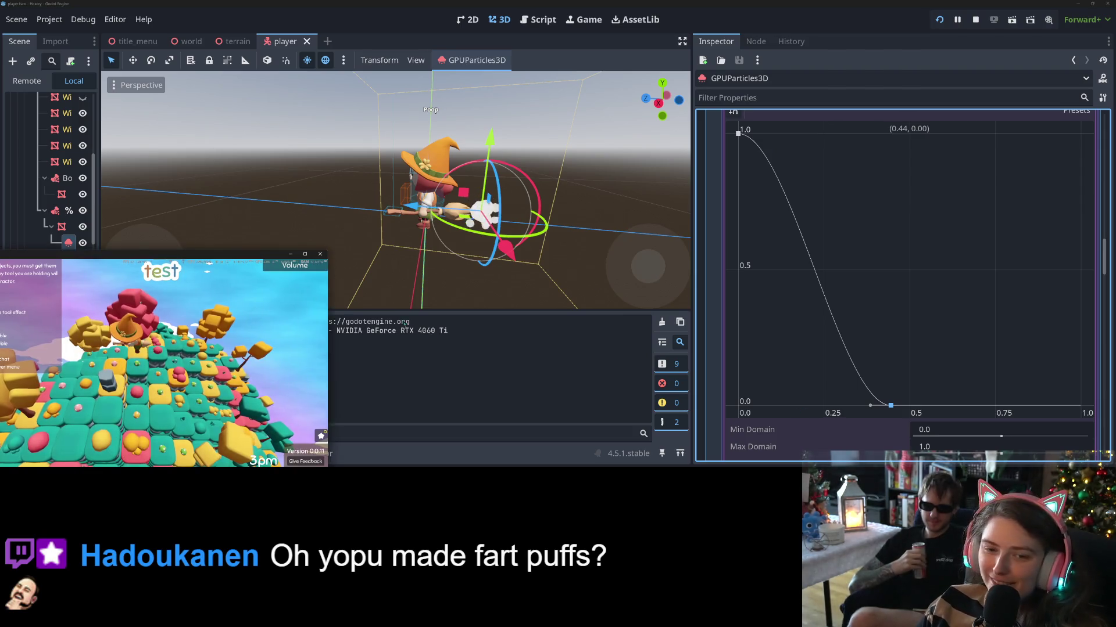
- Maximise the game to watch the shrinking puffs, then restore it to a small centred window
{"action": "left_click_drag", "start_coordinate": [267, 250], "coordinate": [651, 5]}
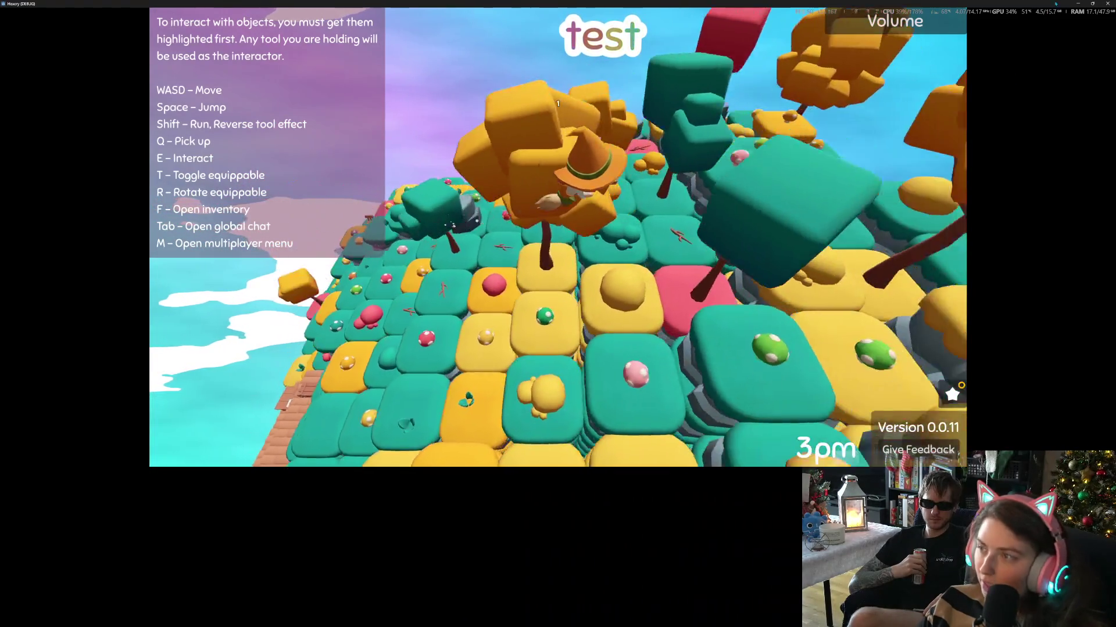
{"action": "mouse_move", "coordinate": [987, 4]}
{"action": "left_mouse_down"}
{"action": "mouse_move", "coordinate": [1052, 7]}
{"action": "mouse_move", "coordinate": [668, 128]}
{"action": "left_mouse_up"}
{"action": "scroll", "coordinate": [896, 285], "scroll_direction": "up", "scroll_amount": 15}
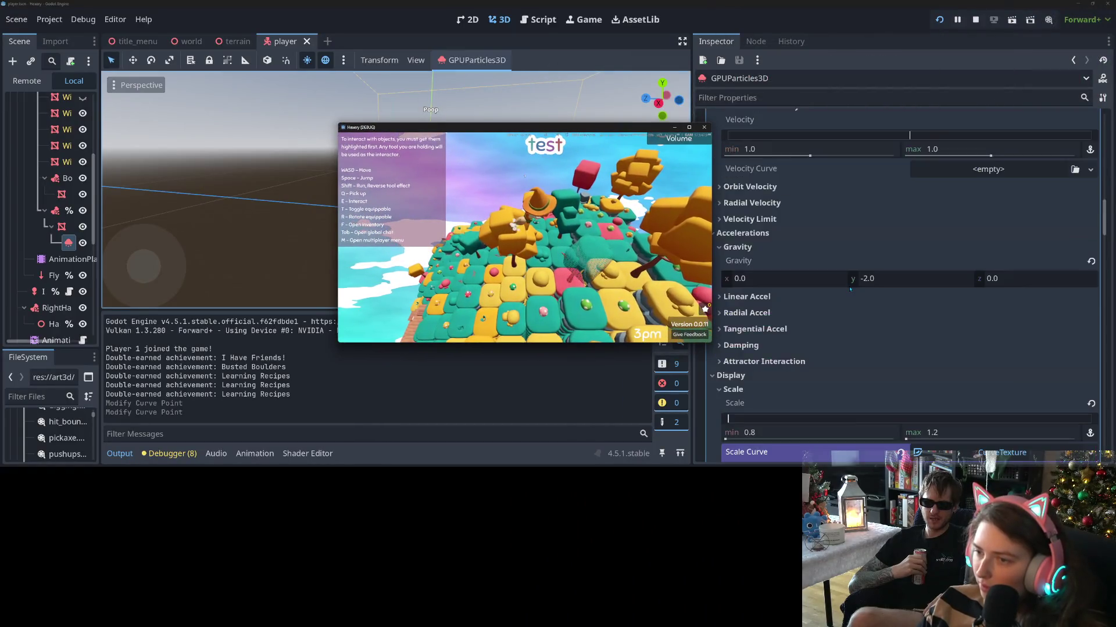
- Lower the puff particles' Explosiveness to 0.22
{"action": "scroll", "coordinate": [896, 286], "scroll_direction": "up", "scroll_amount": 5}
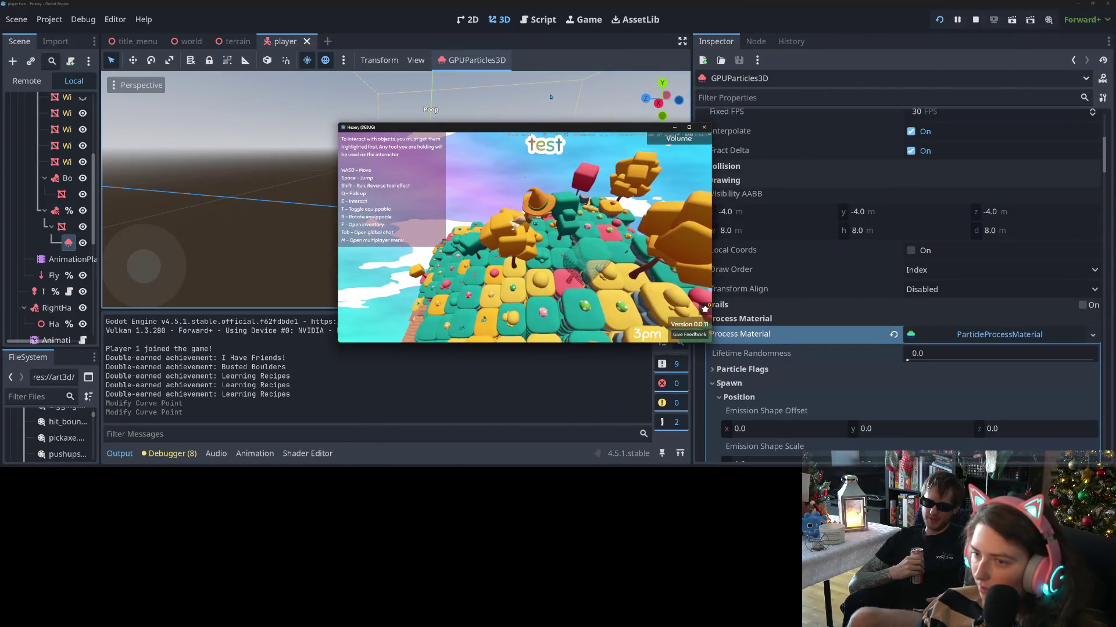
{"action": "left_click_drag", "start_coordinate": [579, 134], "coordinate": [393, 114]}
{"action": "scroll", "coordinate": [943, 344], "scroll_direction": "up", "scroll_amount": 5}
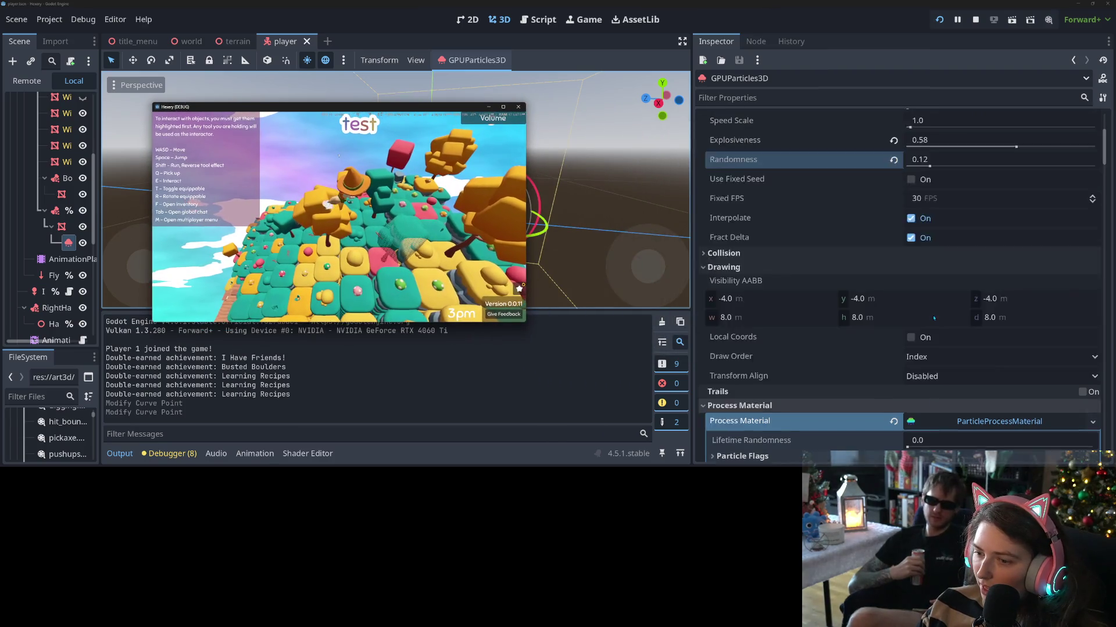
{"action": "left_click_drag", "start_coordinate": [1015, 321], "coordinate": [988, 326]}
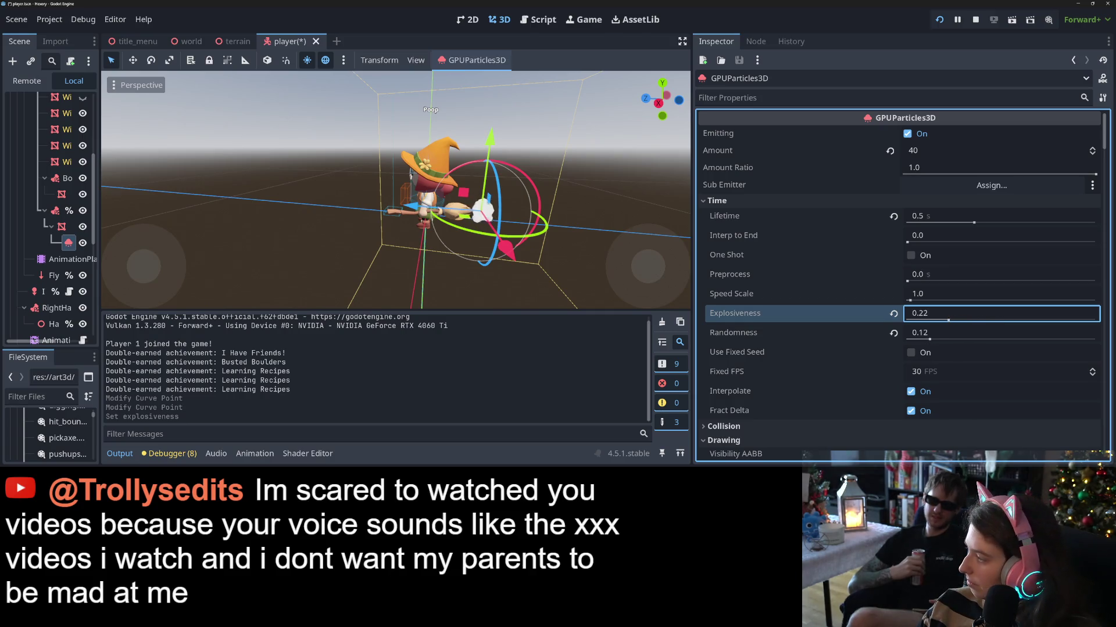
- Save the scene and bring the running game back full screen
{"action": "key", "text": "alt+Tab"}
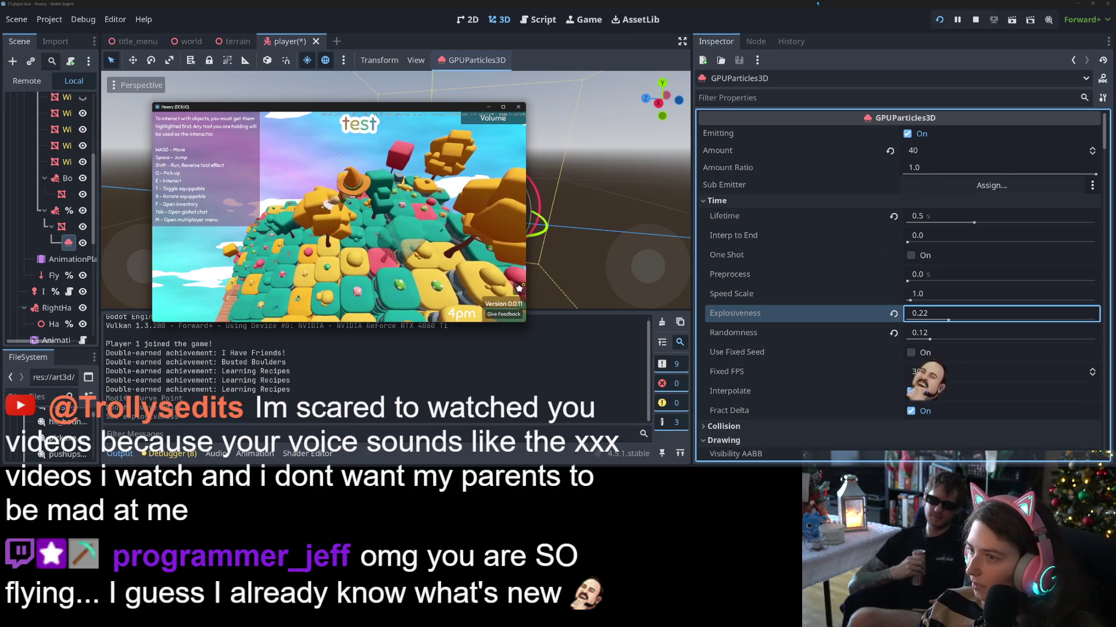
{"action": "left_click", "coordinate": [816, 3]}
{"action": "key", "text": "ctrl+s"}
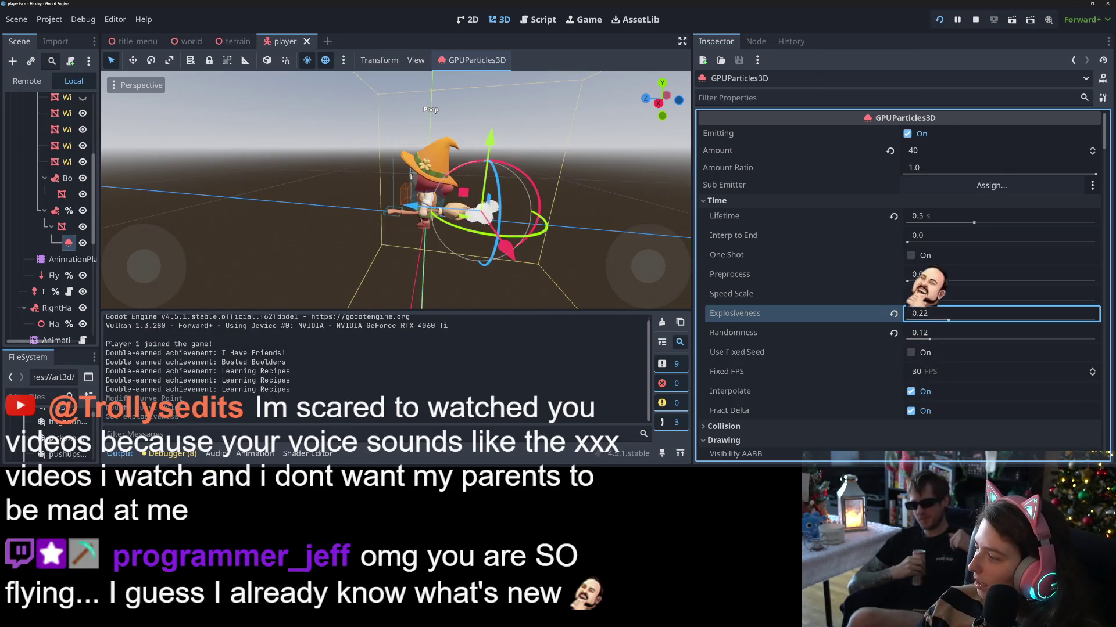
{"action": "key", "text": "alt+Tab"}
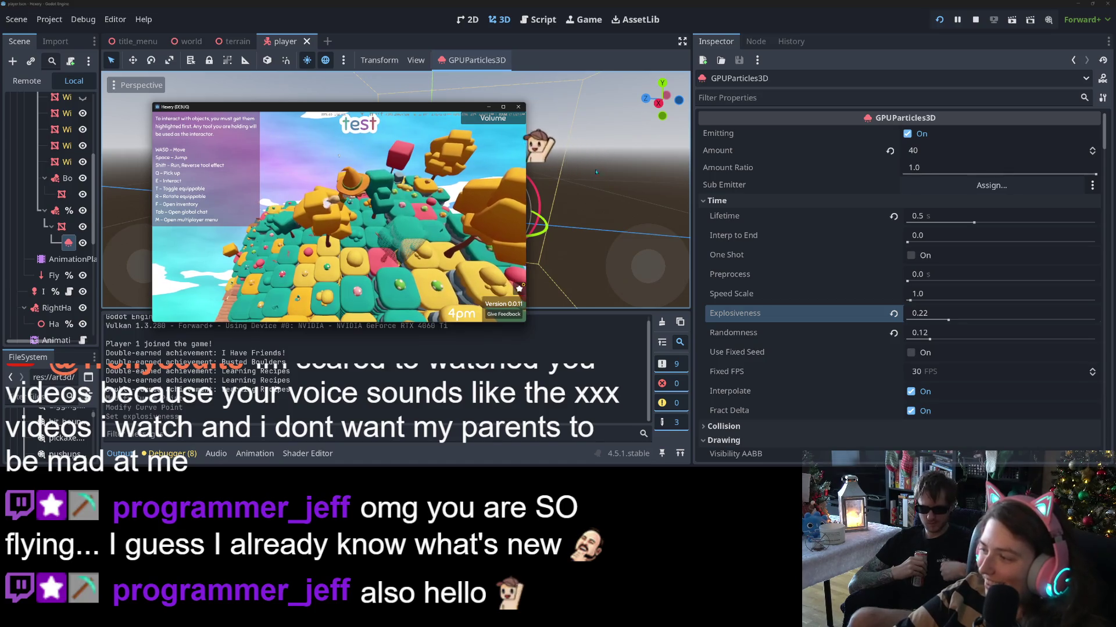
{"action": "left_click", "coordinate": [503, 107]}
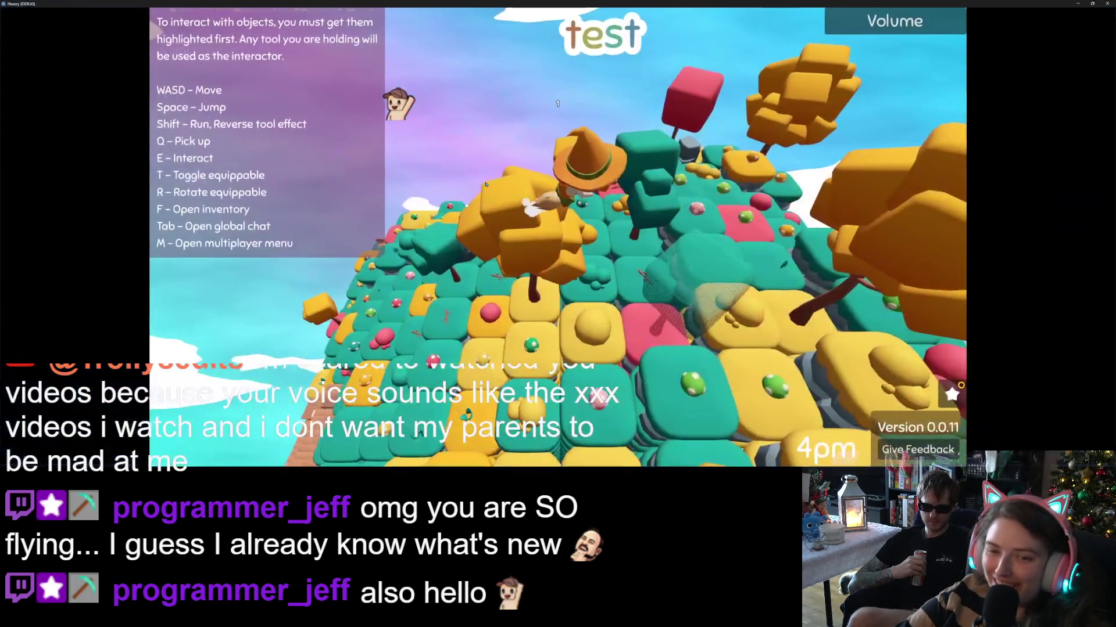
- Fly the witch across the island watching the 0.22-explosiveness puffs, then shrink the game window
{"action": "key", "text": "w"}
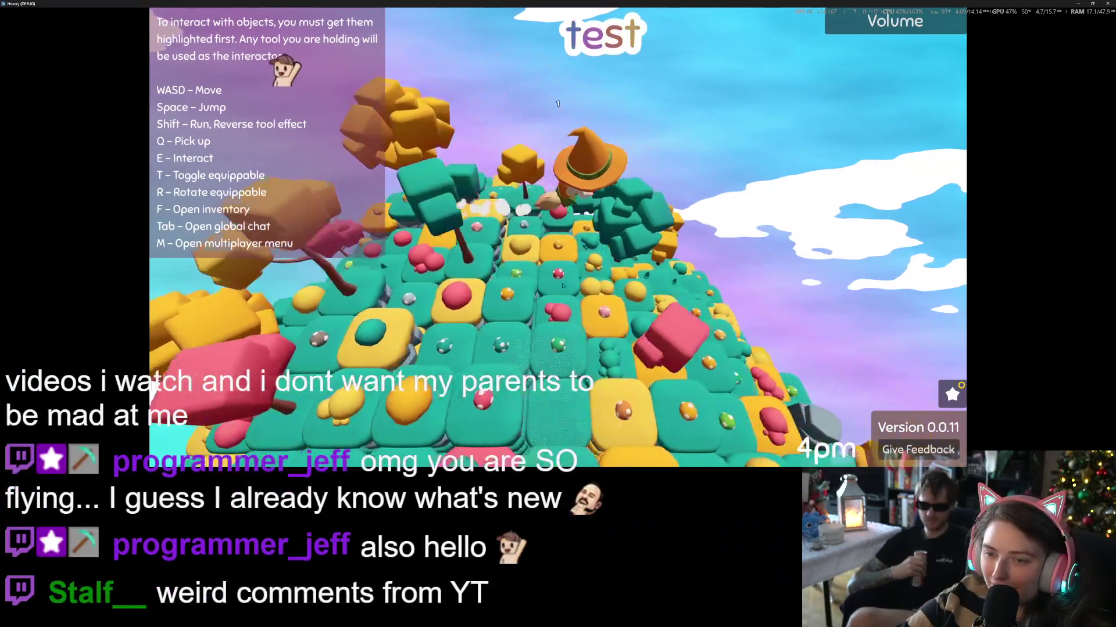
{"action": "key", "text": "w"}
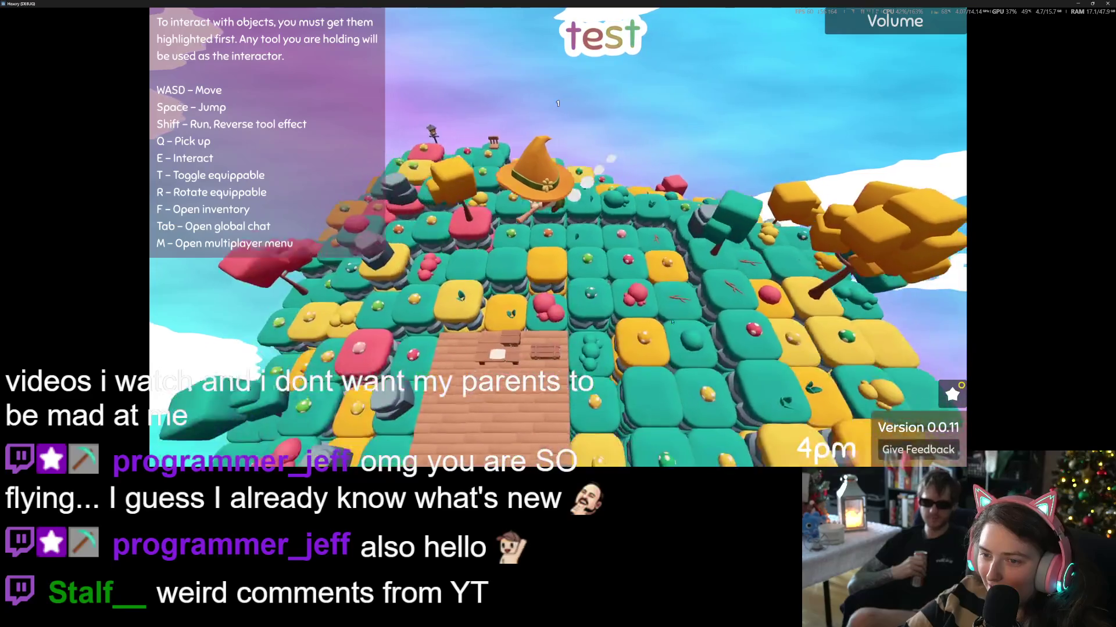
{"action": "key", "text": "w"}
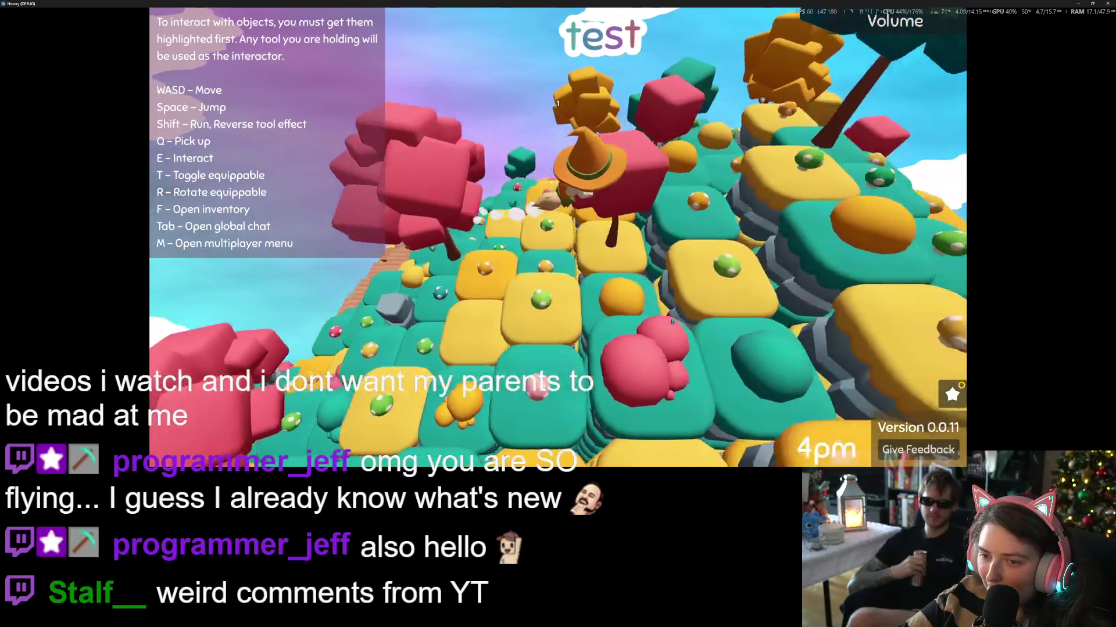
{"action": "key", "text": "w"}
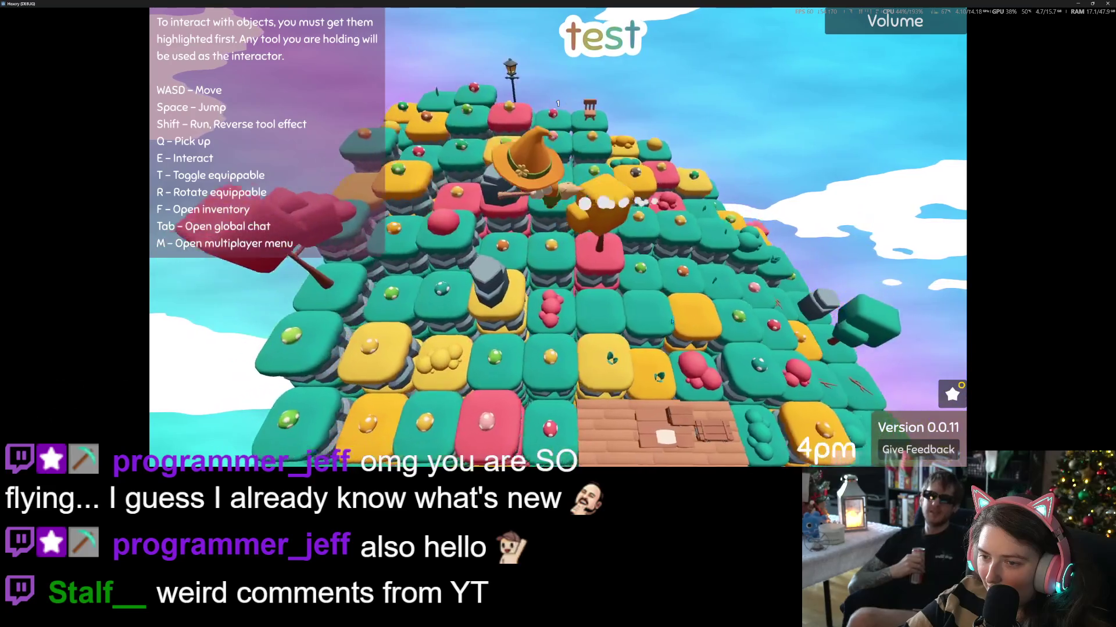
{"action": "key", "text": "w"}
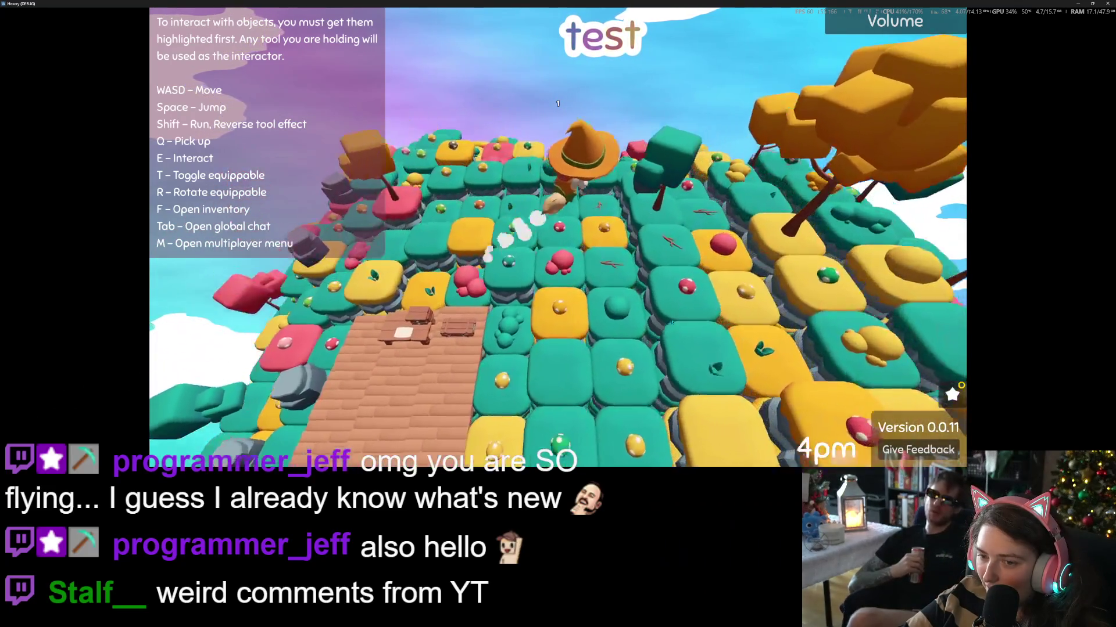
{"action": "key", "text": "w"}
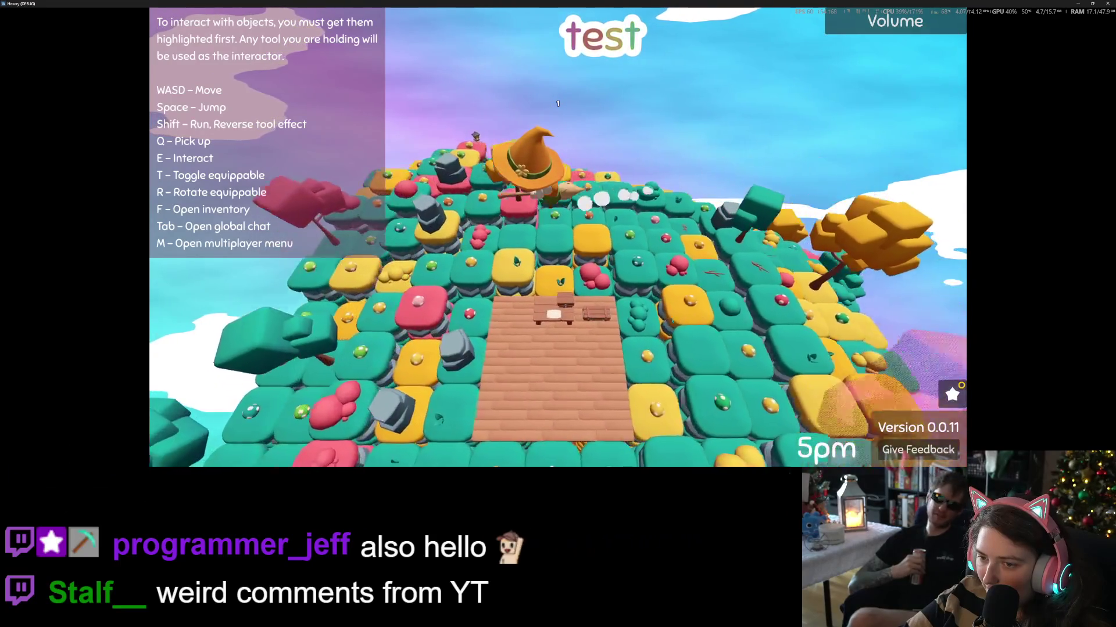
{"action": "key", "text": "w"}
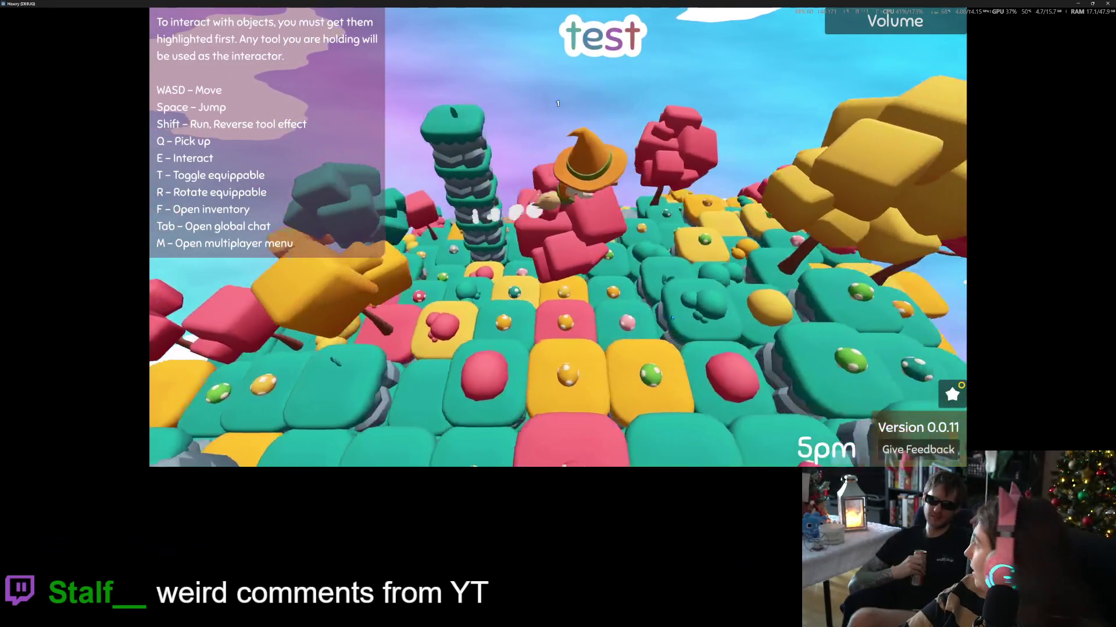
{"action": "key", "text": "w"}
{"action": "key", "text": "w"}
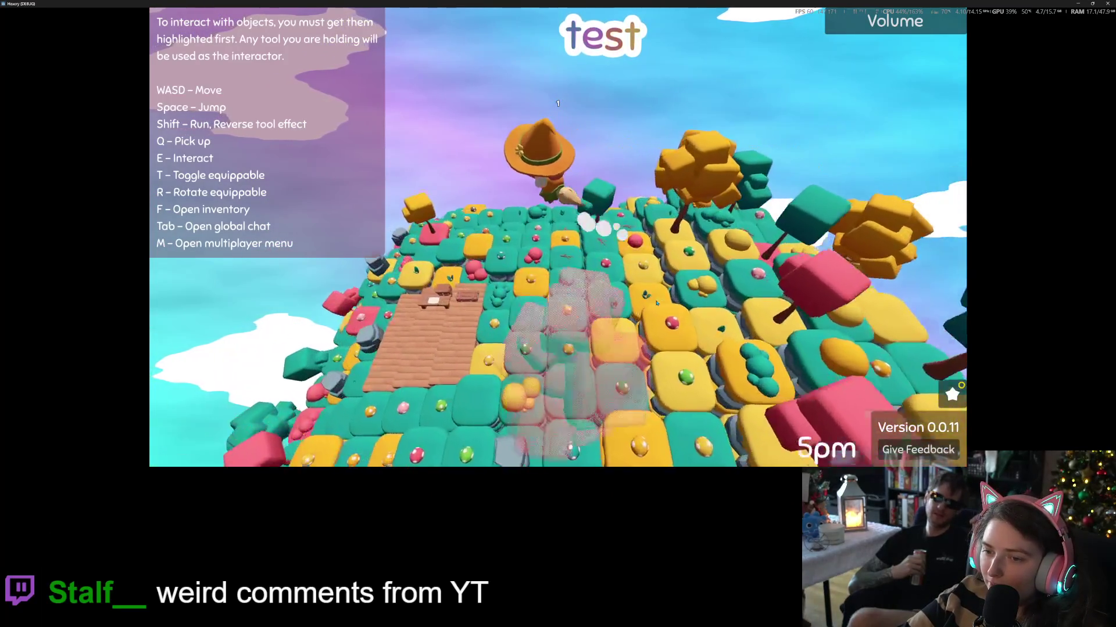
{"action": "key", "text": "w"}
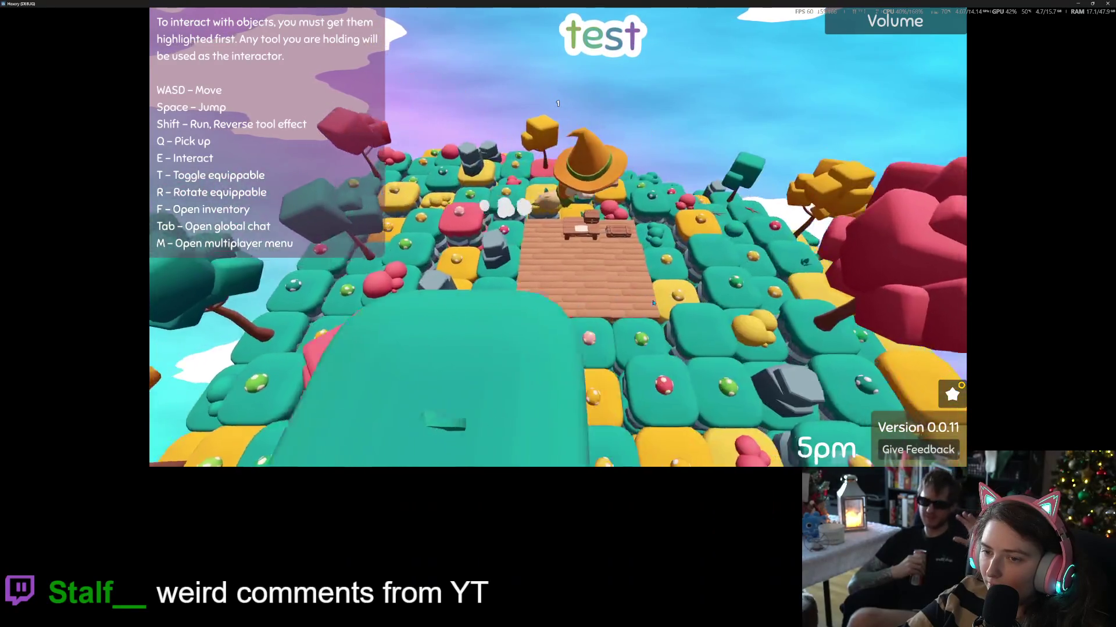
{"action": "key", "text": "w"}
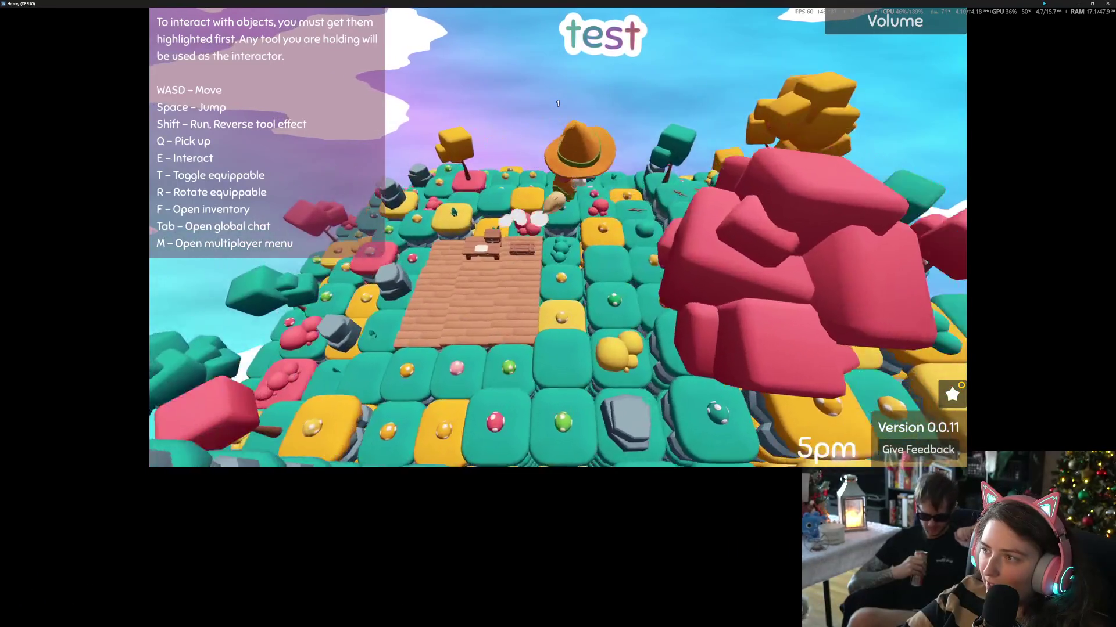
{"action": "mouse_move", "coordinate": [481, 4]}
{"action": "left_mouse_down"}
{"action": "mouse_move", "coordinate": [481, 133]}
{"action": "mouse_move", "coordinate": [233, 150]}
{"action": "left_mouse_up"}
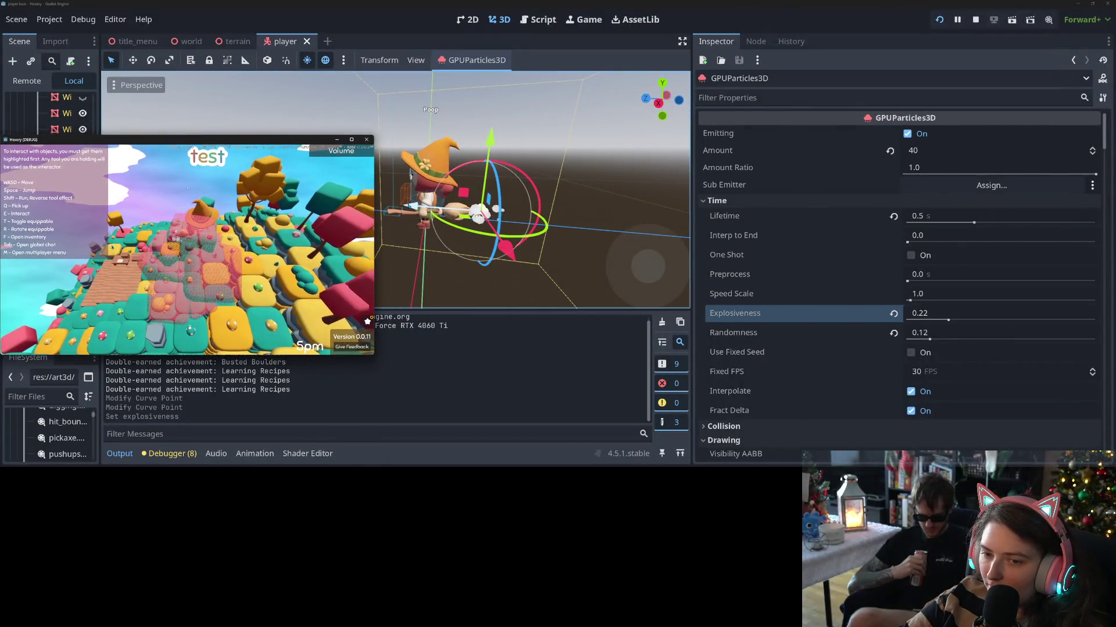
- Nudge the particle emitter along X, save the player scene, and maximise the game again
{"action": "left_click", "coordinate": [446, 210]}
{"action": "left_click_drag", "start_coordinate": [445, 209], "coordinate": [463, 210]}
{"action": "key", "text": "ctrl+s"}
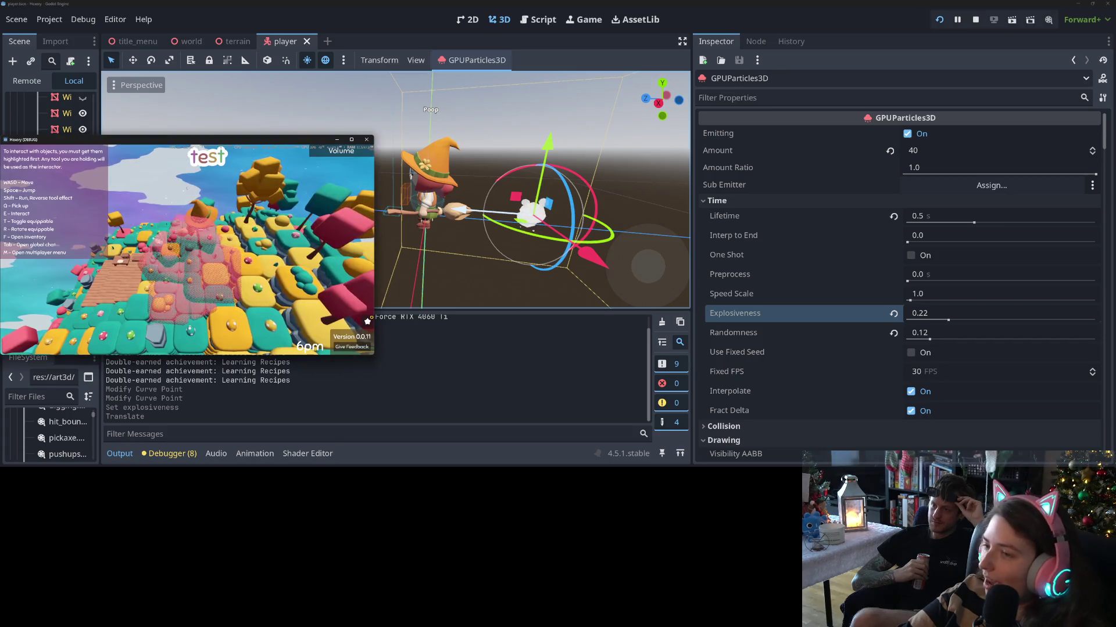
{"action": "left_click_drag", "start_coordinate": [305, 137], "coordinate": [571, 128]}
{"action": "double_click", "coordinate": [570, 127]}
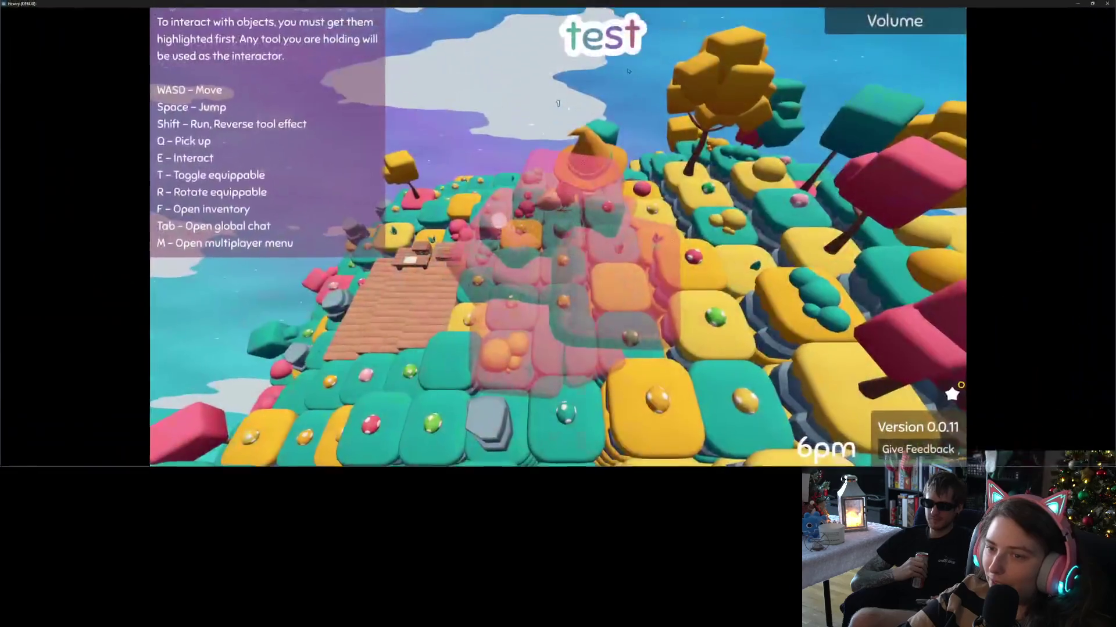
- Fly past the wooden deck to inspect the repositioned puff trail, then return to the editor
{"action": "key", "text": "w"}
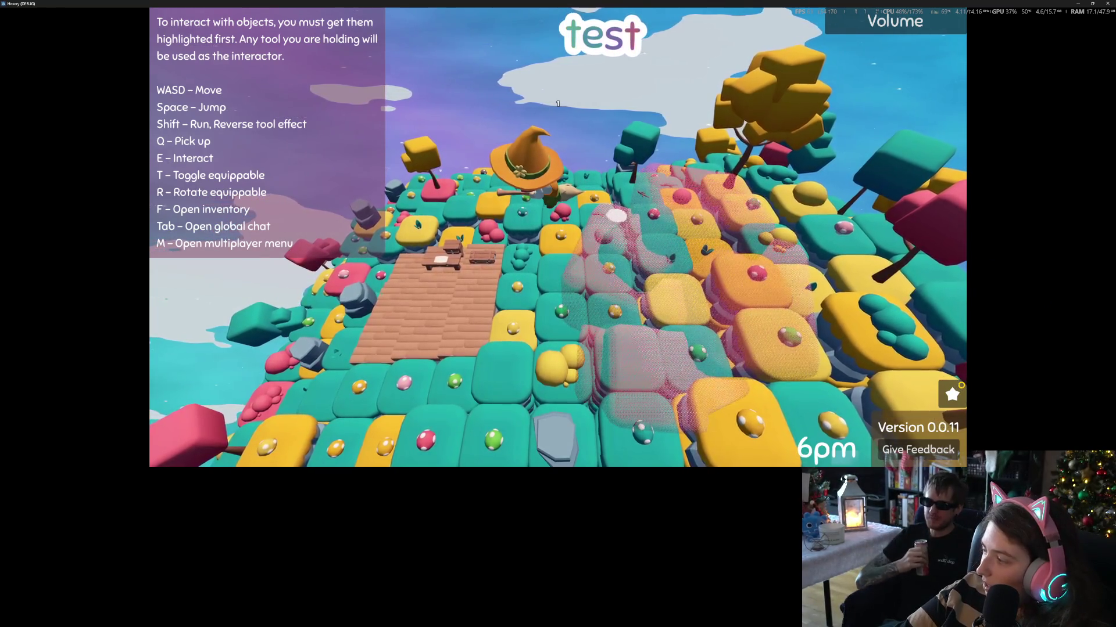
{"action": "key", "text": "alt+Tab"}
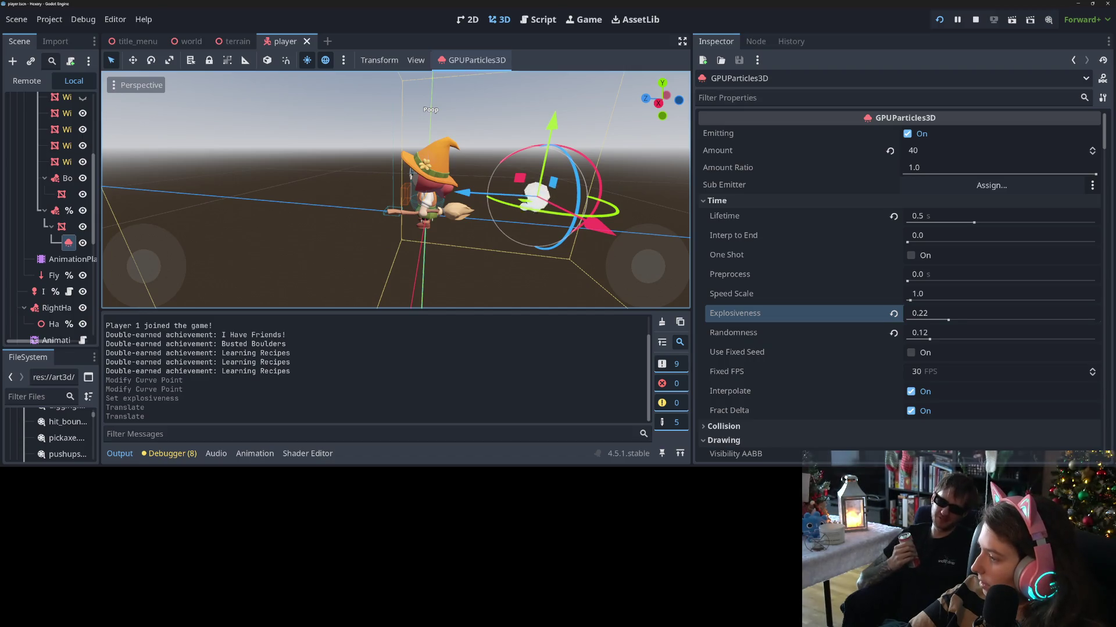
{"action": "key", "text": "alt+Tab"}
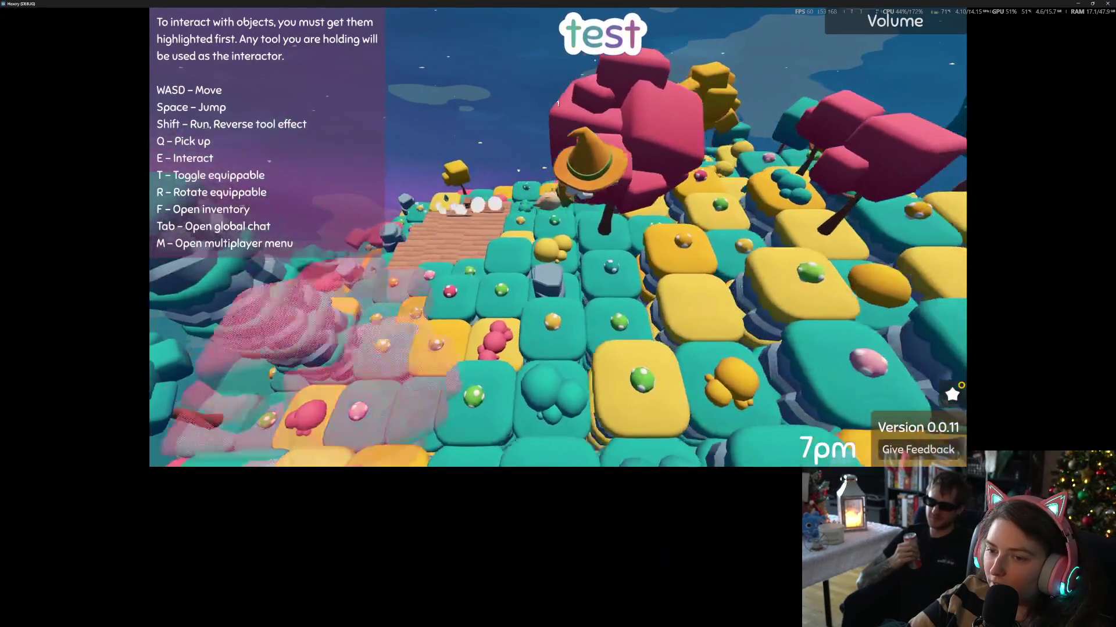
{"action": "key", "text": "w"}
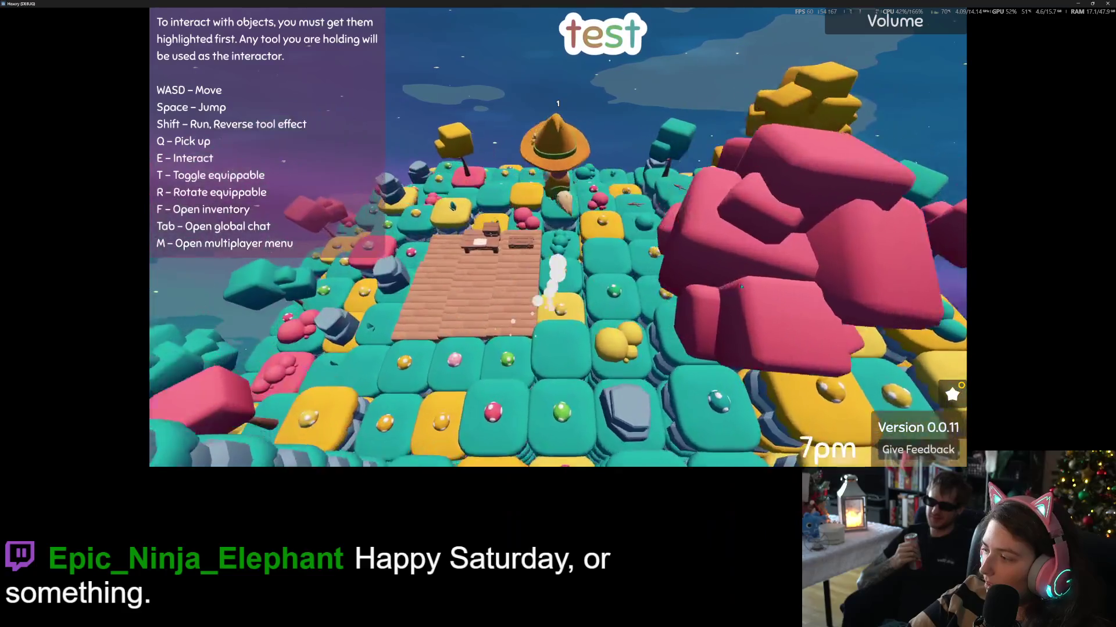
{"action": "key", "text": "w"}
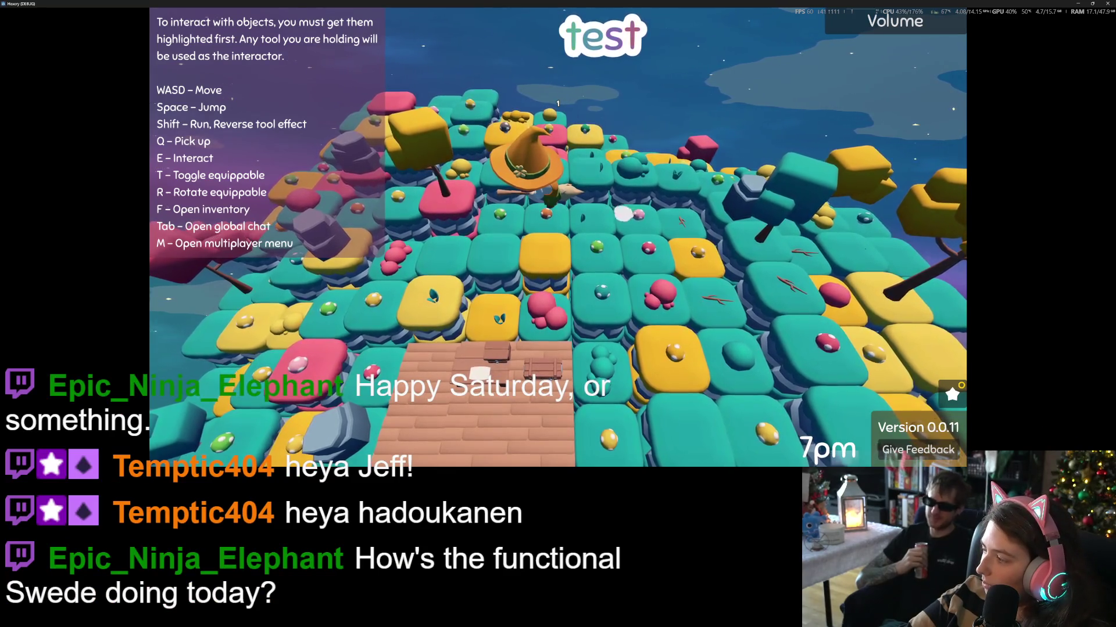
{"action": "key", "text": "alt+Tab"}
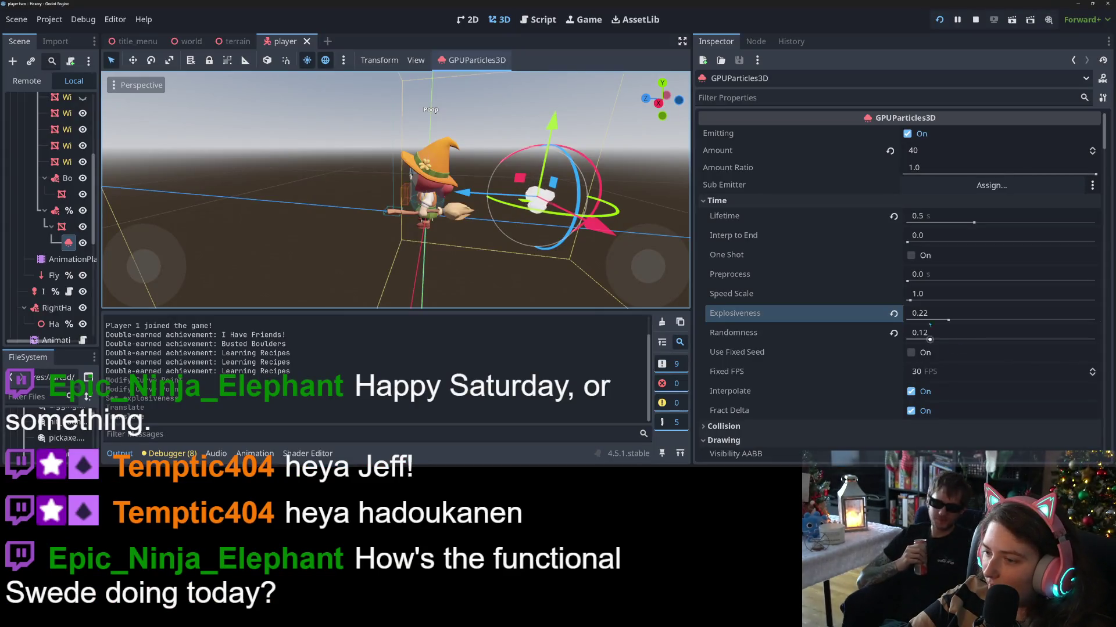
- Raise the emitter slightly on Y, shift it a little along X, and save player.tscn
{"action": "left_click_drag", "start_coordinate": [545, 127], "coordinate": [547, 118]}
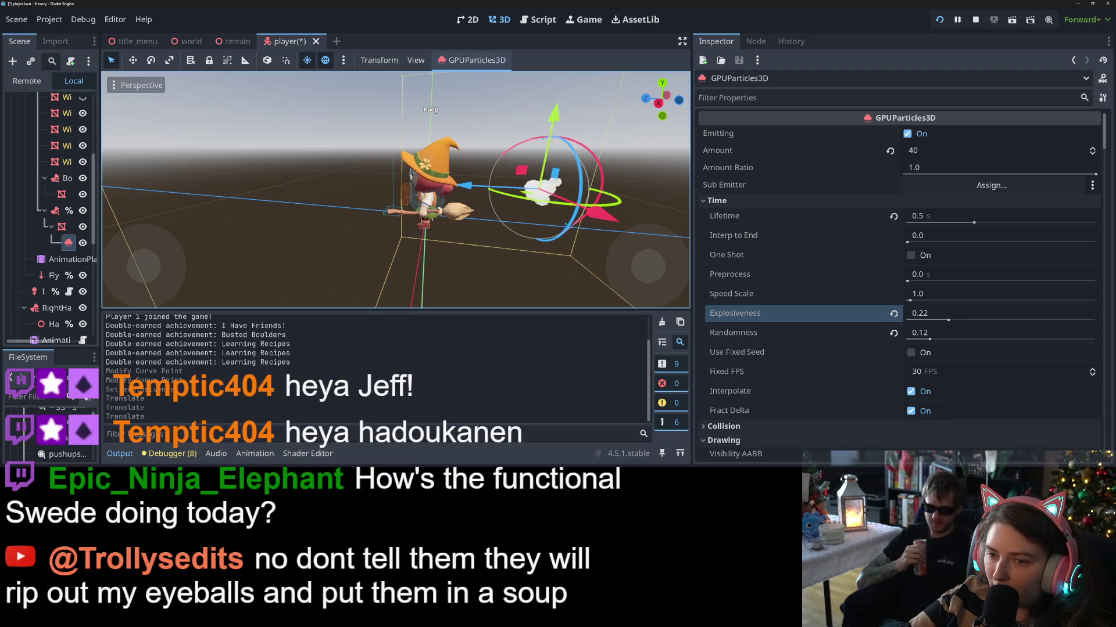
{"action": "left_click_drag", "start_coordinate": [603, 225], "coordinate": [610, 231]}
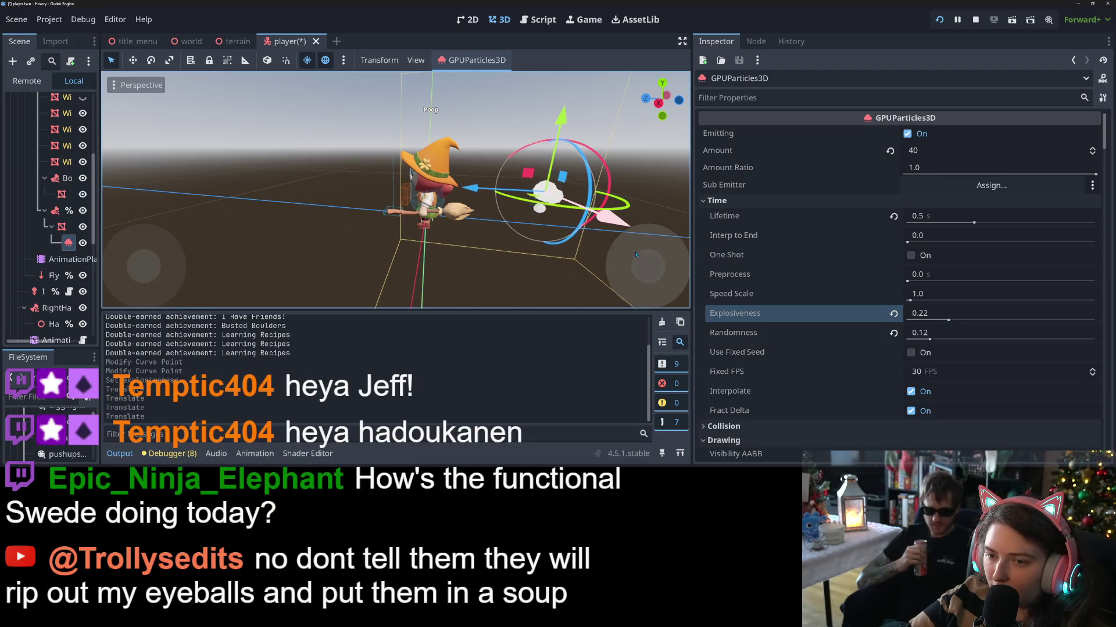
{"action": "key", "text": "ctrl+s"}
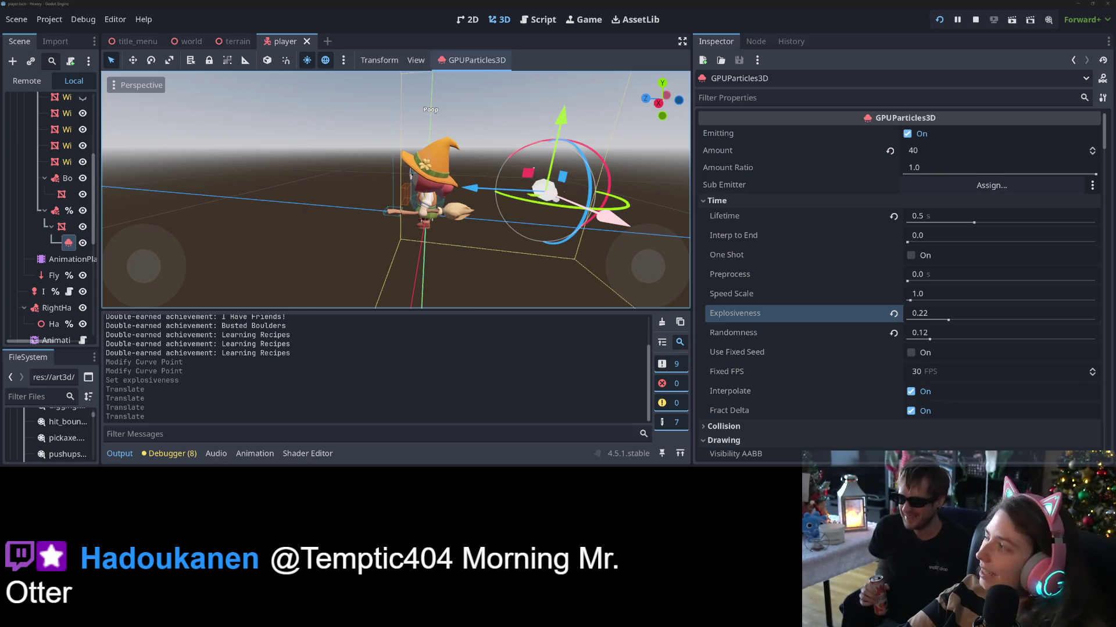
{"action": "key", "text": "ctrl+s"}
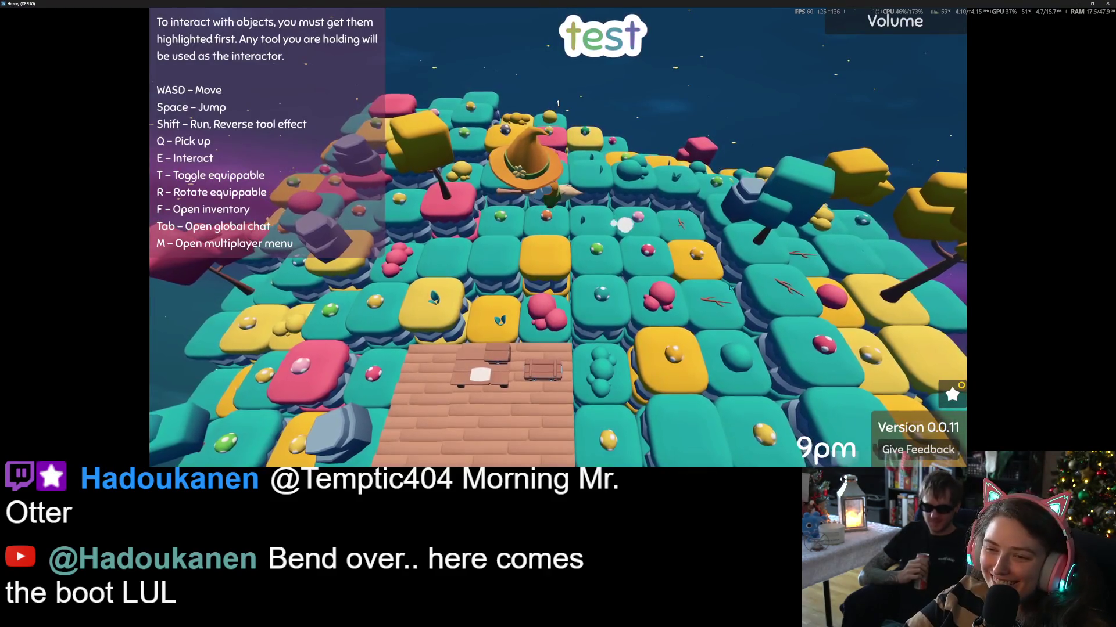
- Fly the witch over the dock and tiles watching the puff trail, then close the game
{"action": "key", "text": "w"}
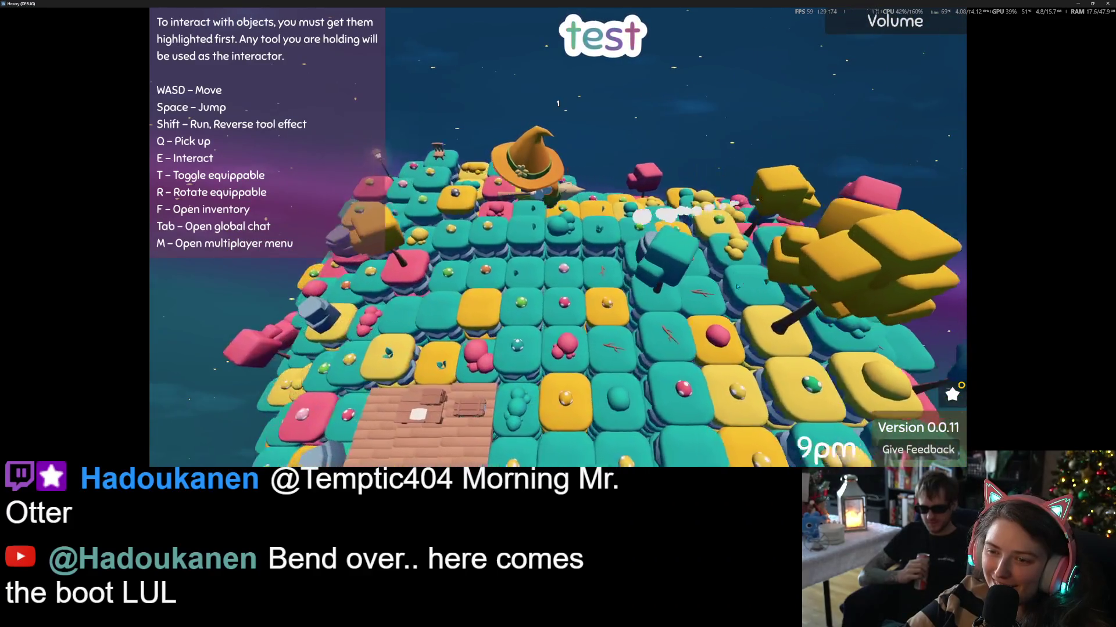
{"action": "key", "text": "d"}
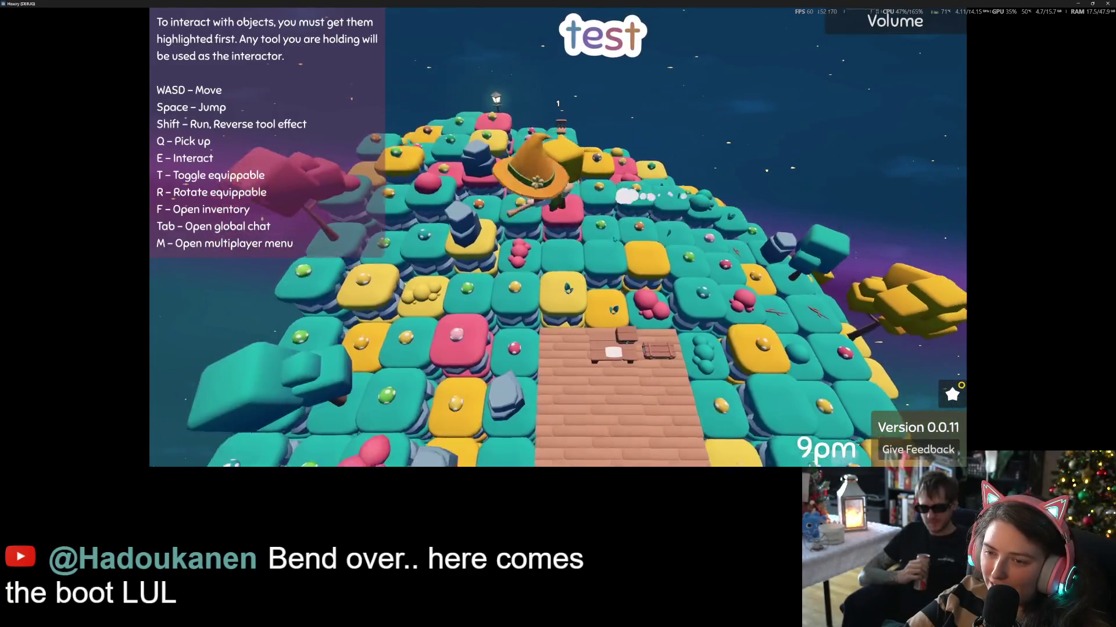
{"action": "key", "text": "w"}
{"action": "key", "text": "w"}
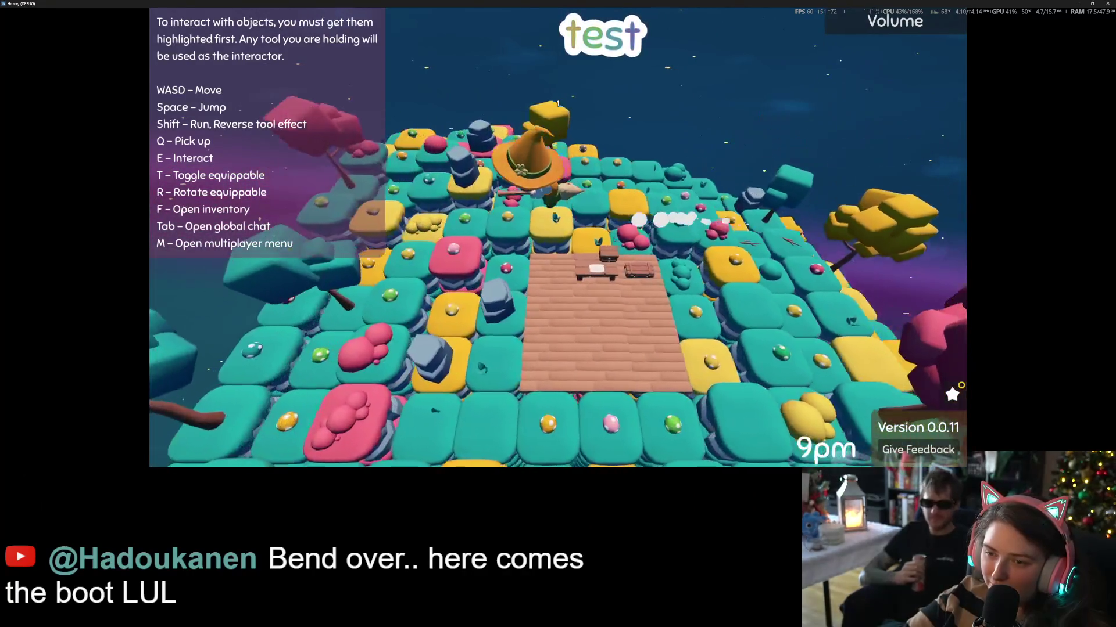
{"action": "key", "text": "w"}
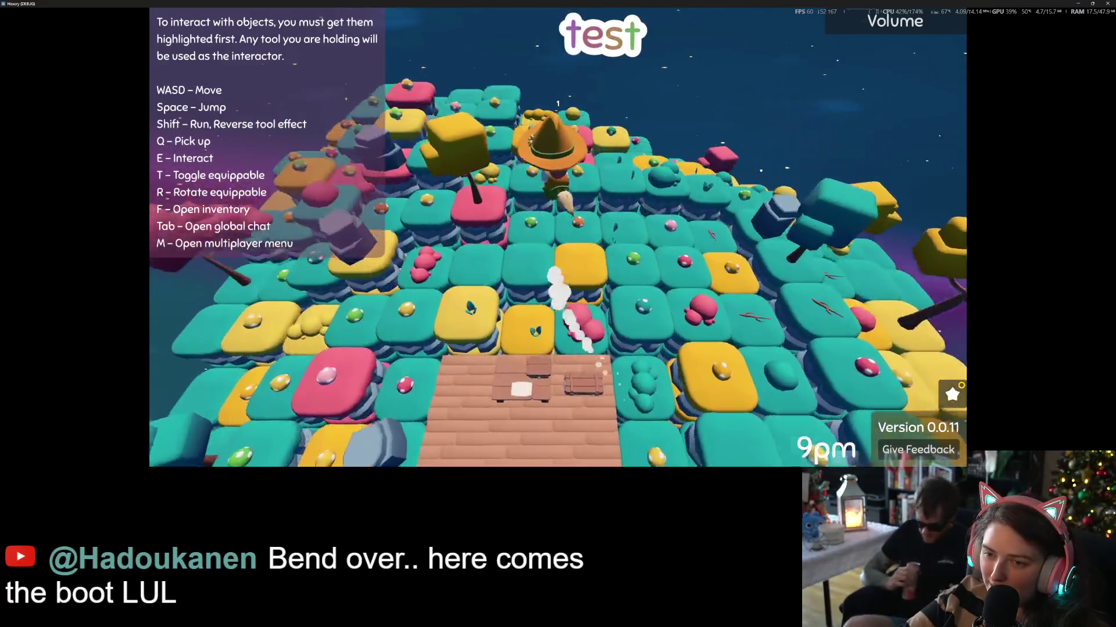
{"action": "key", "text": "w"}
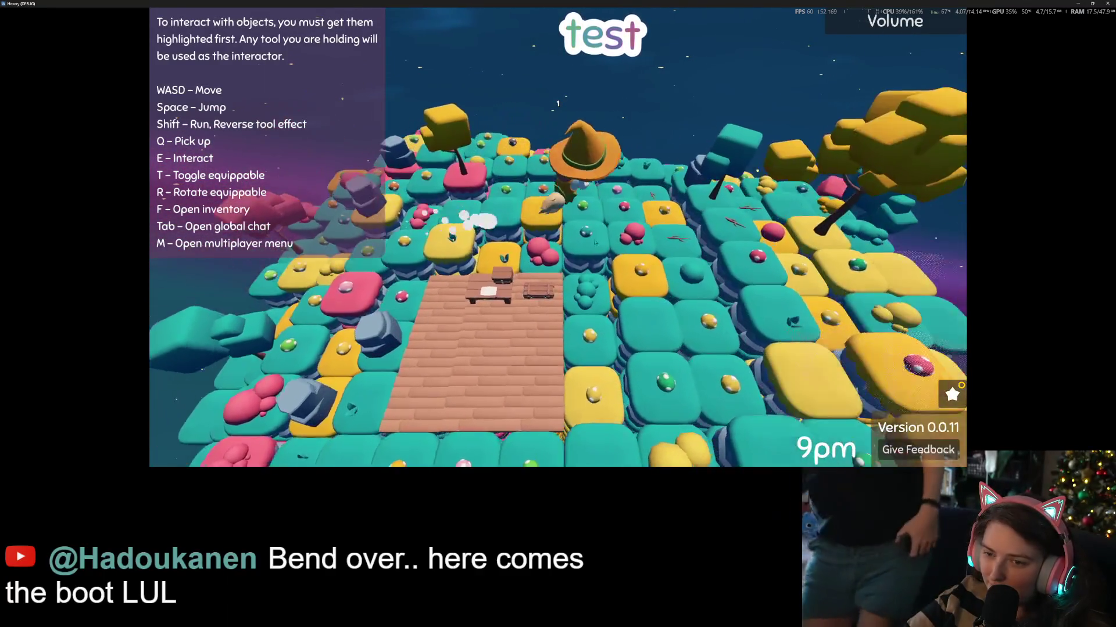
{"action": "key", "text": "w"}
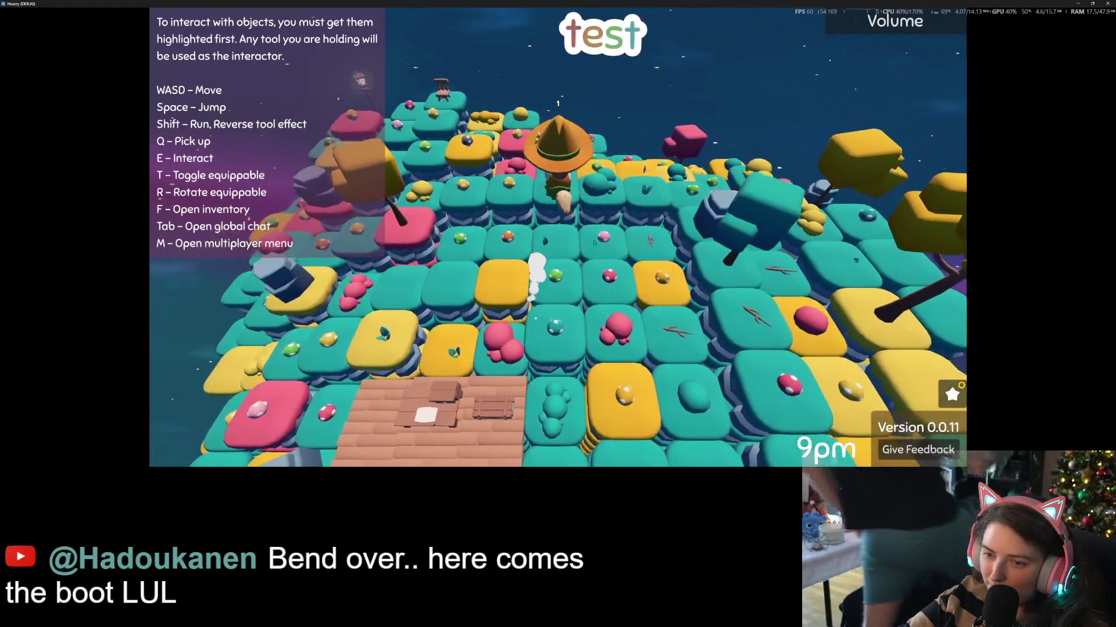
{"action": "key", "text": "w"}
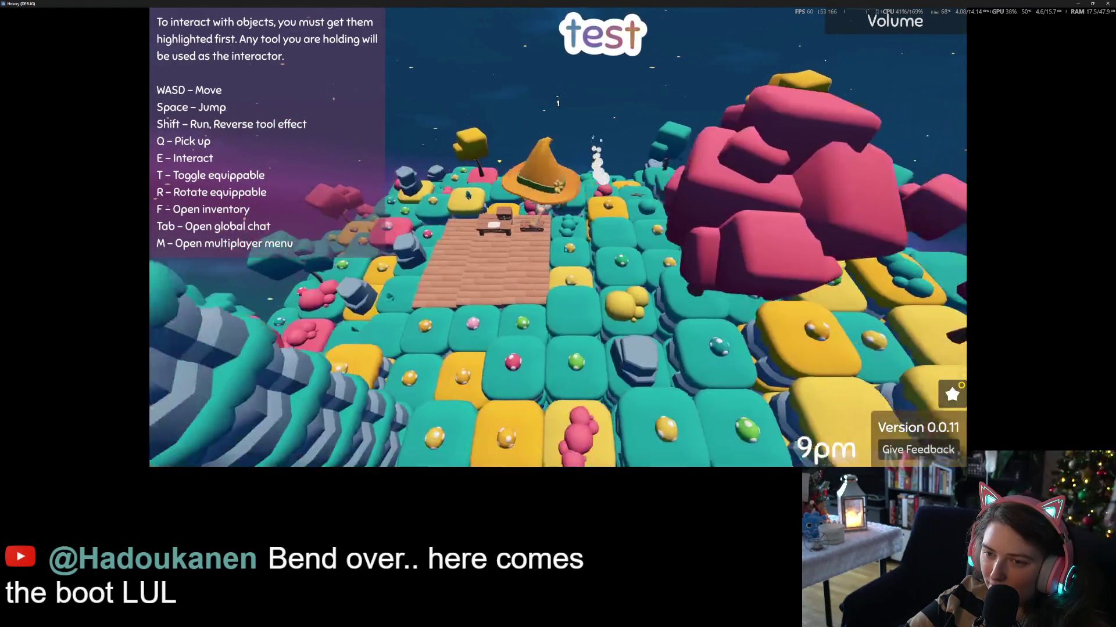
{"action": "key", "text": "w"}
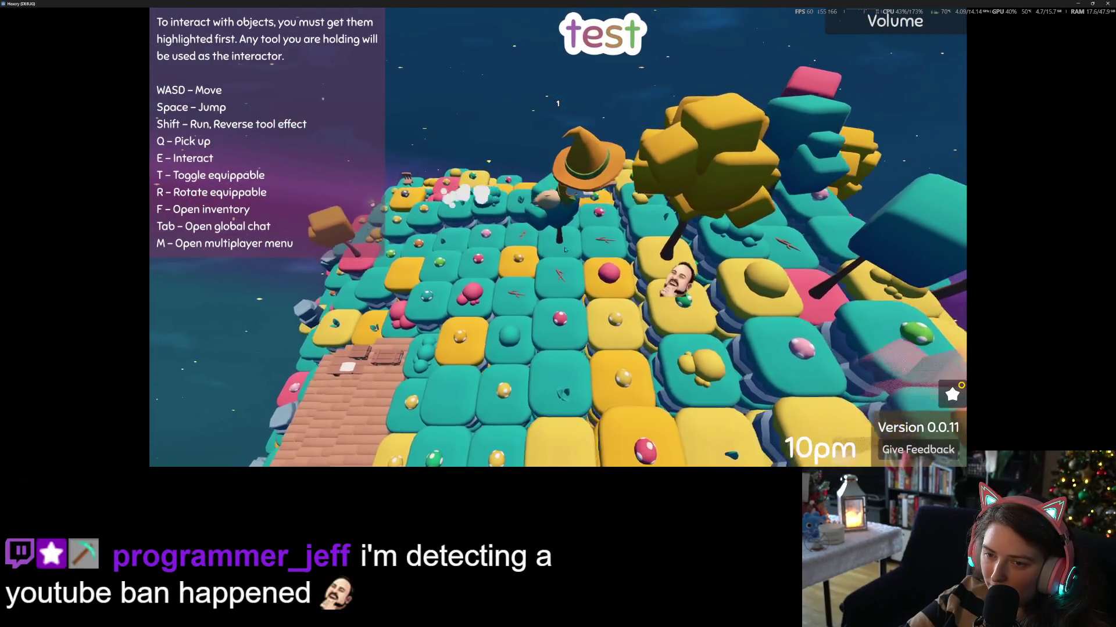
{"action": "key", "text": "w"}
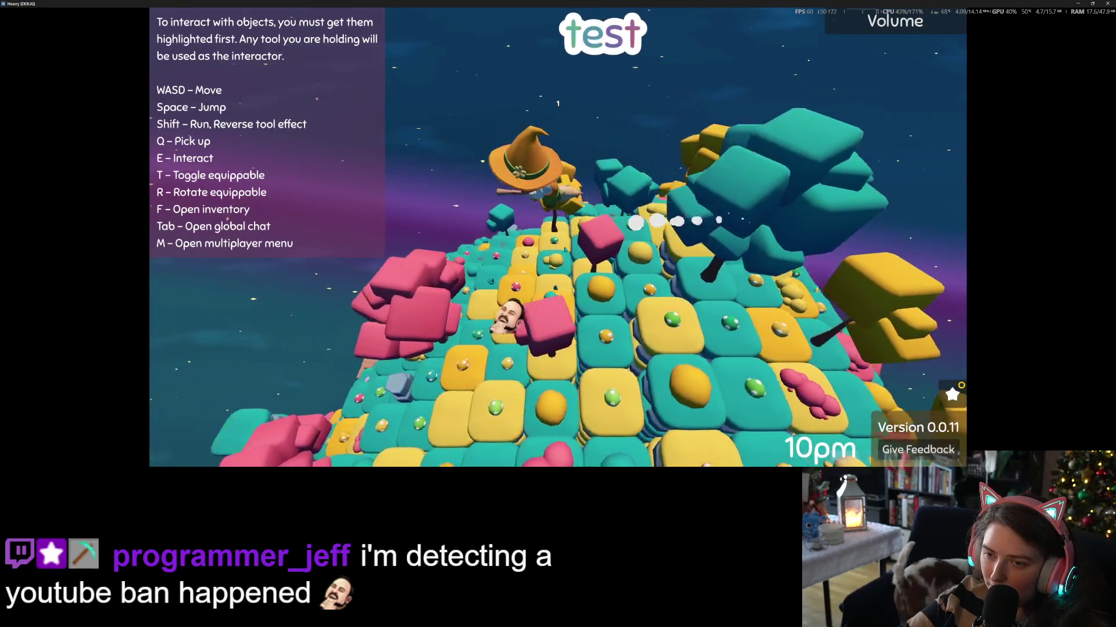
{"action": "key", "text": "w"}
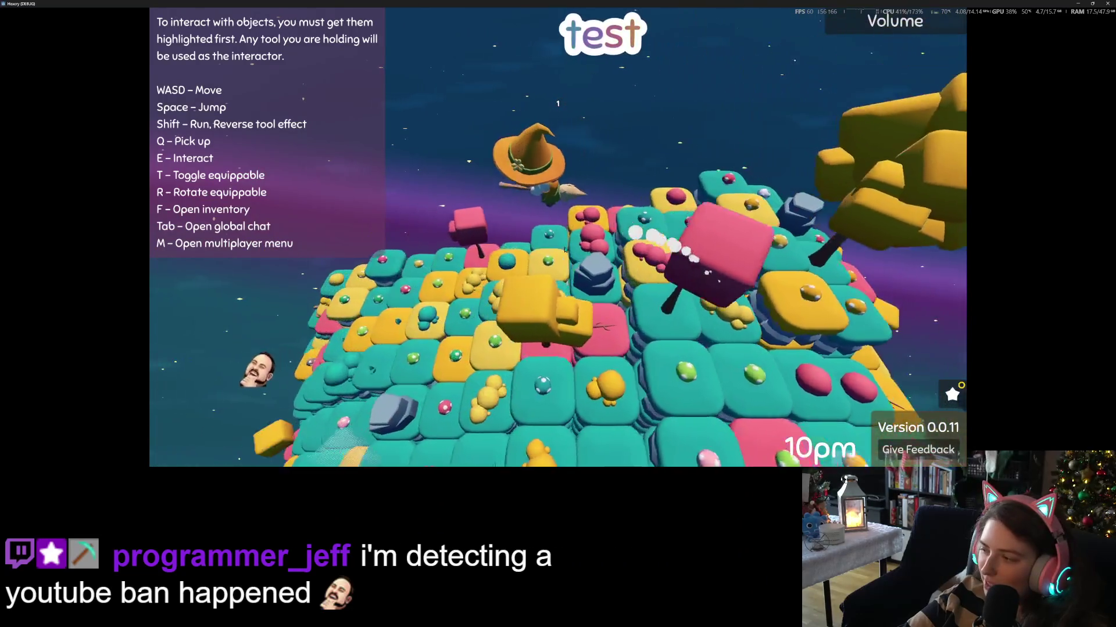
{"action": "key", "text": "w"}
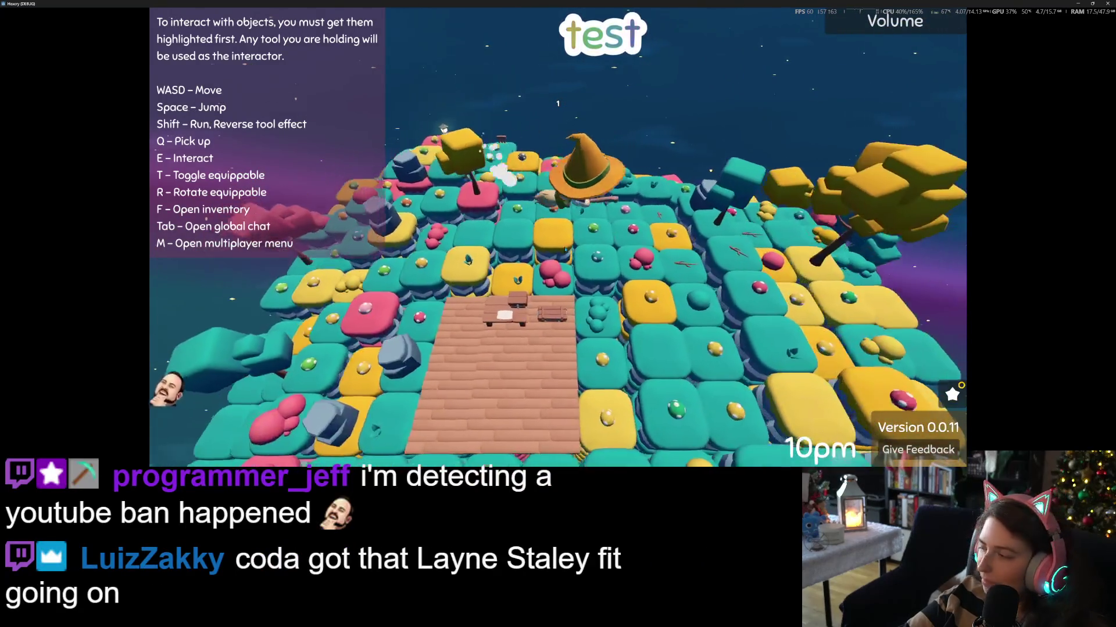
{"action": "key", "text": "w"}
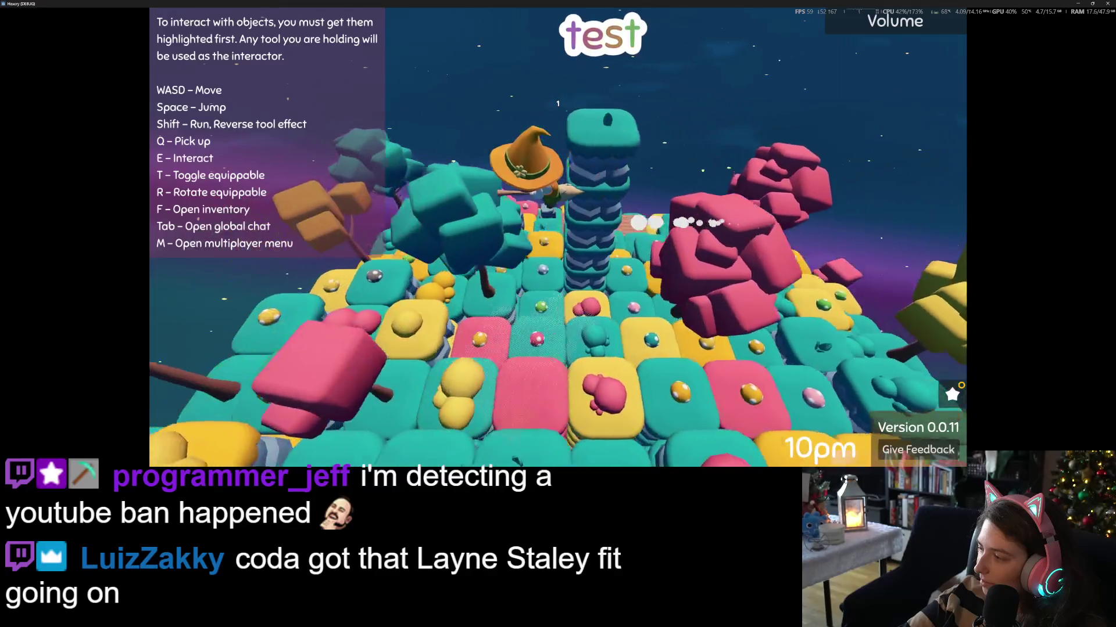
{"action": "key", "text": "w"}
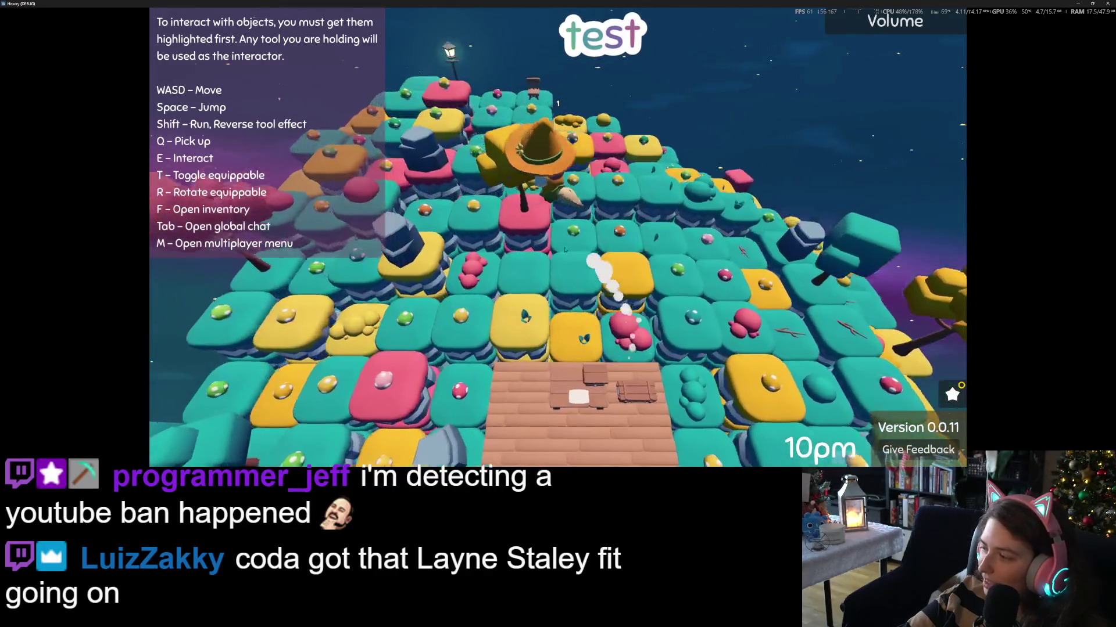
{"action": "key", "text": "w"}
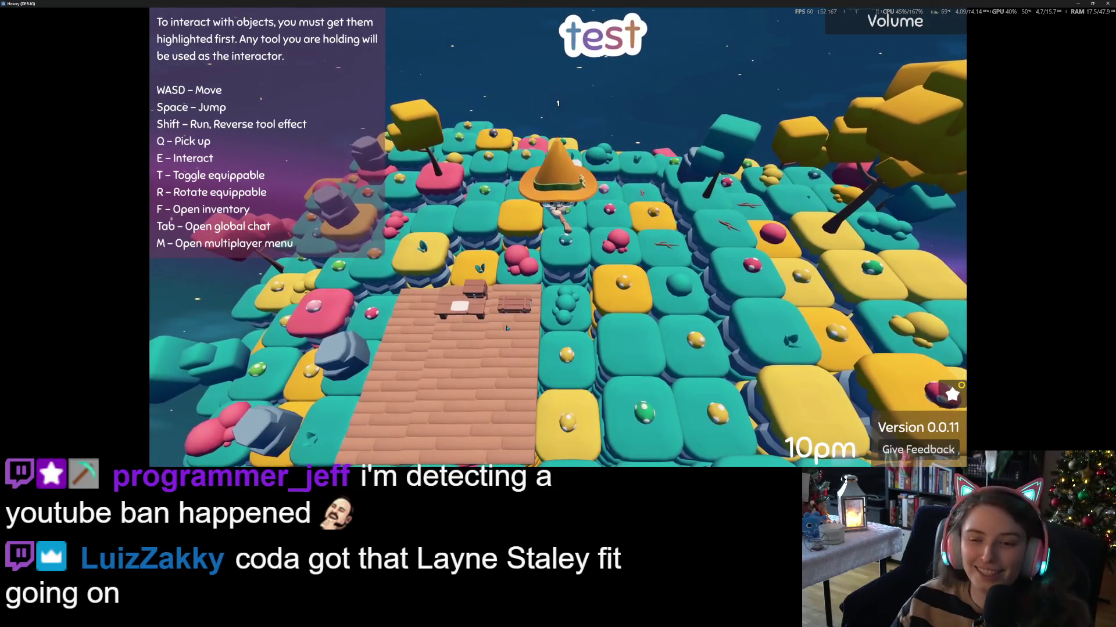
{"action": "key", "text": "w"}
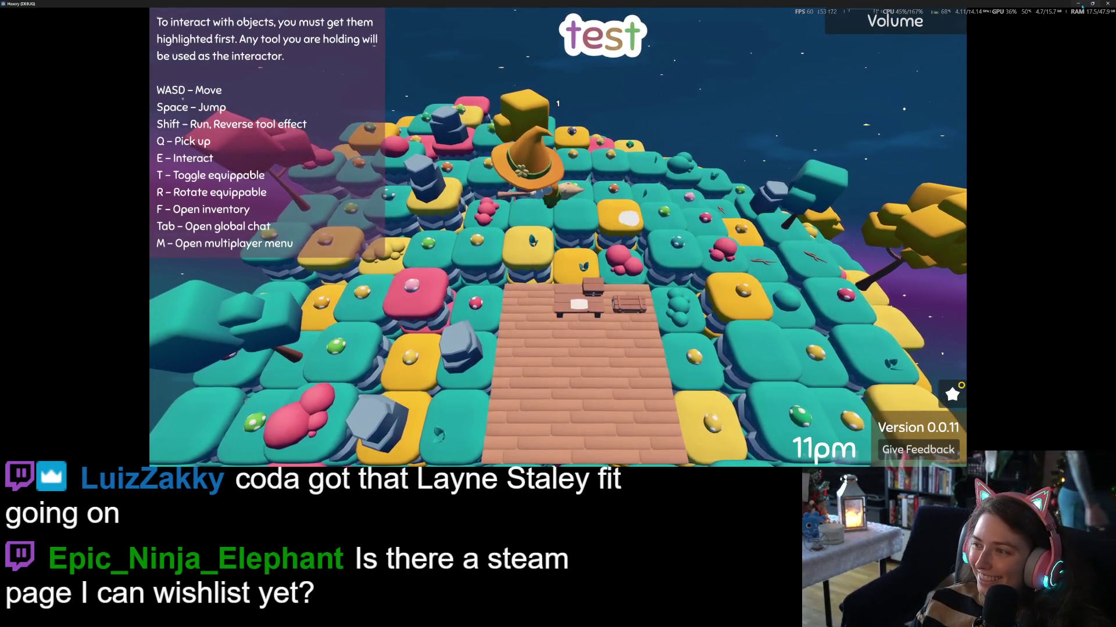
{"action": "key", "text": "d"}
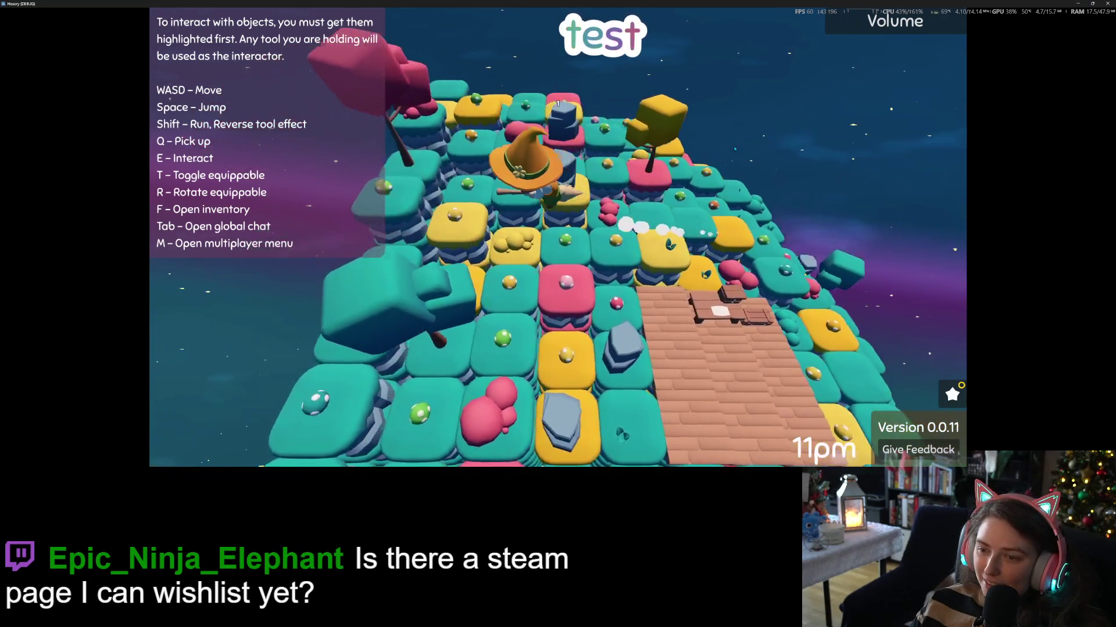
{"action": "key", "text": "a"}
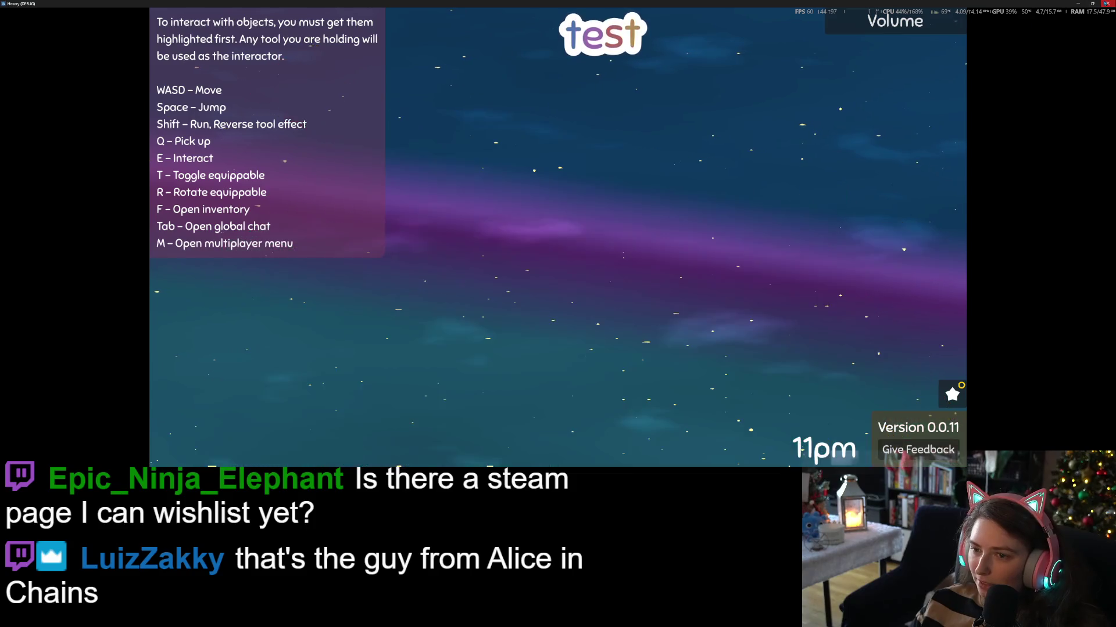
{"action": "left_click", "coordinate": [1107, 3]}
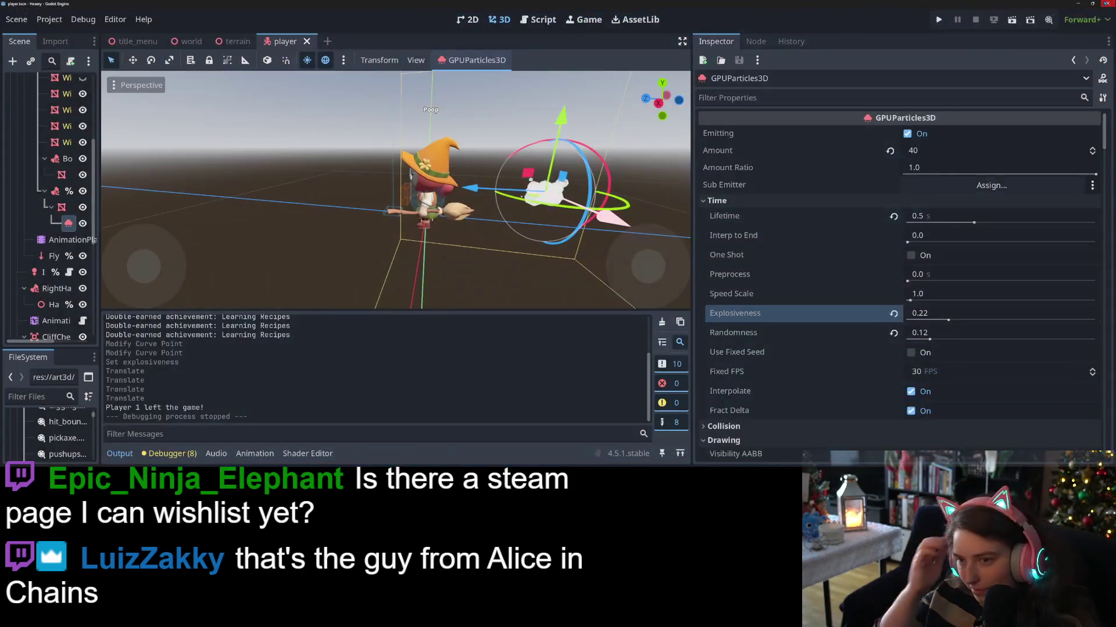
- Move the particle emitter along the X axis and save the player scene
{"action": "scroll", "coordinate": [396, 191], "scroll_direction": "up", "scroll_amount": 3}
{"action": "mouse_move", "coordinate": [395, 192]}
{"action": "left_mouse_down"}
{"action": "mouse_move", "coordinate": [381, 101]}
{"action": "mouse_move", "coordinate": [443, 231]}
{"action": "mouse_move", "coordinate": [435, 254]}
{"action": "left_mouse_up"}
{"action": "scroll", "coordinate": [427, 198], "scroll_direction": "up", "scroll_amount": 5}
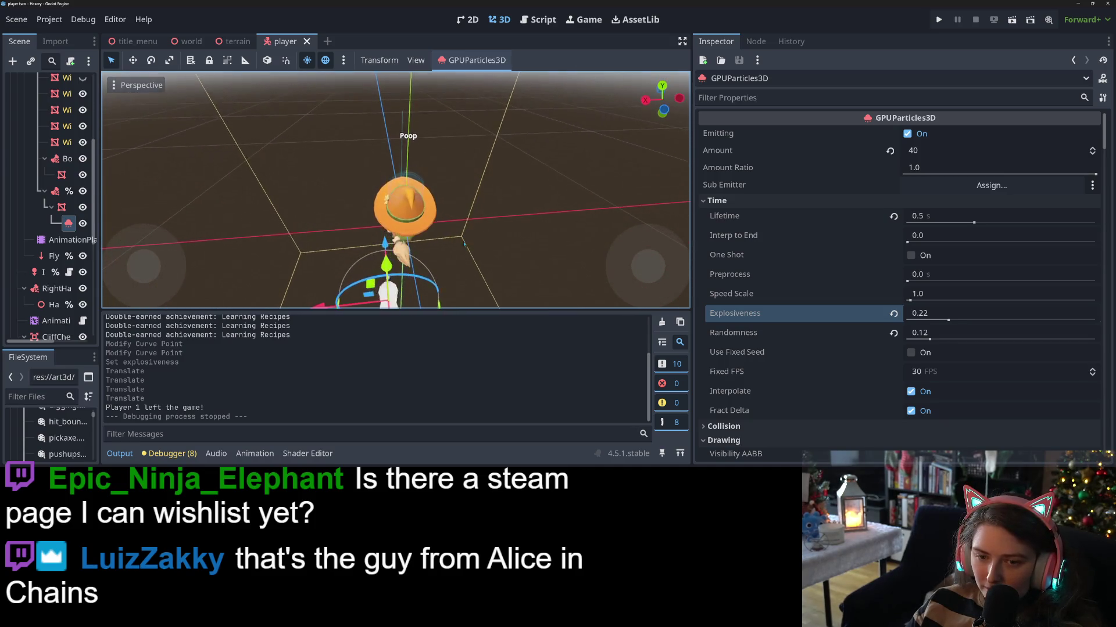
{"action": "scroll", "coordinate": [434, 254], "scroll_direction": "down", "scroll_amount": 3}
{"action": "left_click_drag", "start_coordinate": [331, 252], "coordinate": [347, 248]}
{"action": "scroll", "coordinate": [884, 359], "scroll_direction": "down", "scroll_amount": 4}
{"action": "key", "text": "ctrl+s"}
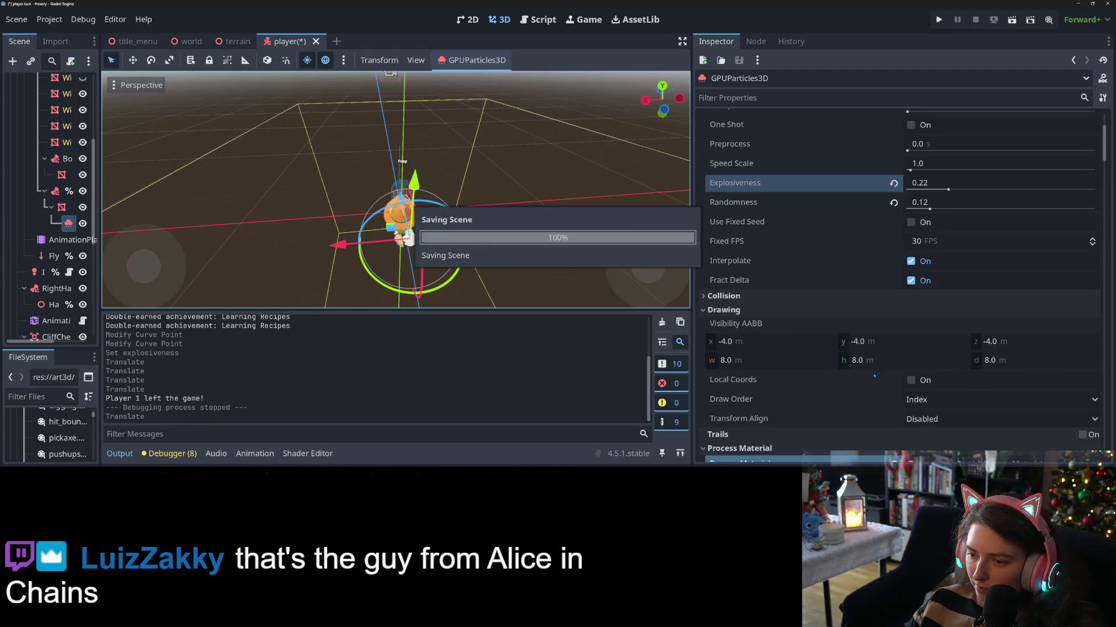
- Parent the emitter under FlyingBroom, move it along Z, and save the scene
{"action": "scroll", "coordinate": [287, 229], "scroll_direction": "down", "scroll_amount": 4}
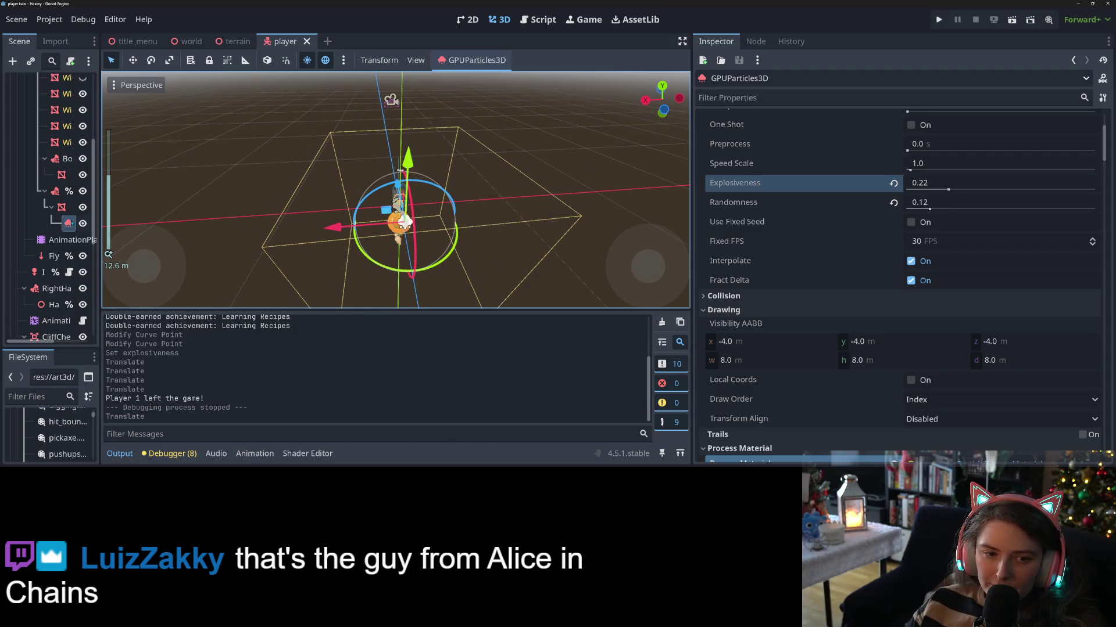
{"action": "left_click_drag", "start_coordinate": [68, 223], "coordinate": [55, 192]}
{"action": "mouse_move", "coordinate": [477, 273]}
{"action": "left_mouse_down"}
{"action": "mouse_move", "coordinate": [487, 223]}
{"action": "mouse_move", "coordinate": [477, 276]}
{"action": "left_mouse_up"}
{"action": "scroll", "coordinate": [476, 276], "scroll_direction": "up", "scroll_amount": 5}
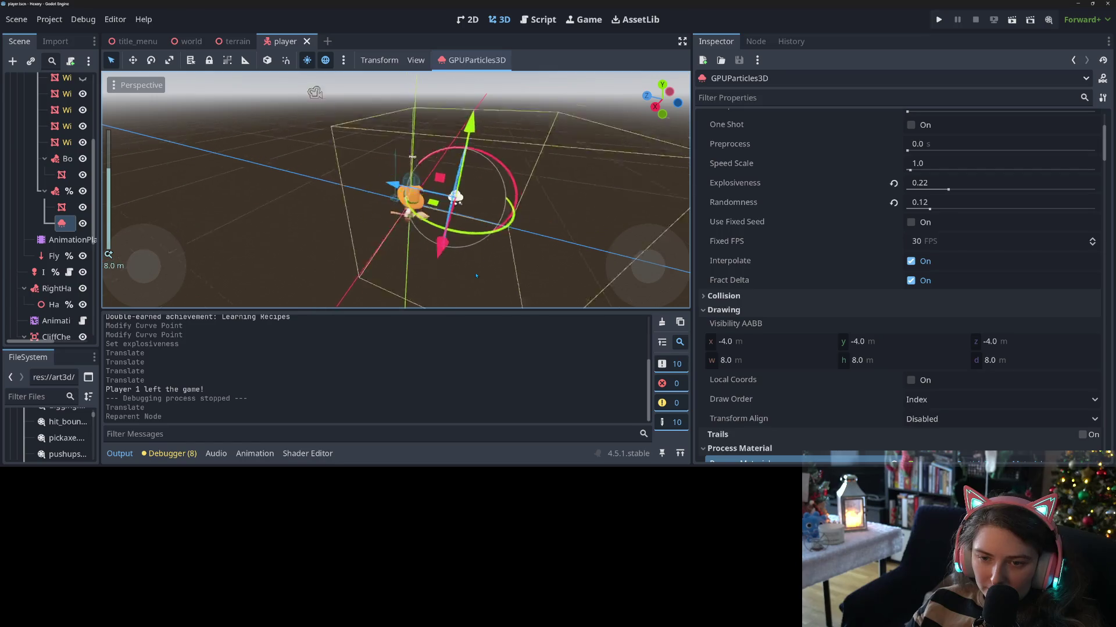
{"action": "mouse_move", "coordinate": [517, 203]}
{"action": "left_mouse_down"}
{"action": "mouse_move", "coordinate": [509, 237]}
{"action": "mouse_move", "coordinate": [509, 74]}
{"action": "mouse_move", "coordinate": [354, 122]}
{"action": "left_mouse_up"}
{"action": "scroll", "coordinate": [509, 237], "scroll_direction": "down", "scroll_amount": 1}
{"action": "key", "text": "ctrl+s"}
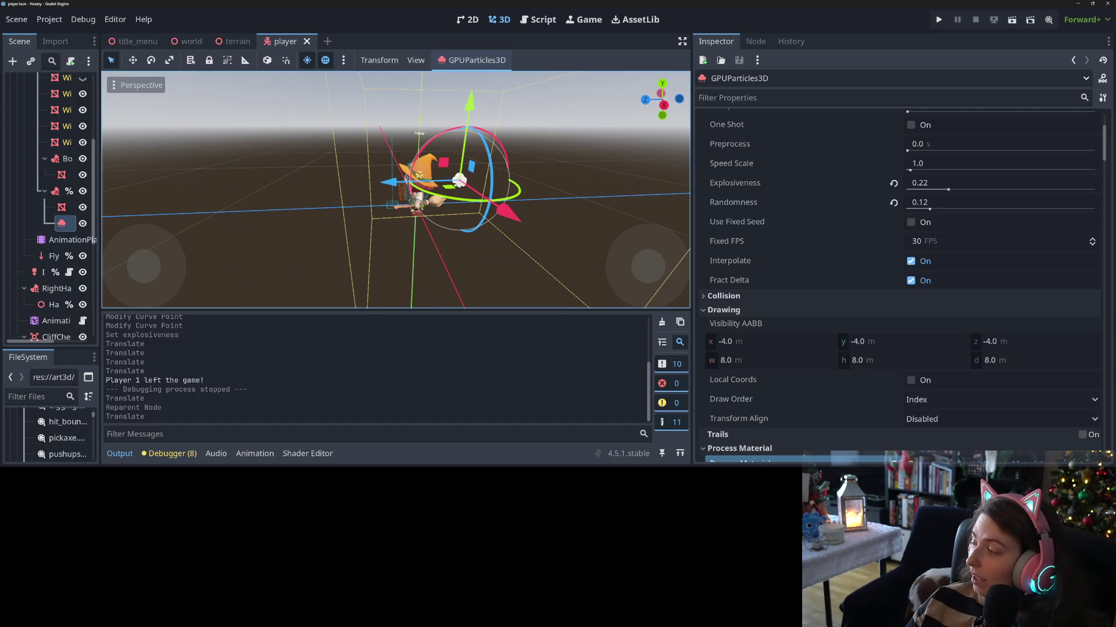
{"action": "key", "text": "alt+Tab"}
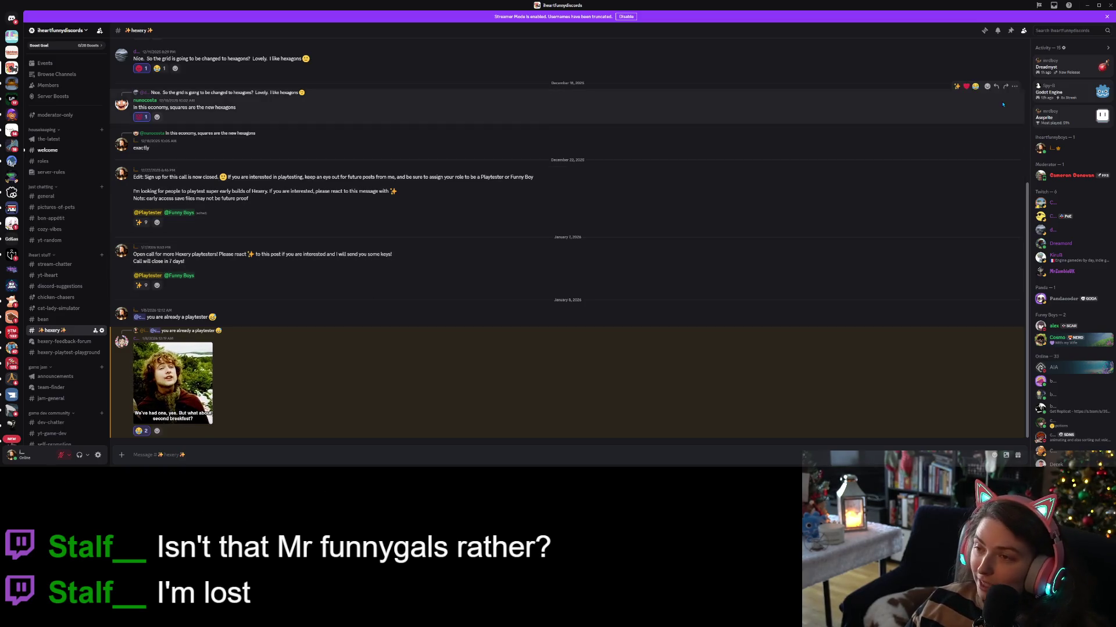
{"action": "left_click", "coordinate": [1086, 5]}
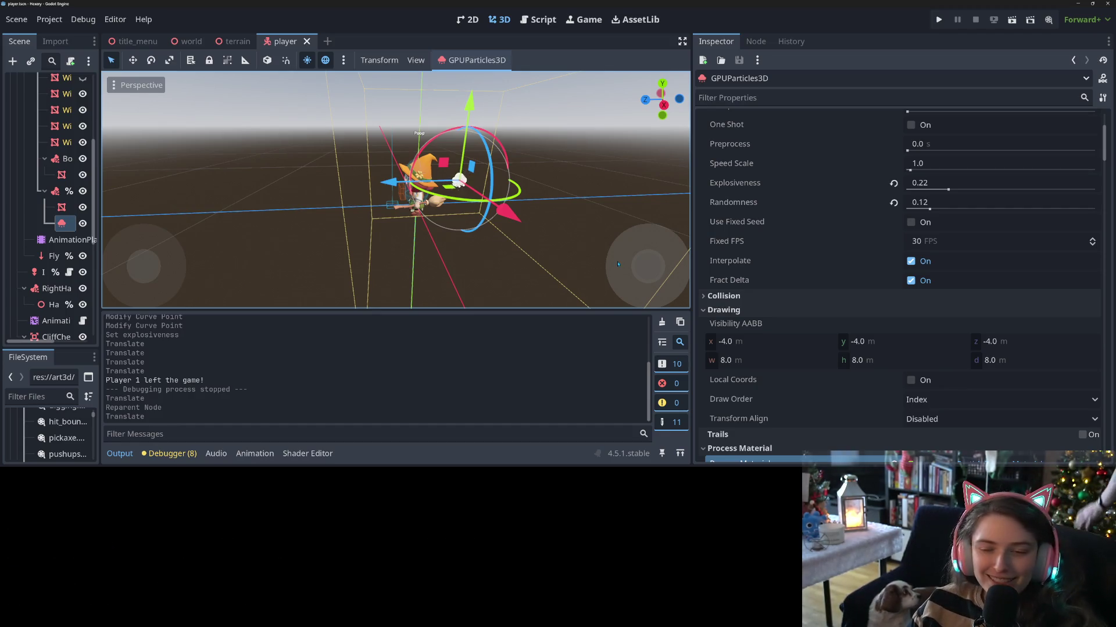
- Set the emitter's Transform Position Z and X to 0
{"action": "mouse_move", "coordinate": [587, 265]}
{"action": "left_mouse_down"}
{"action": "mouse_move", "coordinate": [464, 303]}
{"action": "mouse_move", "coordinate": [457, 288]}
{"action": "left_mouse_up"}
{"action": "scroll", "coordinate": [913, 219], "scroll_direction": "down", "scroll_amount": 15}
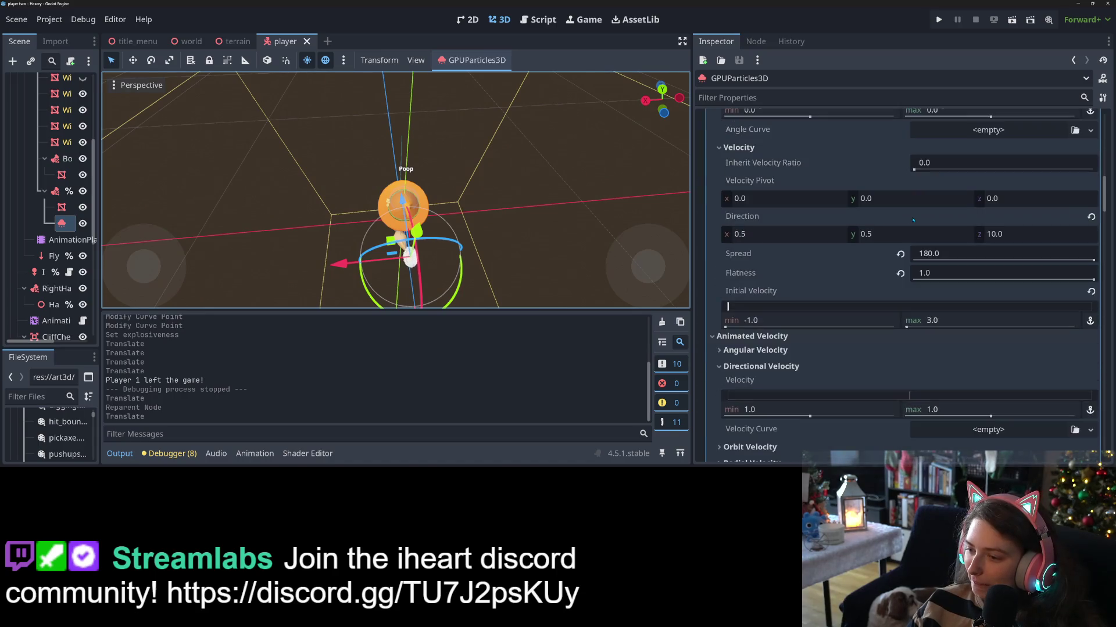
{"action": "scroll", "coordinate": [913, 220], "scroll_direction": "down", "scroll_amount": 10}
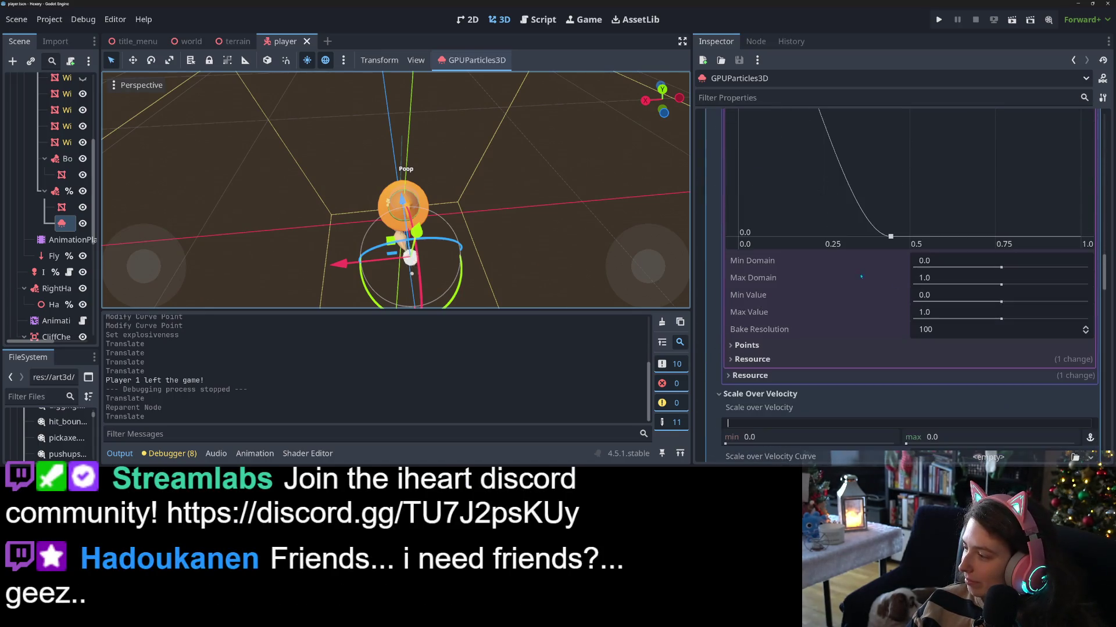
{"action": "scroll", "coordinate": [848, 338], "scroll_direction": "down", "scroll_amount": 12}
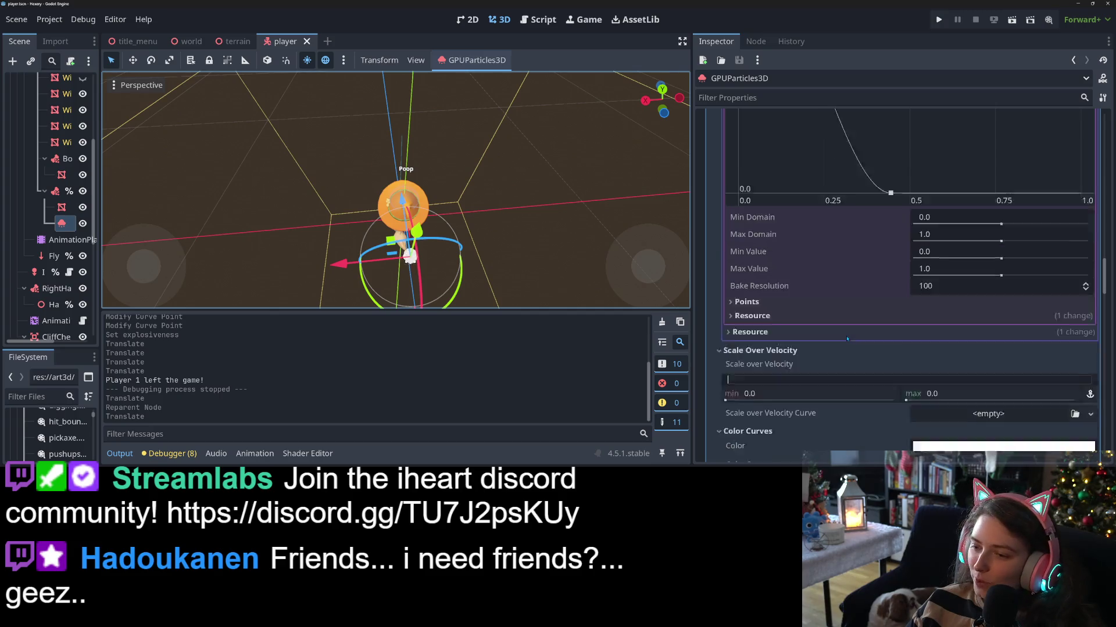
{"action": "scroll", "coordinate": [848, 339], "scroll_direction": "down", "scroll_amount": 3}
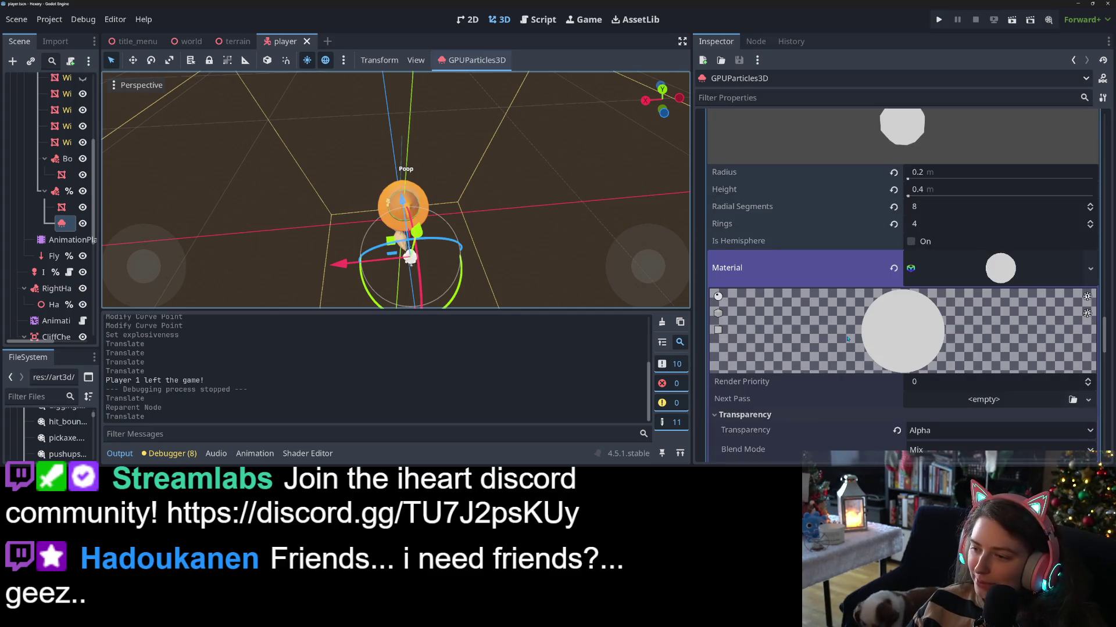
{"action": "scroll", "coordinate": [847, 339], "scroll_direction": "down", "scroll_amount": 3}
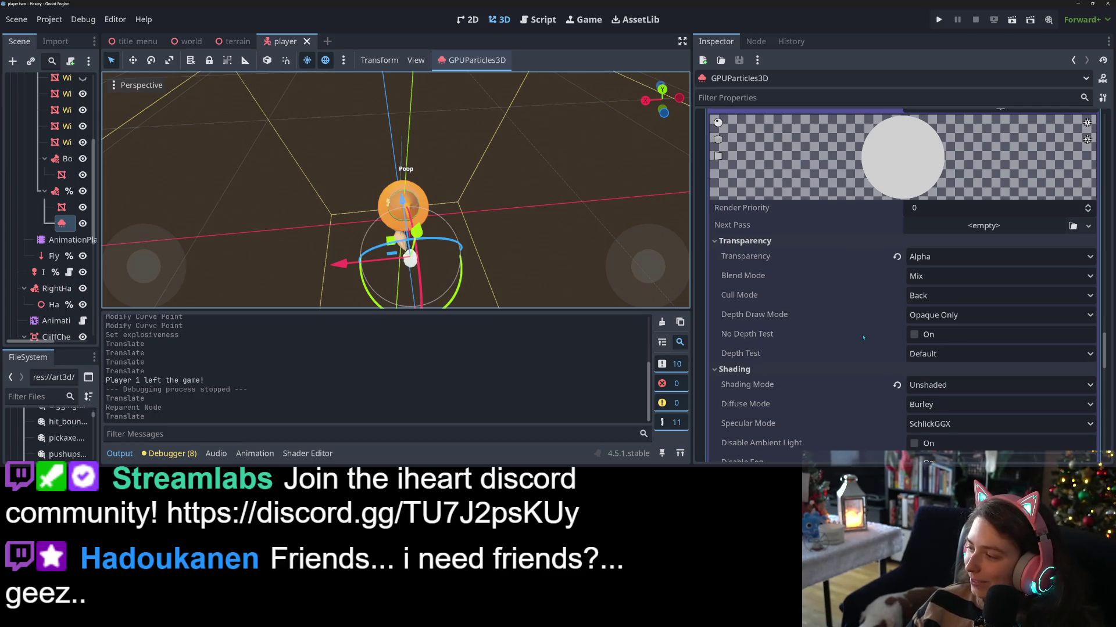
{"action": "scroll", "coordinate": [864, 337], "scroll_direction": "down", "scroll_amount": 15}
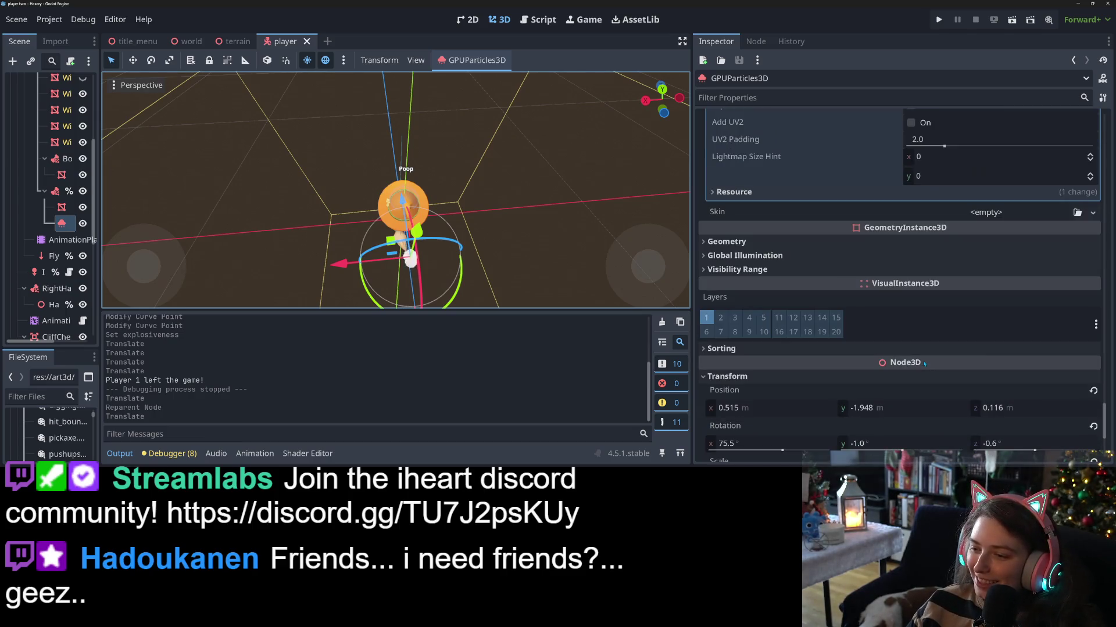
{"action": "scroll", "coordinate": [864, 350], "scroll_direction": "down", "scroll_amount": 3}
{"action": "left_click", "coordinate": [1029, 282]}
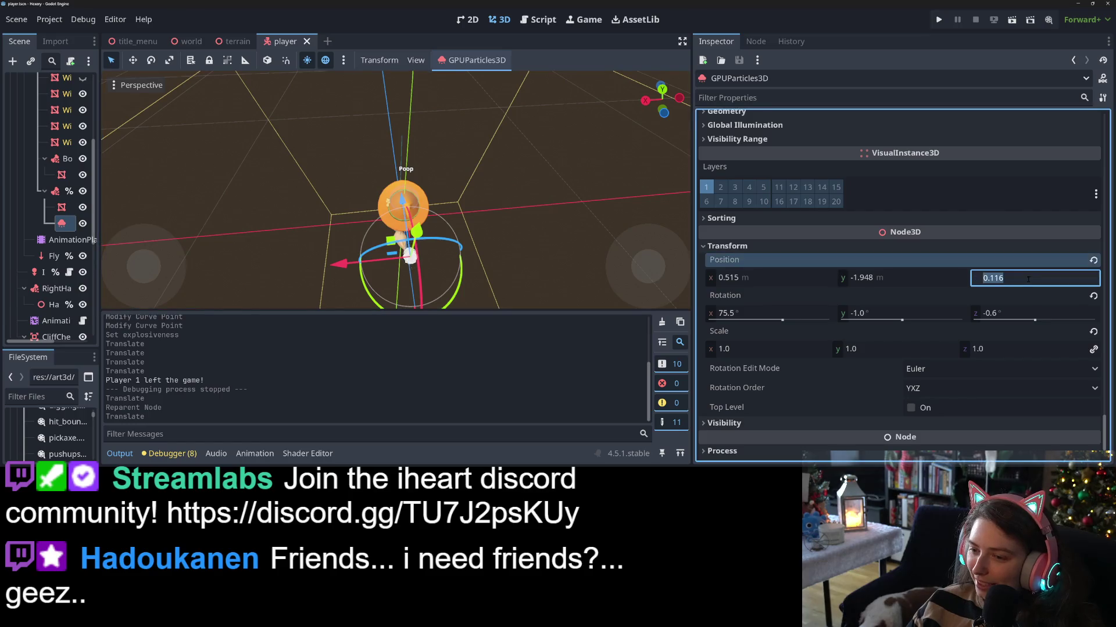
{"action": "type", "text": "0"}
{"action": "key", "text": "Return"}
{"action": "left_click", "coordinate": [785, 278]}
{"action": "type", "text": "0"}
{"action": "key", "text": "Return"}
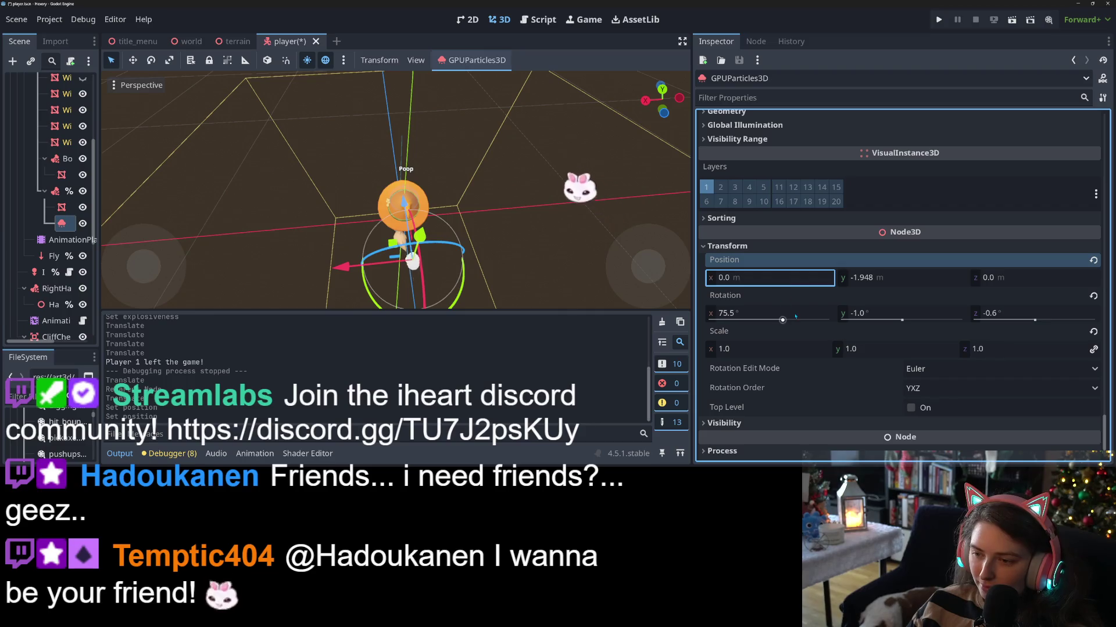
- Set the emitter's Rotation X, Y and Z to 0 and save the player scene
{"action": "left_click", "coordinate": [794, 313]}
{"action": "type", "text": "0"}
{"action": "key", "text": "Return"}
{"action": "left_click", "coordinate": [902, 314]}
{"action": "type", "text": "0"}
{"action": "key", "text": "Return"}
{"action": "left_click", "coordinate": [1000, 313]}
{"action": "type", "text": "0"}
{"action": "key", "text": "Return"}
{"action": "key", "text": "ctrl+s"}
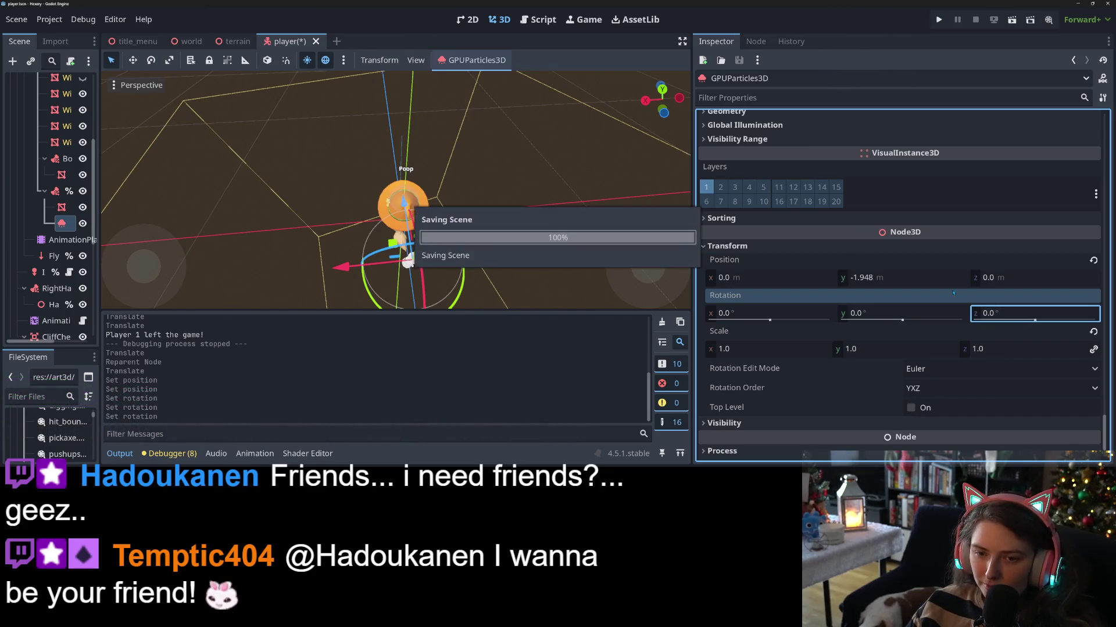
{"action": "scroll", "coordinate": [548, 221], "scroll_direction": "down", "scroll_amount": 3}
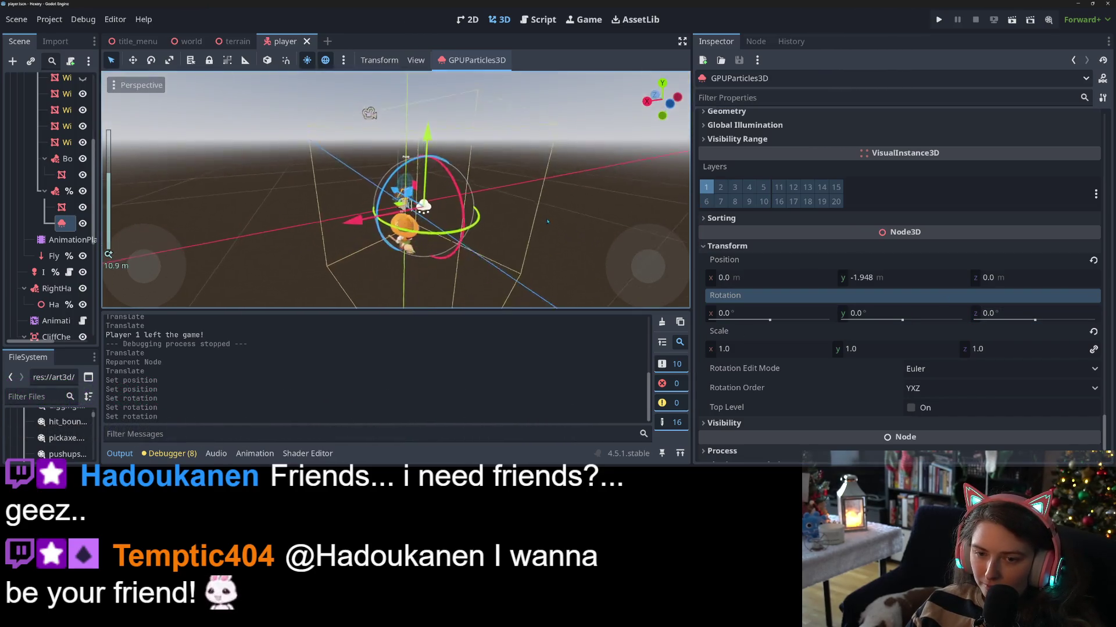
- Review the puff material's Transparency settings from a low side view
{"action": "mouse_move", "coordinate": [547, 221]}
{"action": "left_mouse_down"}
{"action": "mouse_move", "coordinate": [482, 258]}
{"action": "mouse_move", "coordinate": [542, 275]}
{"action": "left_mouse_up"}
{"action": "mouse_move", "coordinate": [478, 239]}
{"action": "left_mouse_down"}
{"action": "mouse_move", "coordinate": [523, 223]}
{"action": "mouse_move", "coordinate": [439, 183]}
{"action": "mouse_move", "coordinate": [503, 214]}
{"action": "left_mouse_up"}
{"action": "scroll", "coordinate": [523, 223], "scroll_direction": "up", "scroll_amount": 2}
{"action": "scroll", "coordinate": [525, 226], "scroll_direction": "up", "scroll_amount": 3}
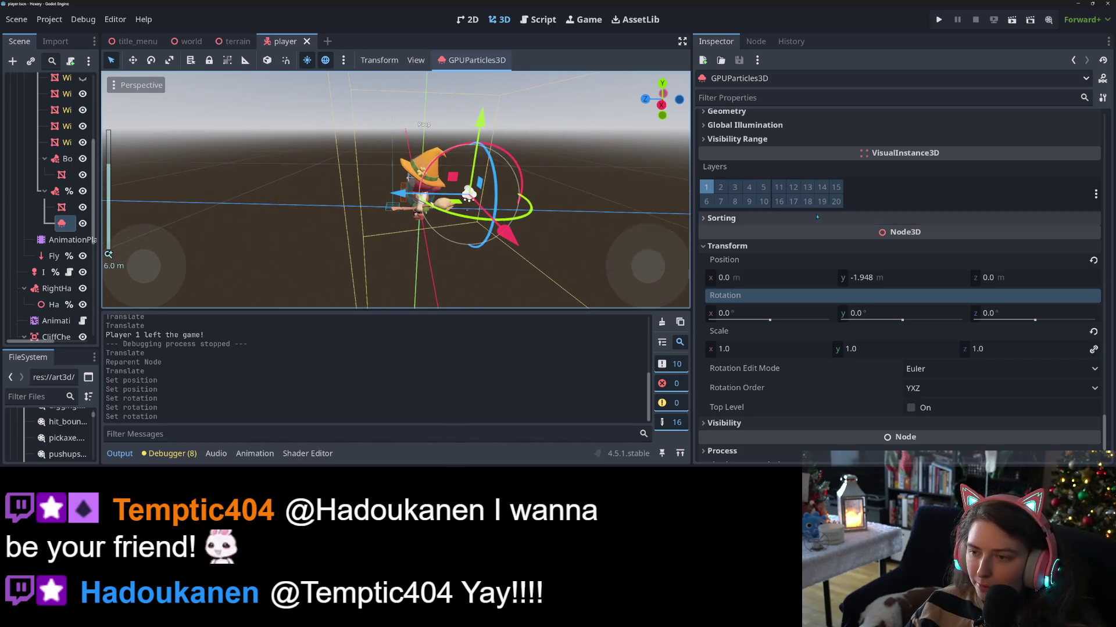
{"action": "scroll", "coordinate": [907, 286], "scroll_direction": "up", "scroll_amount": 10}
{"action": "scroll", "coordinate": [907, 286], "scroll_direction": "up", "scroll_amount": 8}
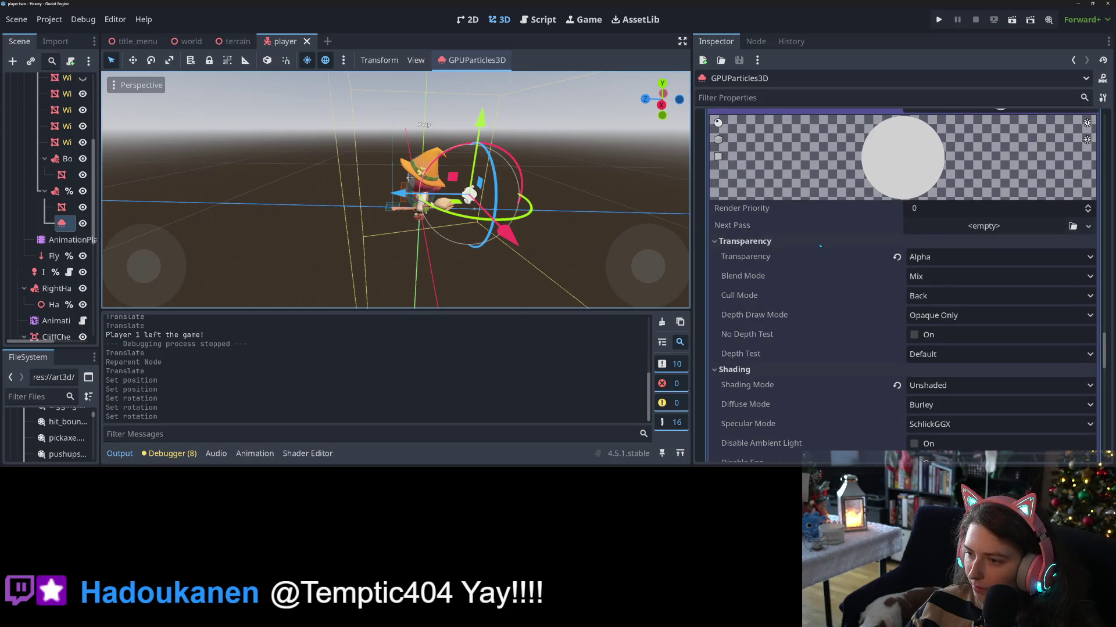
{"action": "left_click", "coordinate": [767, 241]}
{"action": "left_click", "coordinate": [755, 241]}
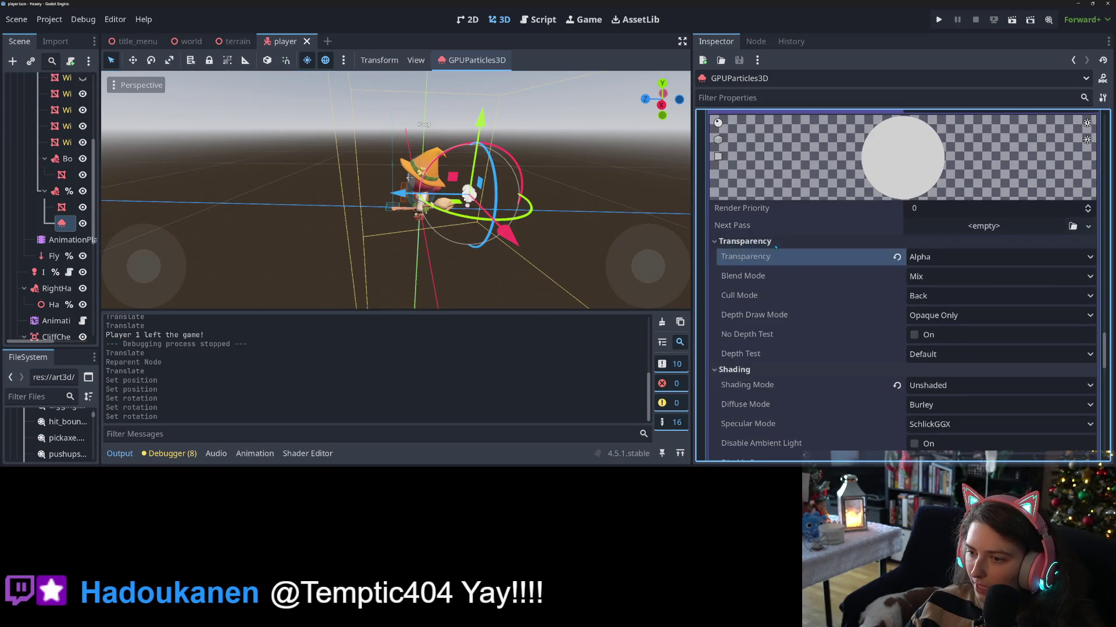
{"action": "scroll", "coordinate": [926, 270], "scroll_direction": "up", "scroll_amount": 3}
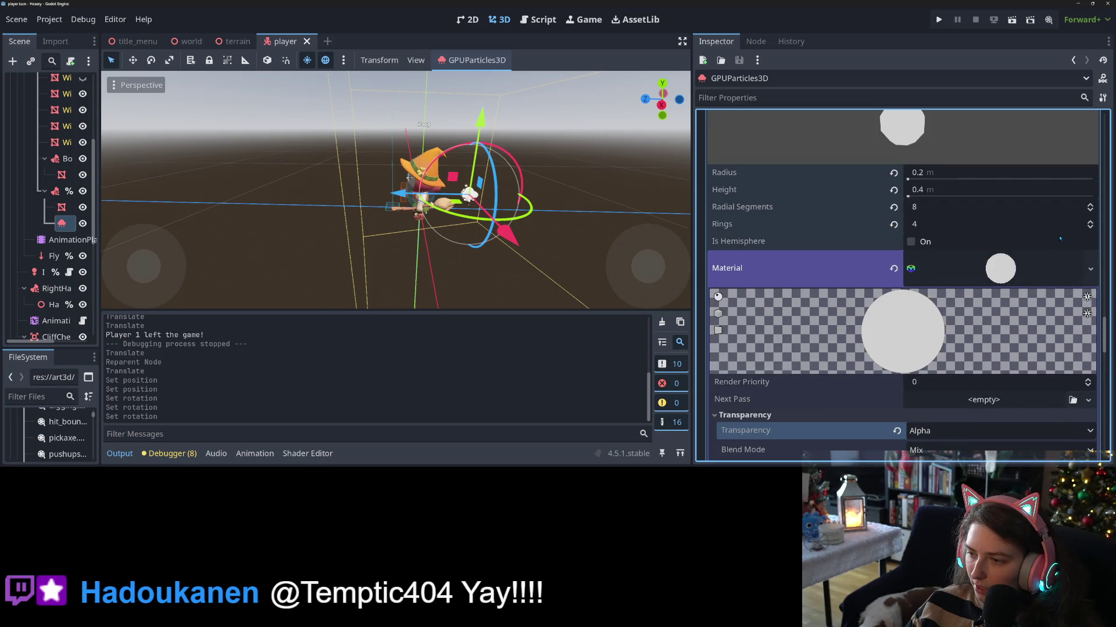
{"action": "scroll", "coordinate": [889, 273], "scroll_direction": "up", "scroll_amount": 4}
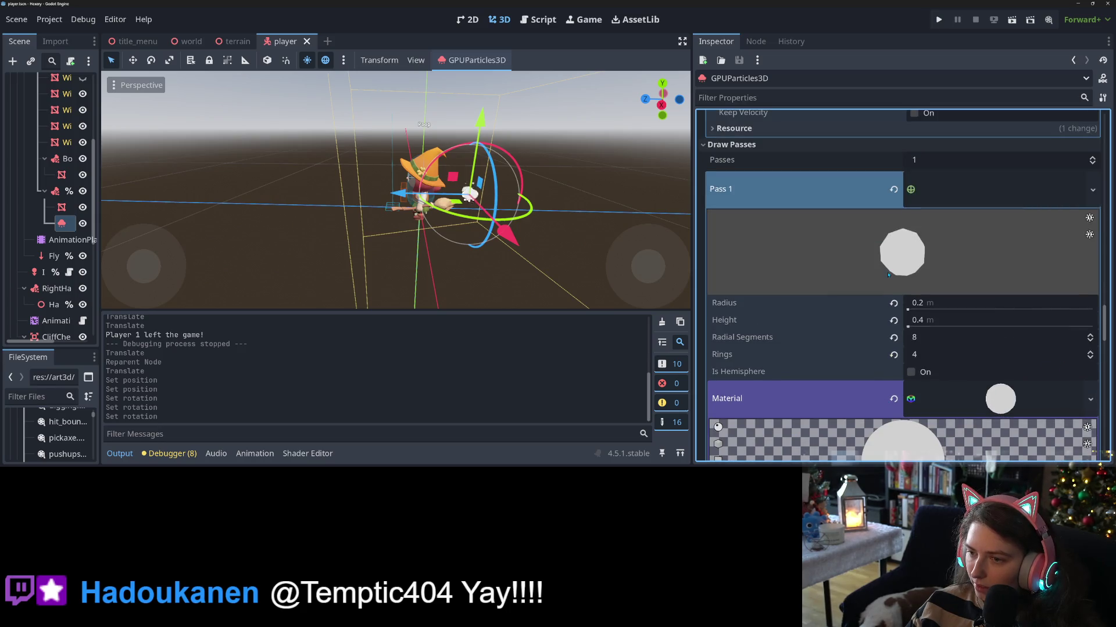
{"action": "scroll", "coordinate": [889, 277], "scroll_direction": "down", "scroll_amount": 1}
{"action": "scroll", "coordinate": [840, 320], "scroll_direction": "down", "scroll_amount": 7}
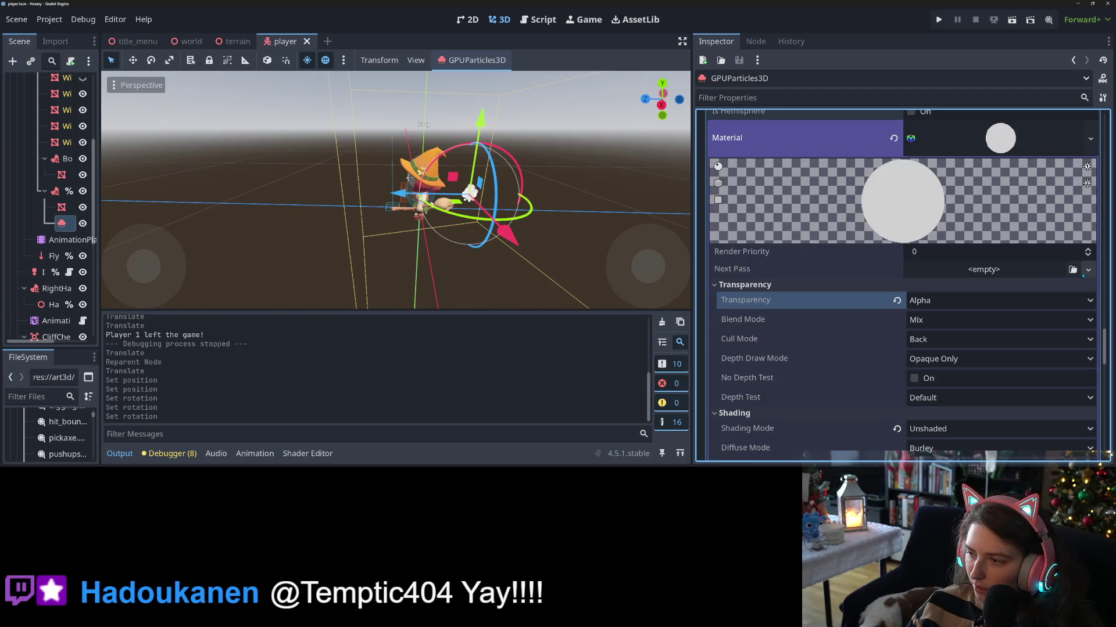
- Assign the mesh light shader material as Next Pass and make it unique
{"action": "left_click", "coordinate": [1088, 269]}
{"action": "left_click", "coordinate": [918, 269]}
{"action": "left_click", "coordinate": [918, 270]}
{"action": "left_click", "coordinate": [1021, 443]}
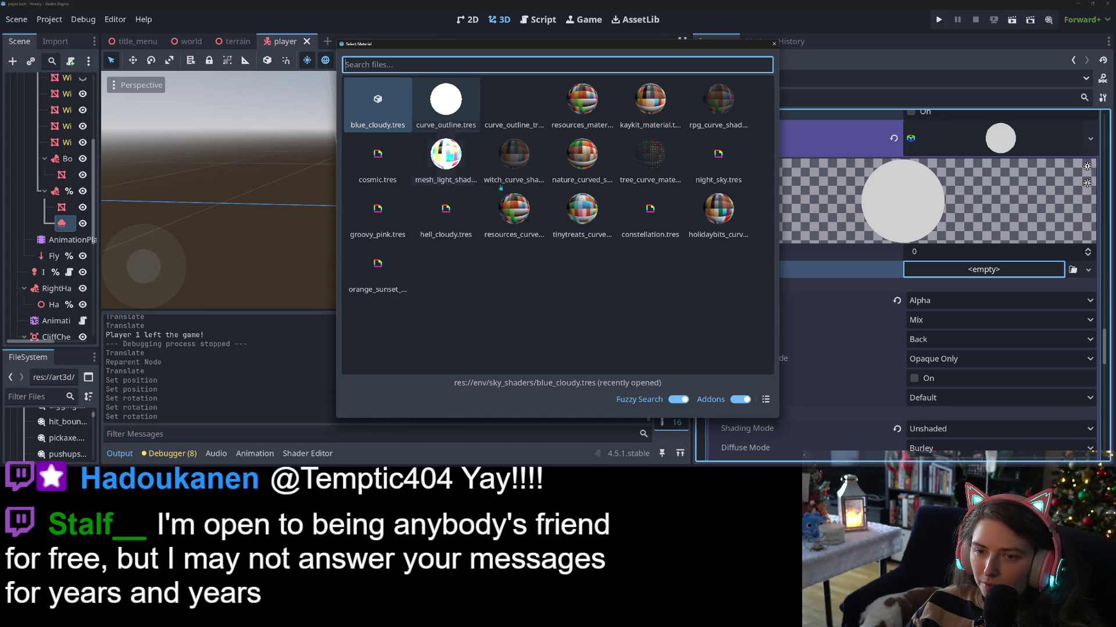
{"action": "double_click", "coordinate": [445, 153]}
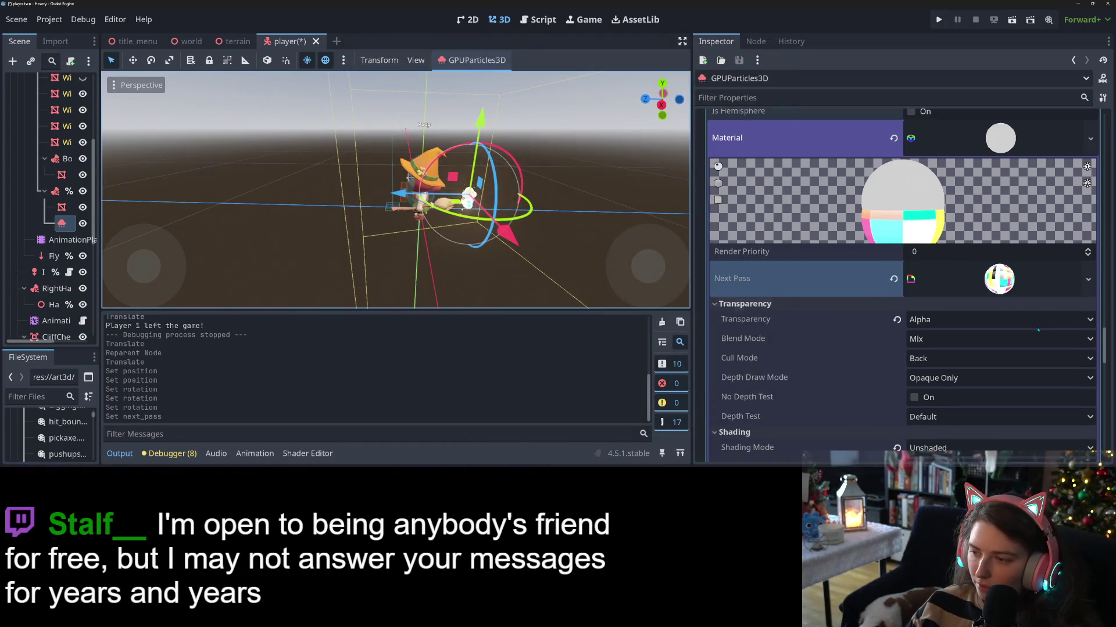
{"action": "left_click", "coordinate": [1086, 280]}
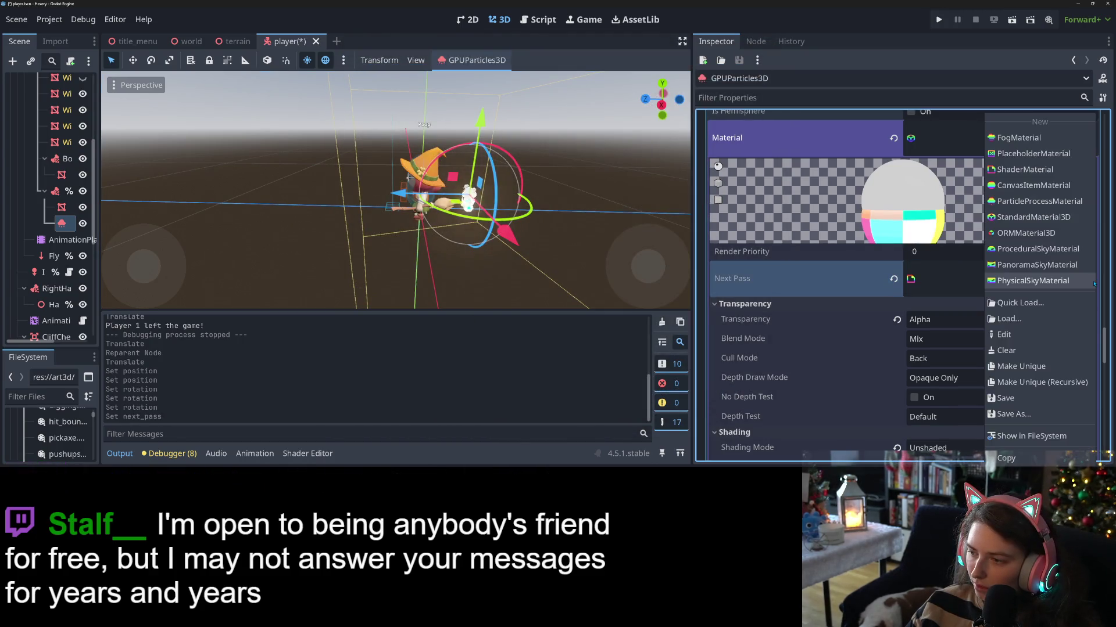
{"action": "left_click", "coordinate": [1018, 373]}
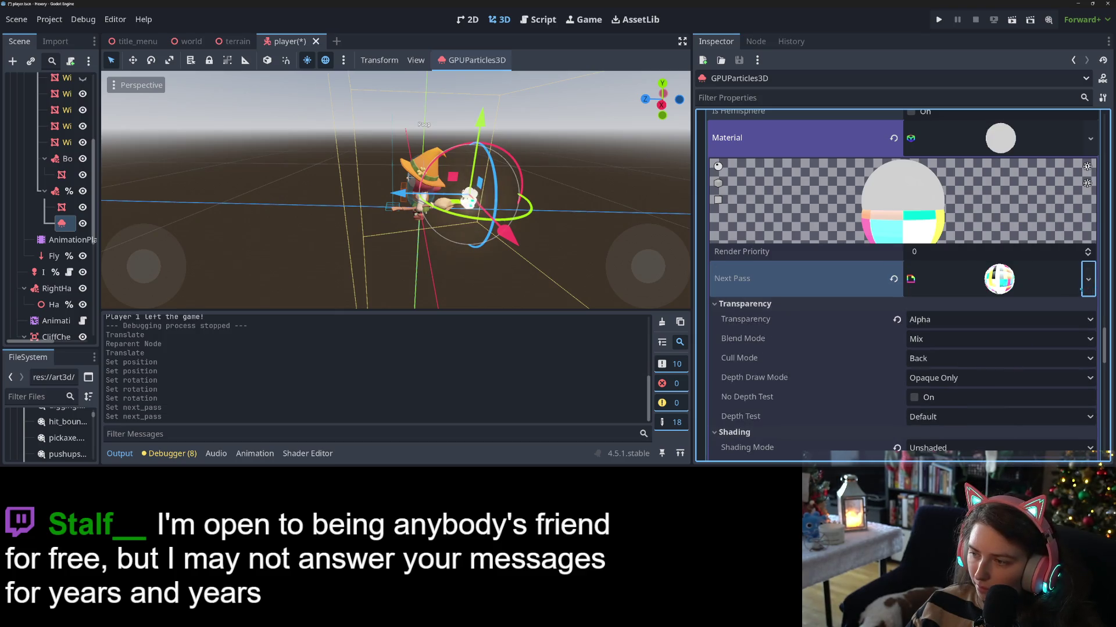
- Expand the next-pass material and reset its Texture Map shader parameter
{"action": "left_click", "coordinate": [1087, 280]}
{"action": "left_click", "coordinate": [1072, 278]}
{"action": "left_click", "coordinate": [1072, 279]}
{"action": "scroll", "coordinate": [813, 262], "scroll_direction": "down", "scroll_amount": 5}
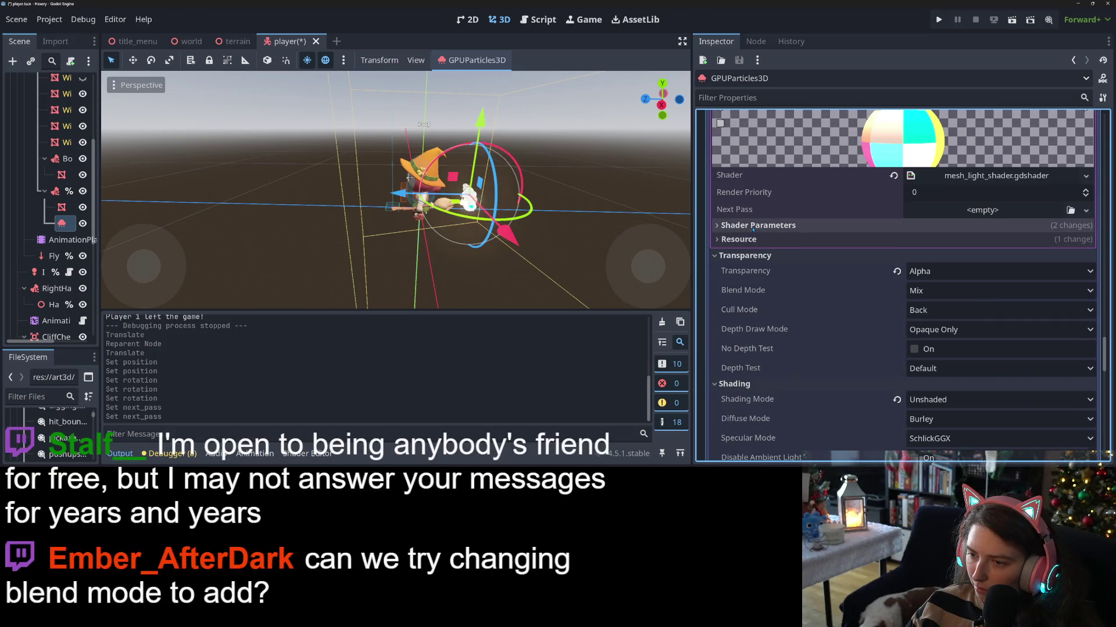
{"action": "left_click", "coordinate": [753, 227]}
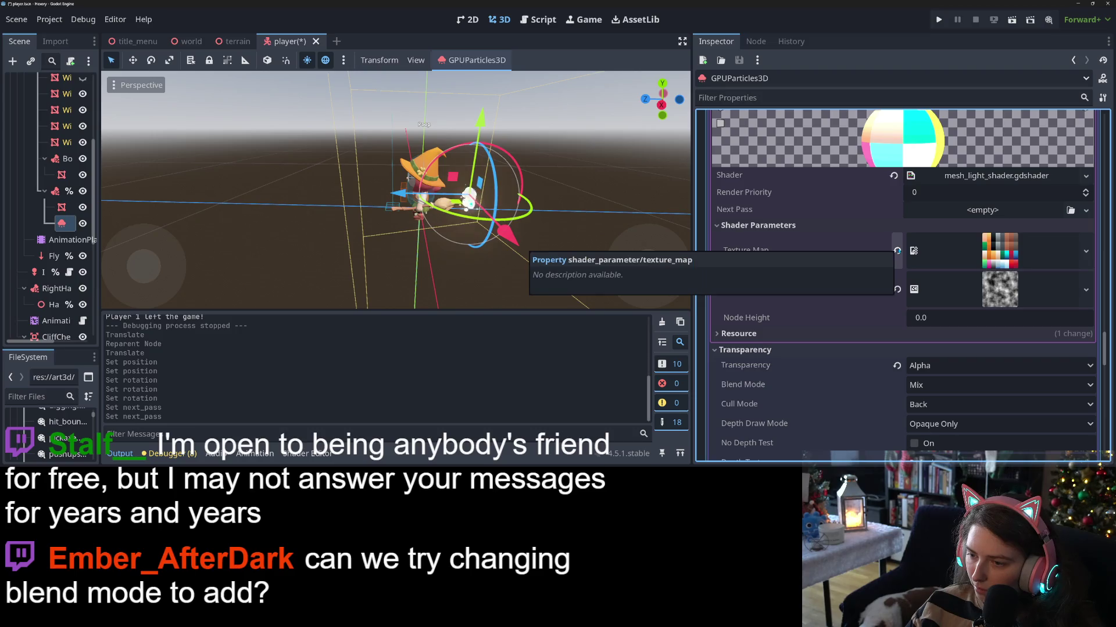
{"action": "left_click", "coordinate": [897, 251]}
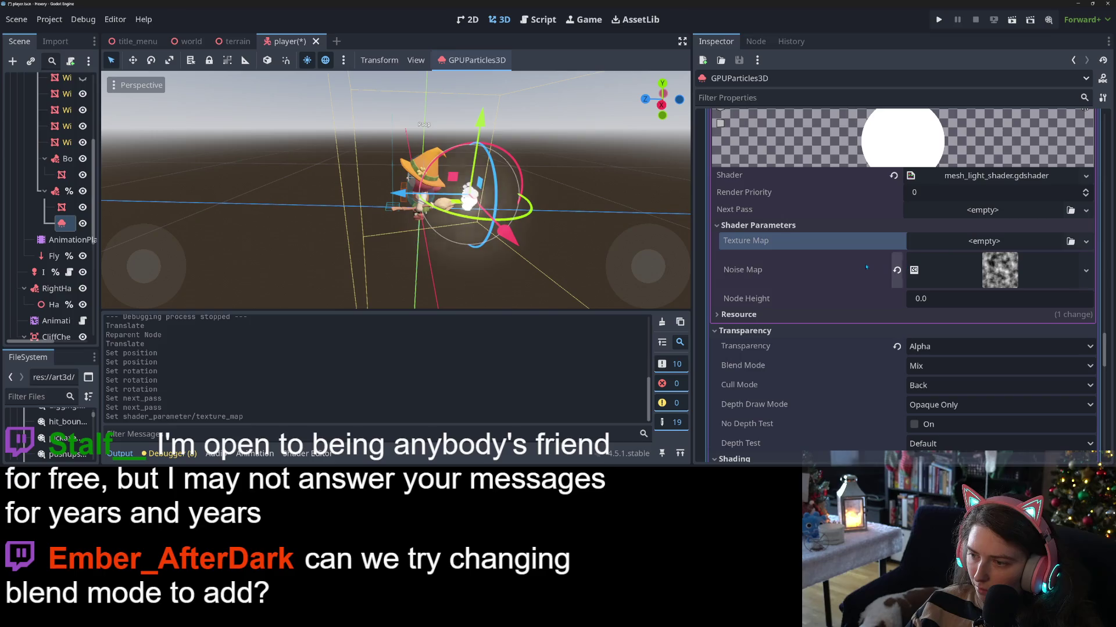
- Give Texture Map a new GradientTexture1D with Constant interpolation
{"action": "left_click", "coordinate": [847, 266]}
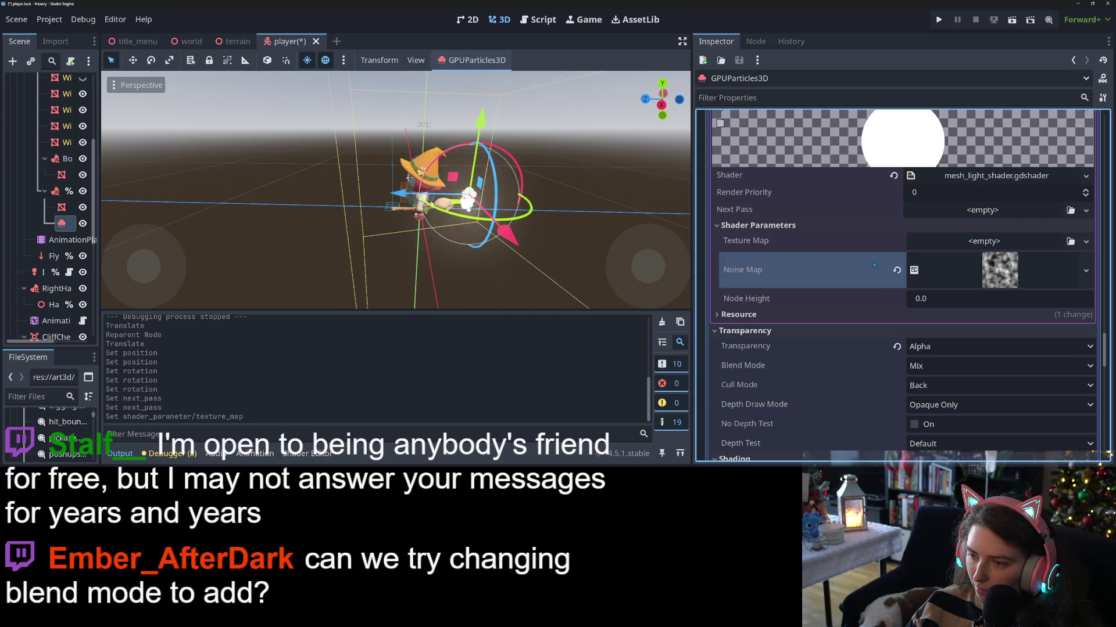
{"action": "left_click", "coordinate": [800, 243]}
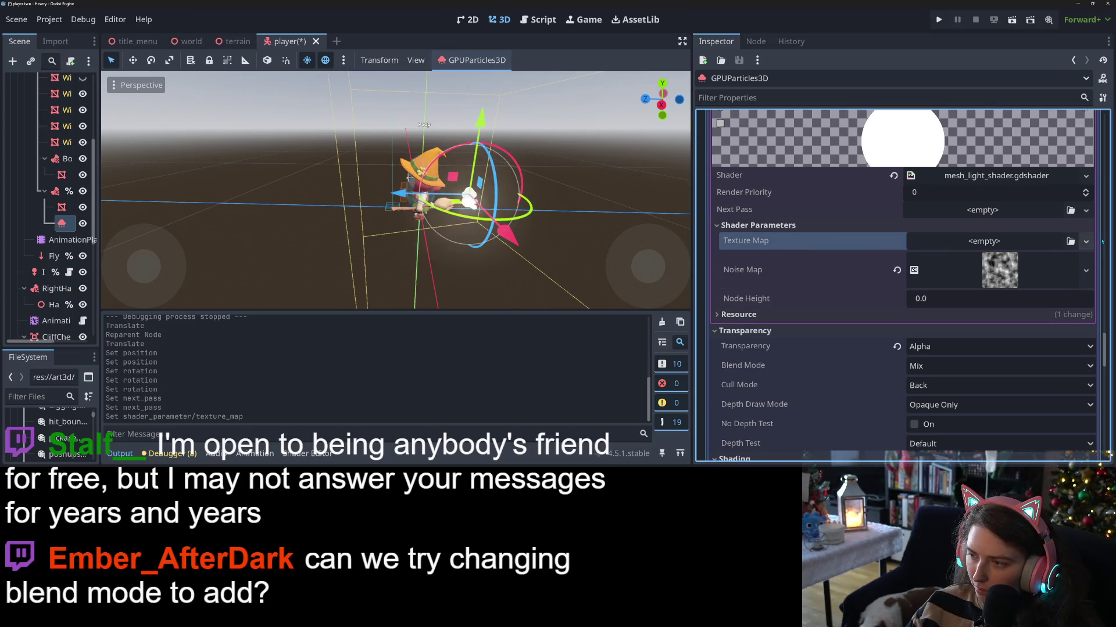
{"action": "left_click", "coordinate": [1086, 241]}
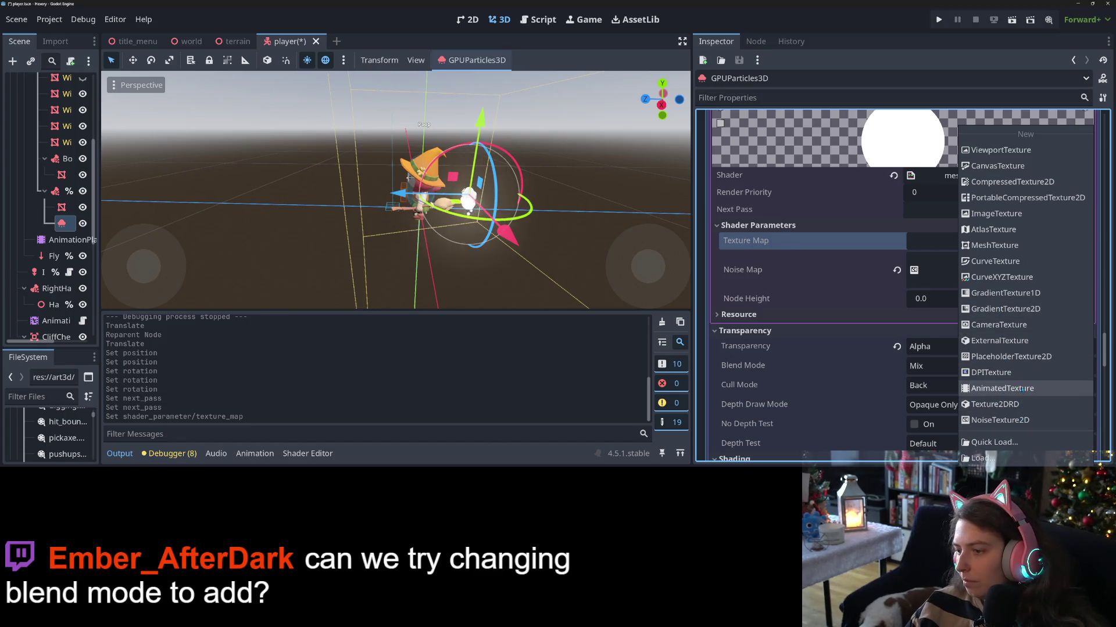
{"action": "left_click", "coordinate": [1005, 293]}
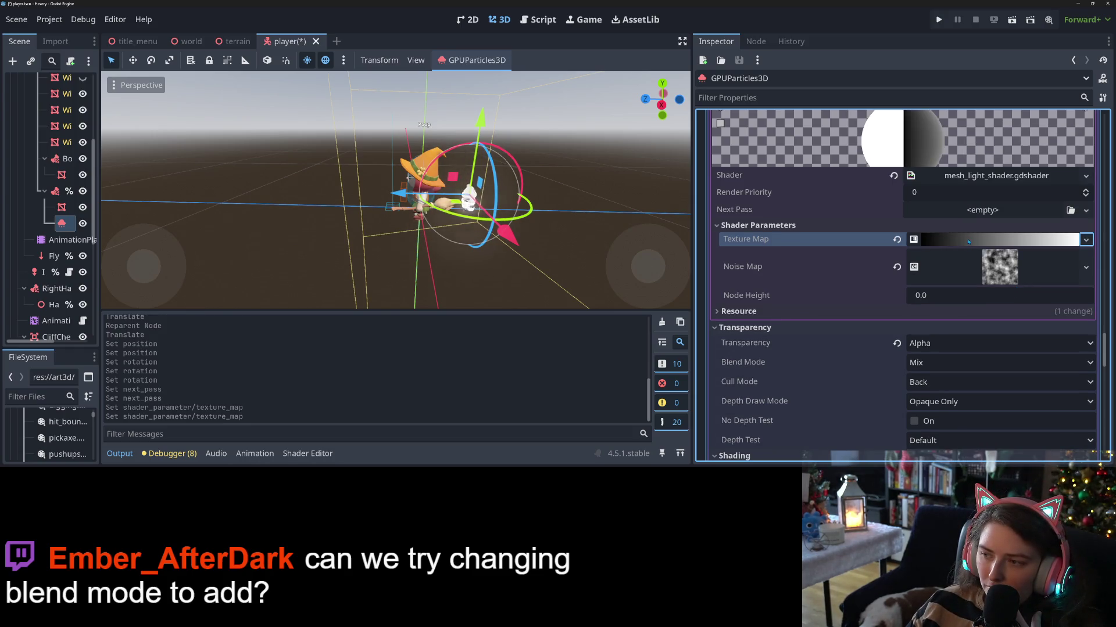
{"action": "left_click", "coordinate": [969, 243]}
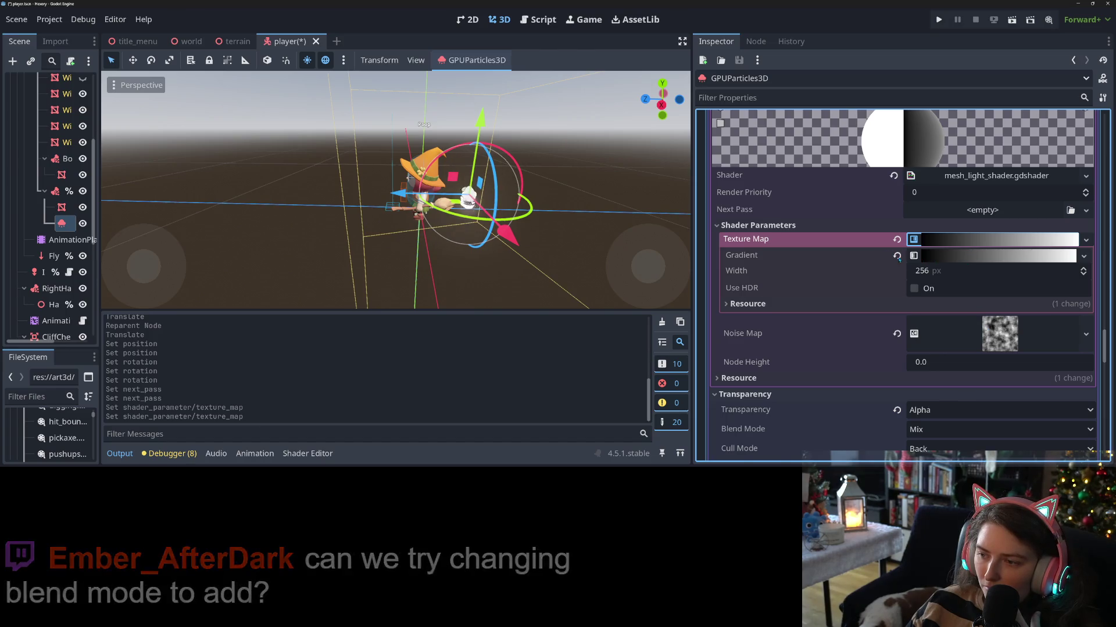
{"action": "left_click", "coordinate": [947, 258]}
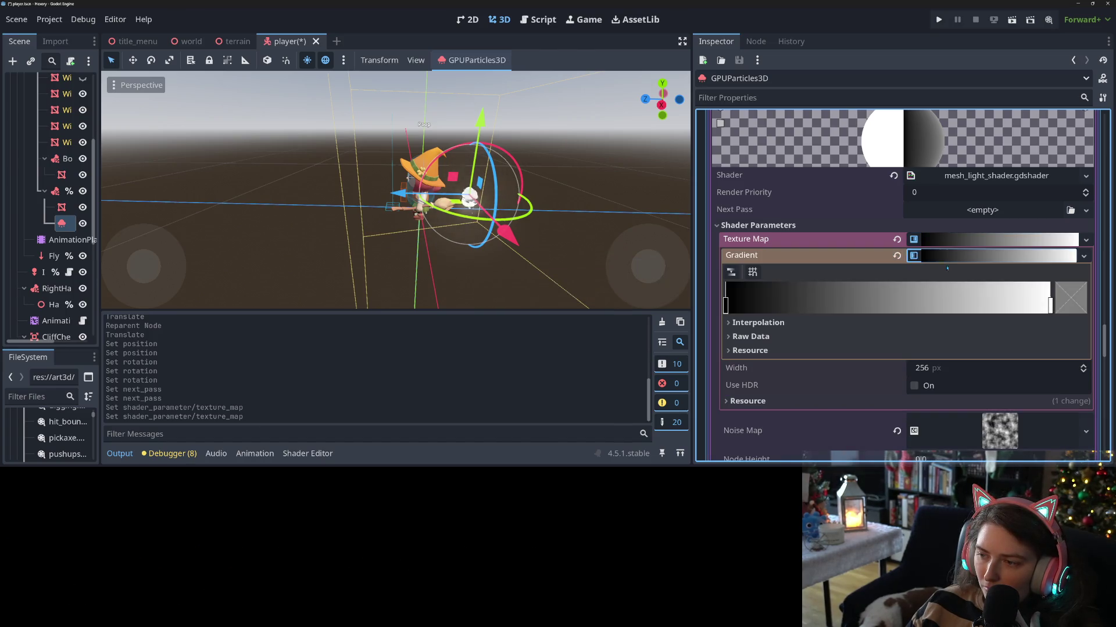
{"action": "left_click", "coordinate": [771, 324]}
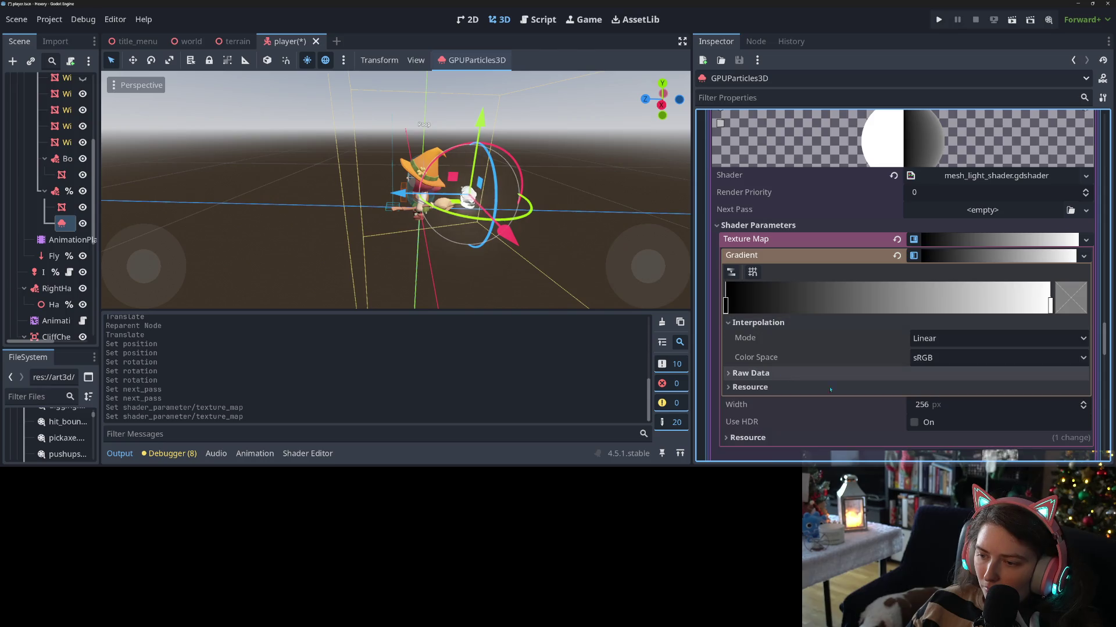
{"action": "left_click", "coordinate": [947, 338]}
{"action": "left_click", "coordinate": [947, 367]}
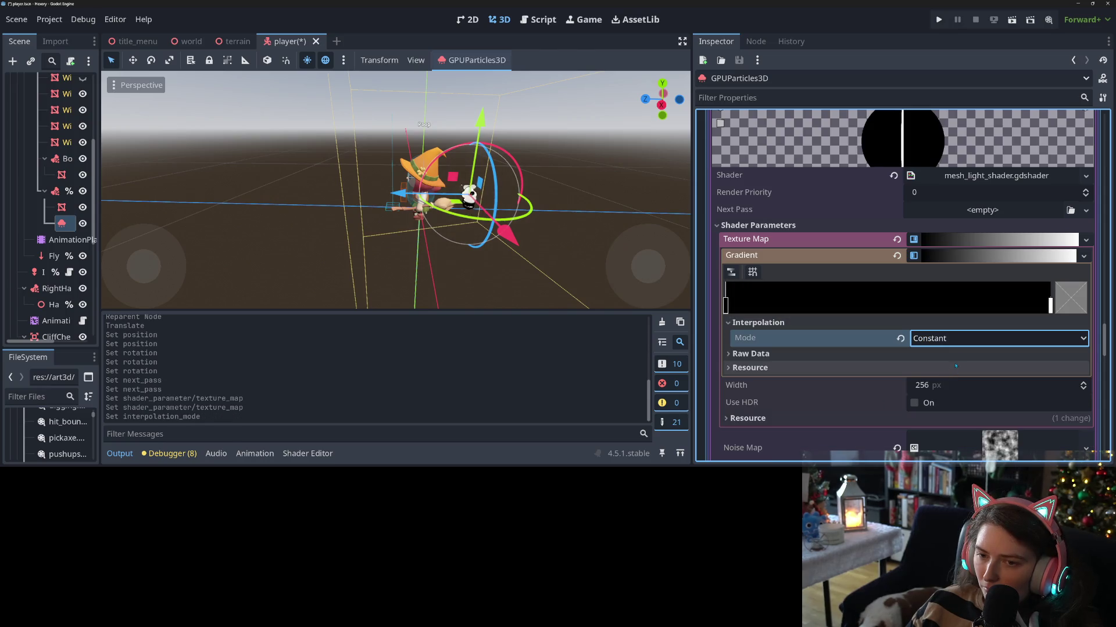
- Recolour the gradient stop to mid grey and set the texture Width to 1
{"action": "left_click", "coordinate": [1071, 293]}
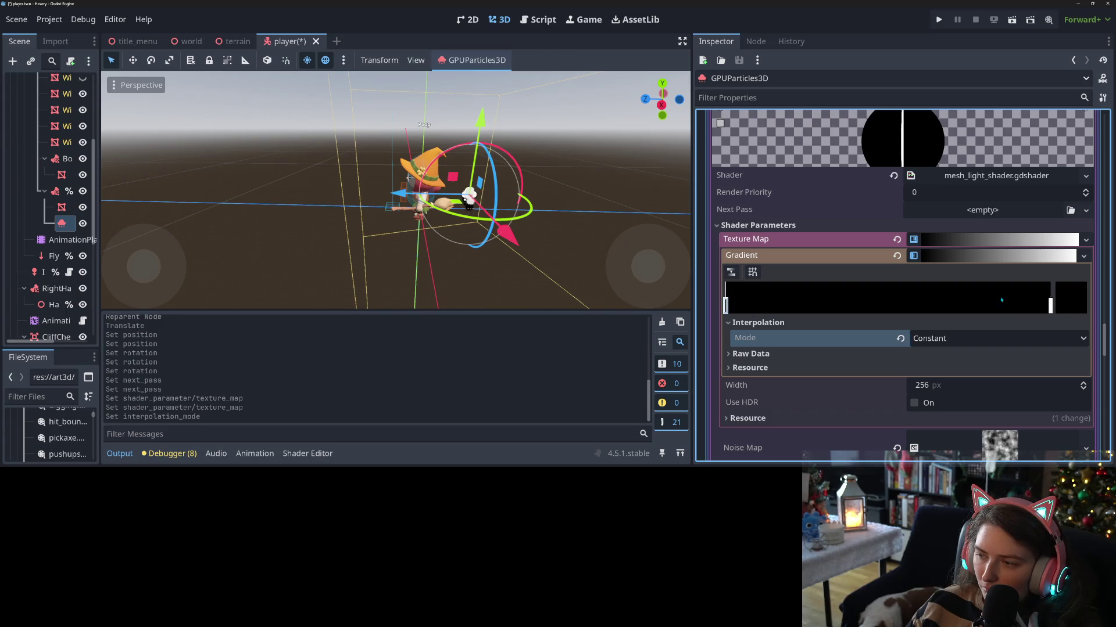
{"action": "left_click", "coordinate": [1072, 293]}
{"action": "left_click_drag", "start_coordinate": [889, 78], "coordinate": [884, 52]}
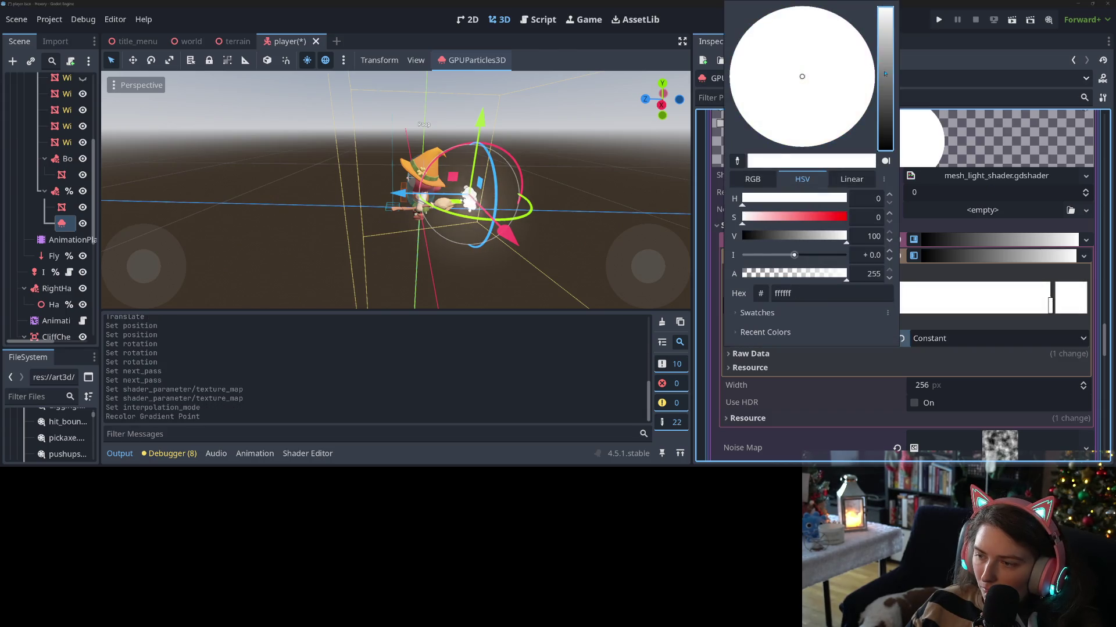
{"action": "left_click", "coordinate": [812, 372]}
{"action": "left_click", "coordinate": [942, 384]}
{"action": "type", "text": "1"}
{"action": "key", "text": "Return"}
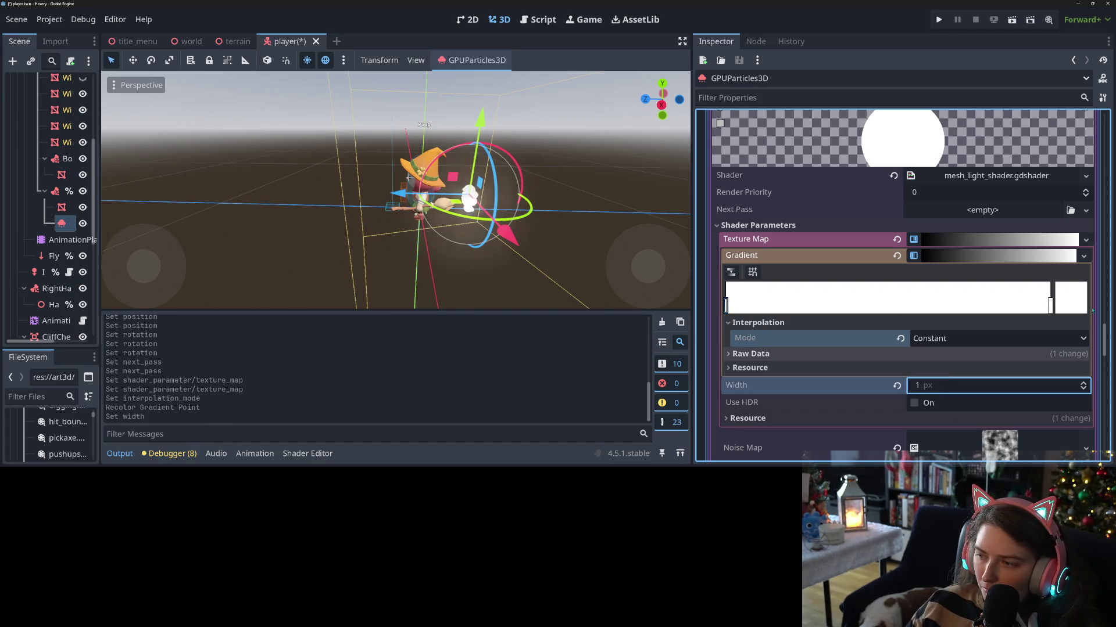
{"action": "left_click", "coordinate": [1071, 298]}
{"action": "left_click_drag", "start_coordinate": [883, 18], "coordinate": [884, 74]}
{"action": "left_click", "coordinate": [533, 234]}
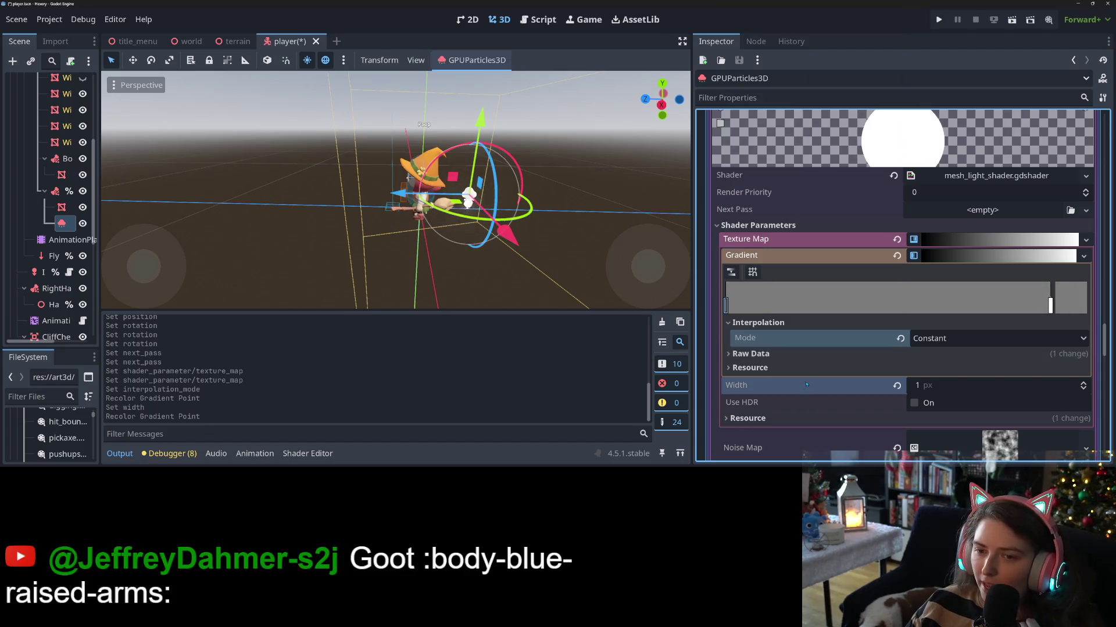
- Save the player scene and orbit around the witch to inspect the grey puff particles
{"action": "scroll", "coordinate": [533, 234], "scroll_direction": "up", "scroll_amount": 3}
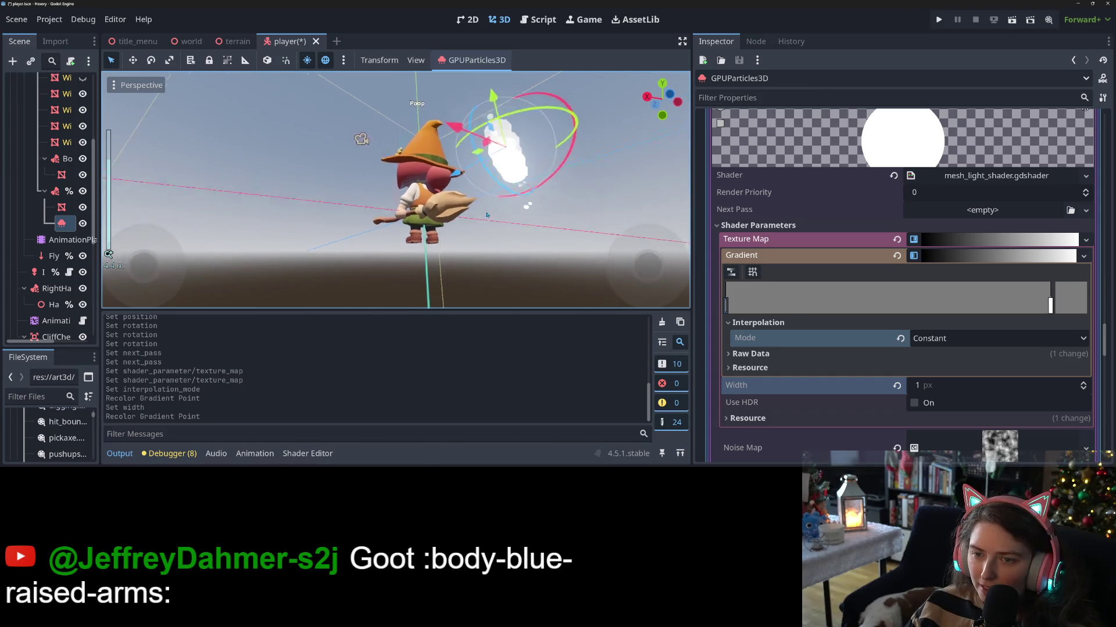
{"action": "key", "text": "ctrl+s"}
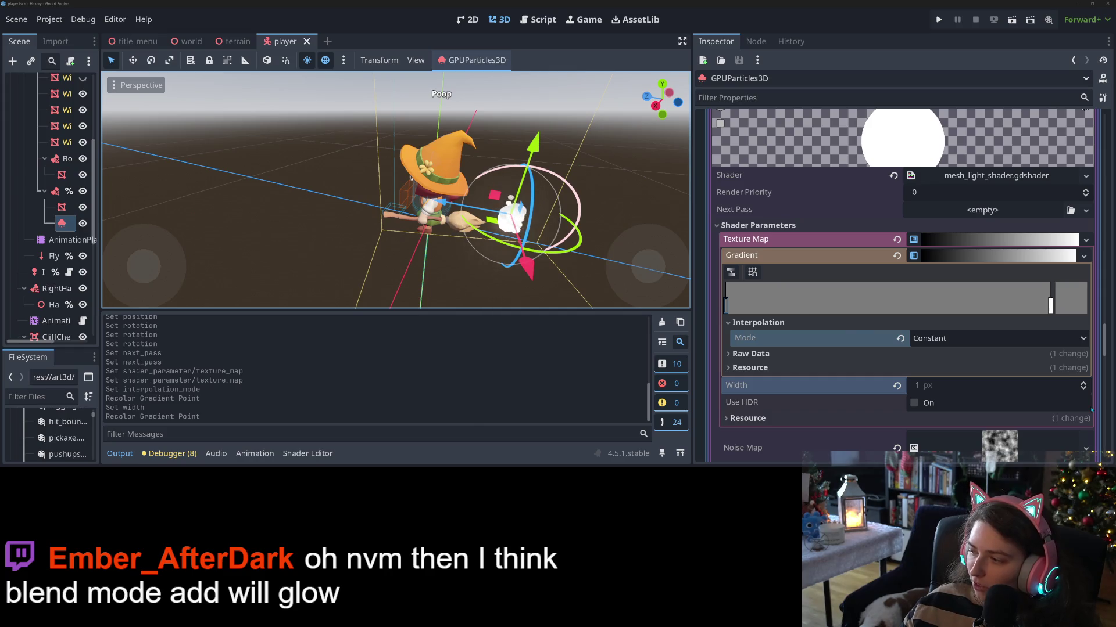
{"action": "mouse_move", "coordinate": [411, 177]}
{"action": "left_mouse_down"}
{"action": "mouse_move", "coordinate": [630, 268]}
{"action": "mouse_move", "coordinate": [569, 191]}
{"action": "left_mouse_up"}
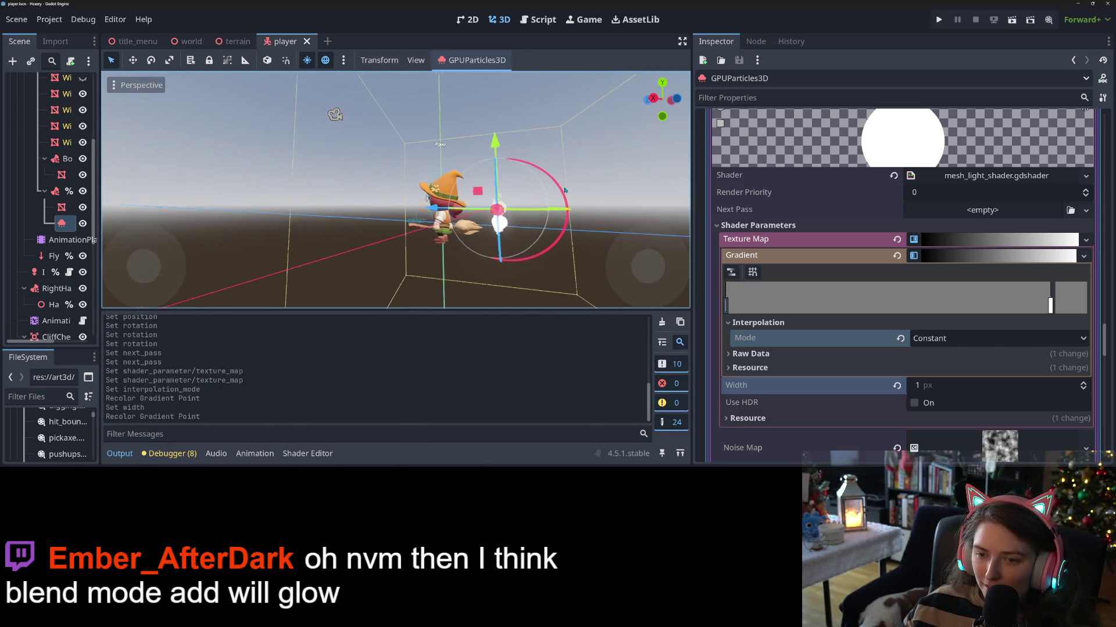
{"action": "scroll", "coordinate": [569, 190], "scroll_direction": "up", "scroll_amount": 5}
{"action": "left_click_drag", "start_coordinate": [473, 208], "coordinate": [493, 264]}
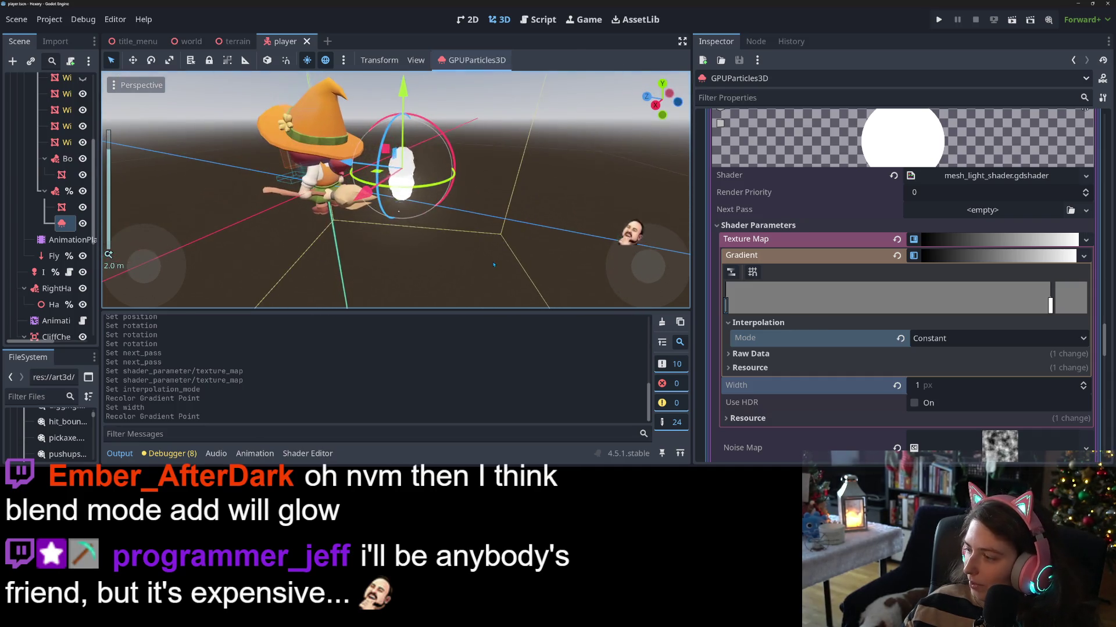
{"action": "left_click", "coordinate": [971, 257]}
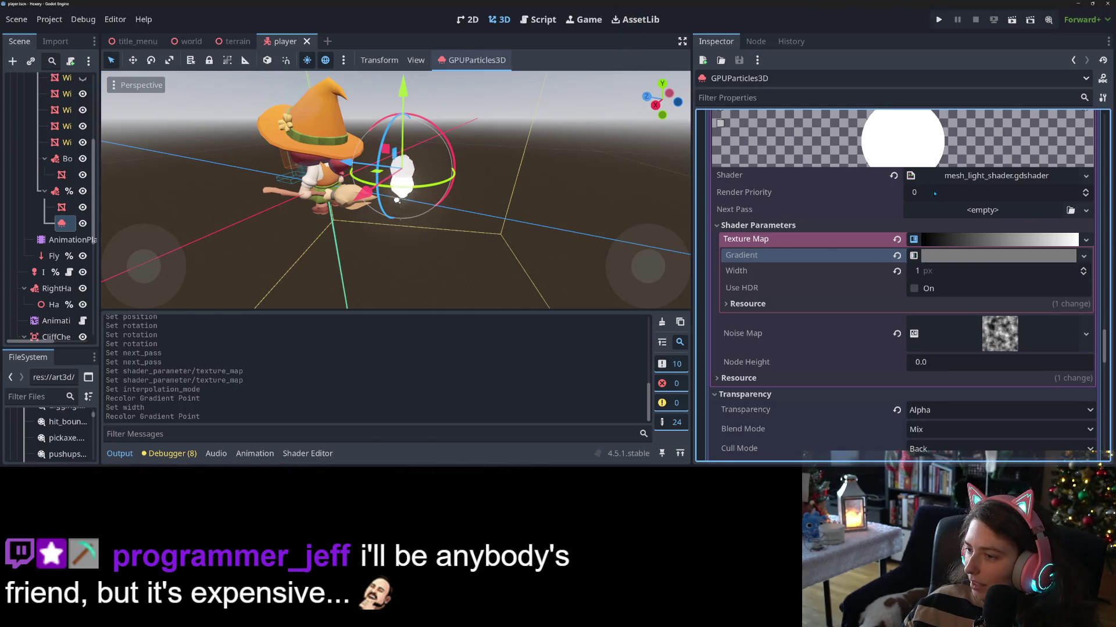
{"action": "left_click", "coordinate": [1084, 176]}
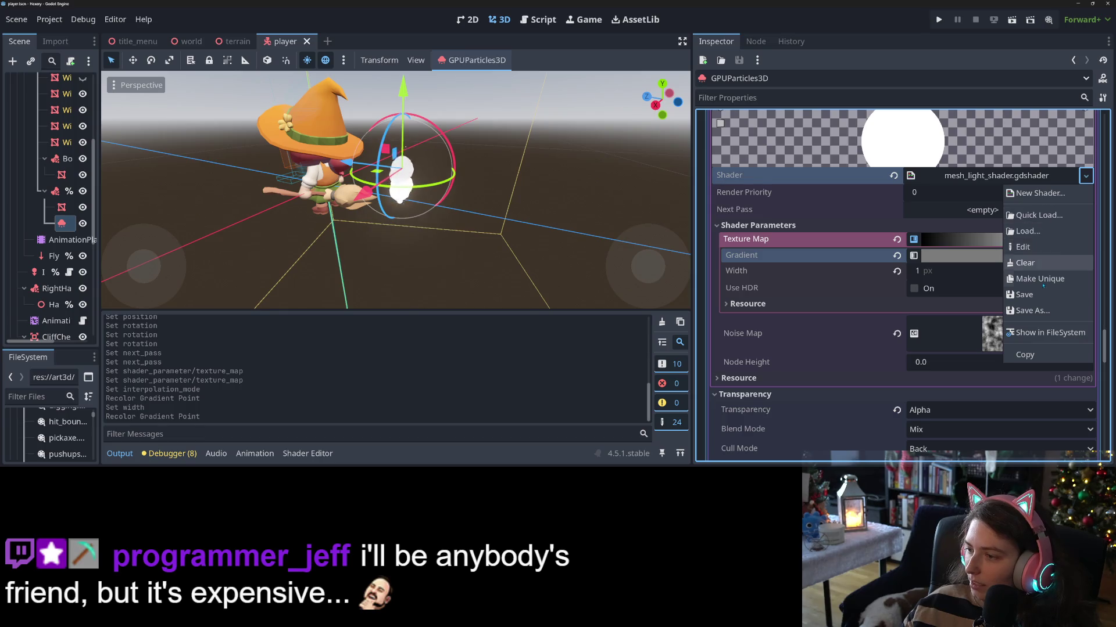
- Make the particle shader unique, comment out its ALBEDO line in fragment(), and save
{"action": "left_click", "coordinate": [1040, 280]}
{"action": "left_click", "coordinate": [984, 176]}
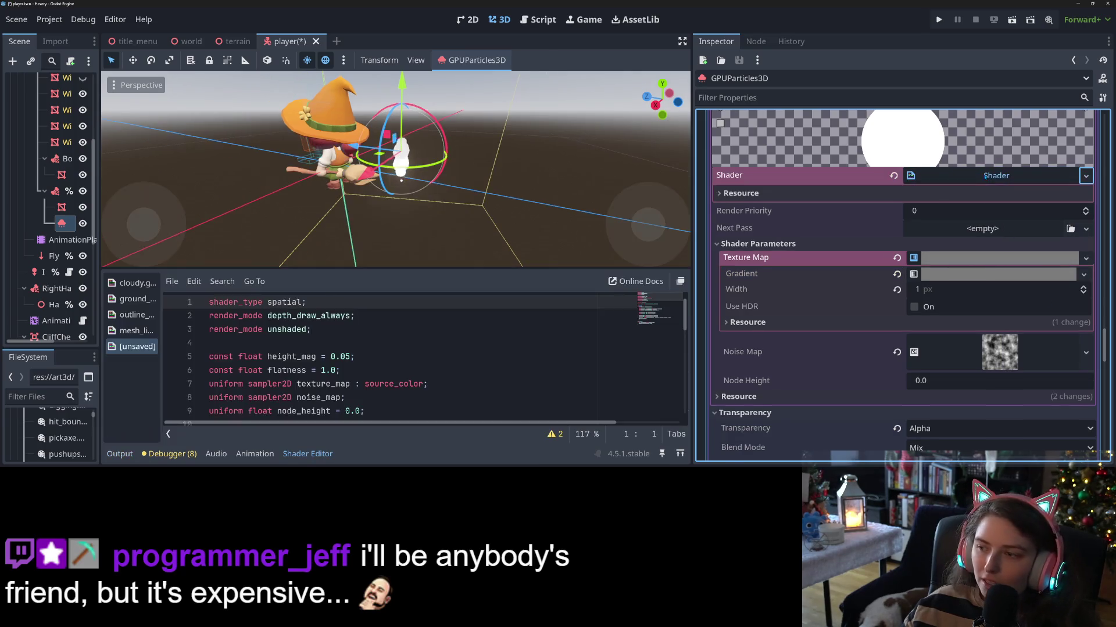
{"action": "scroll", "coordinate": [421, 411], "scroll_direction": "down", "scroll_amount": 9}
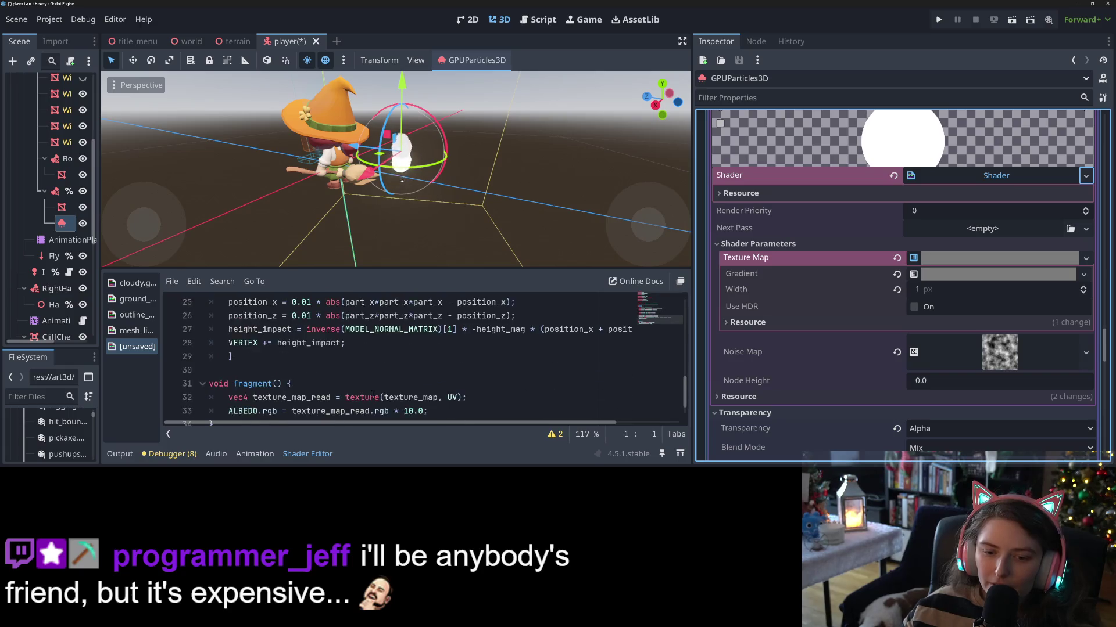
{"action": "left_click", "coordinate": [312, 384]}
{"action": "left_click", "coordinate": [338, 370]}
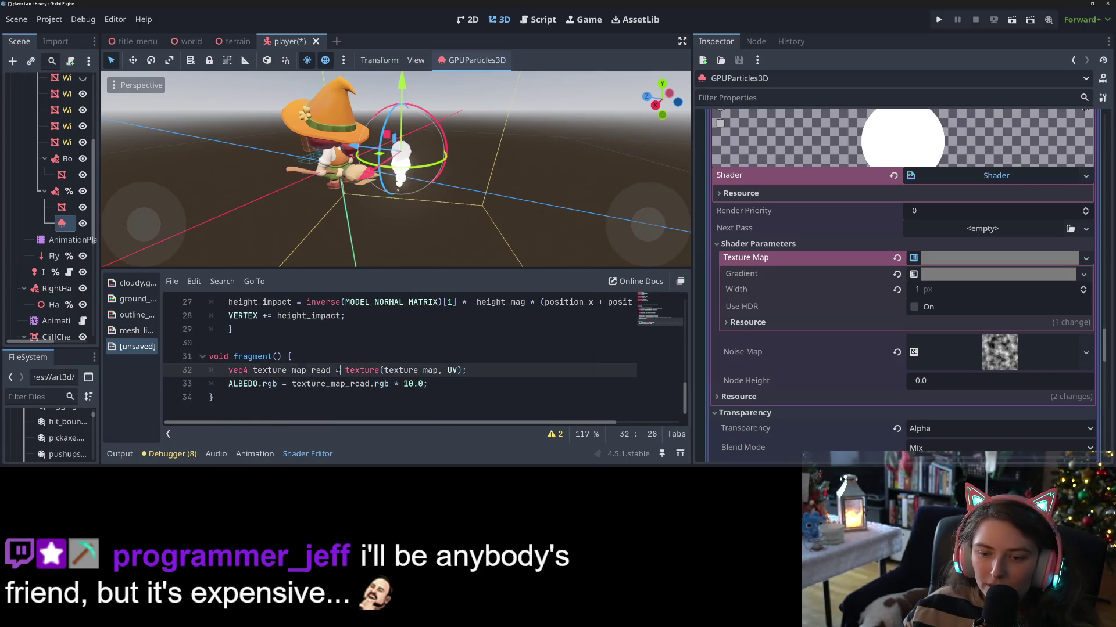
{"action": "left_click", "coordinate": [294, 385]}
{"action": "key", "text": "ctrl+k"}
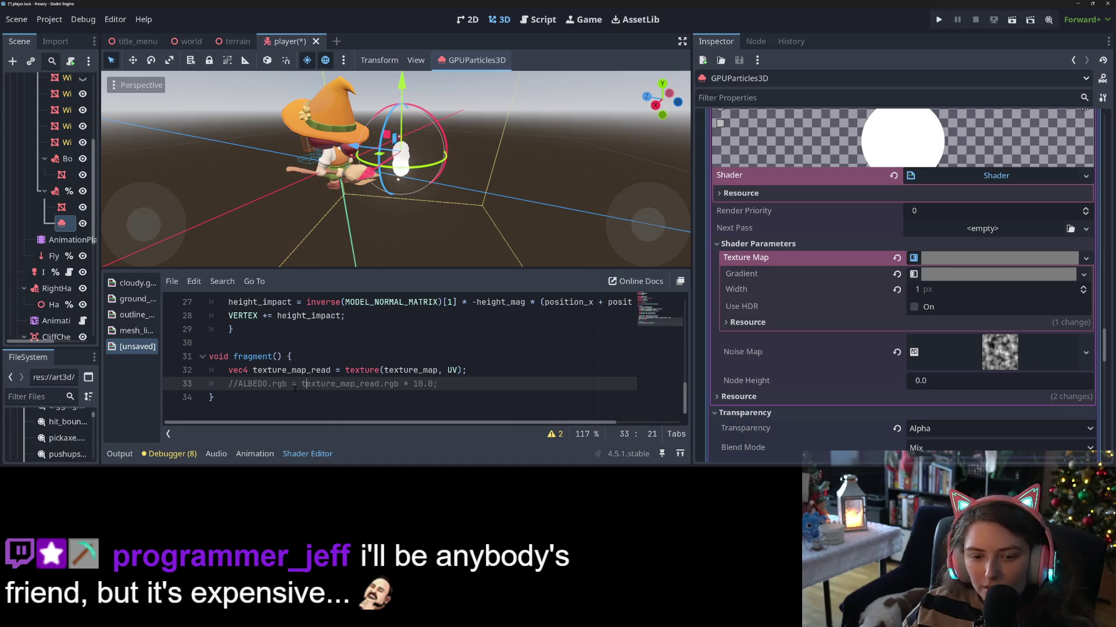
{"action": "key", "text": "ctrl+s"}
- Start a new render-mode line after 'unshaded', then discard it
{"action": "scroll", "coordinate": [324, 389], "scroll_direction": "up", "scroll_amount": 8}
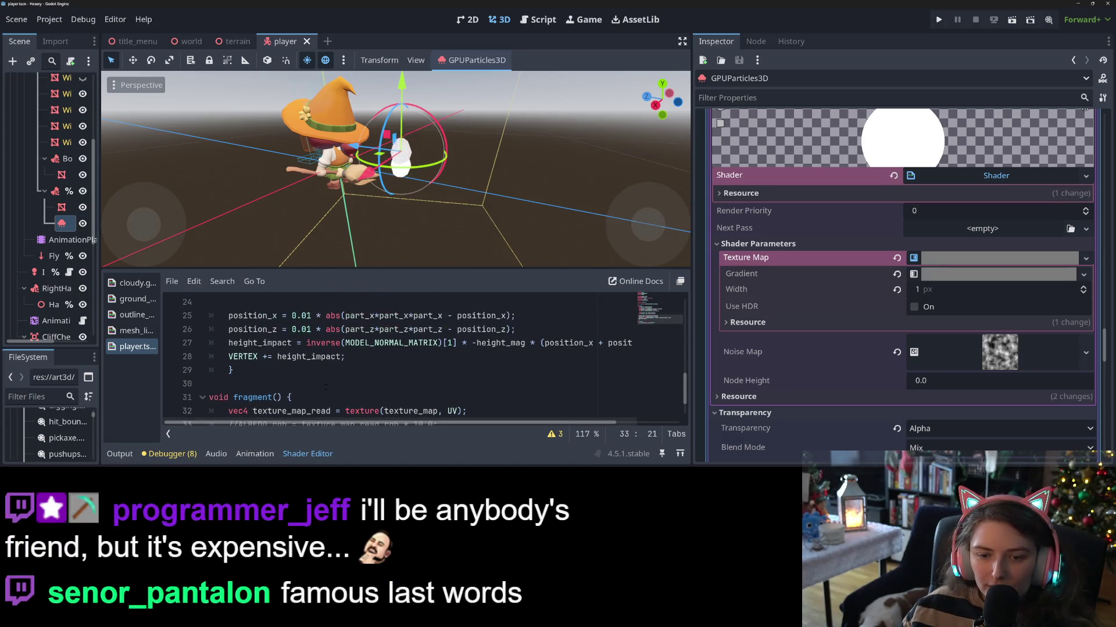
{"action": "scroll", "coordinate": [306, 361], "scroll_direction": "down", "scroll_amount": 1}
{"action": "scroll", "coordinate": [306, 361], "scroll_direction": "up", "scroll_amount": 2}
{"action": "left_click", "coordinate": [335, 330]}
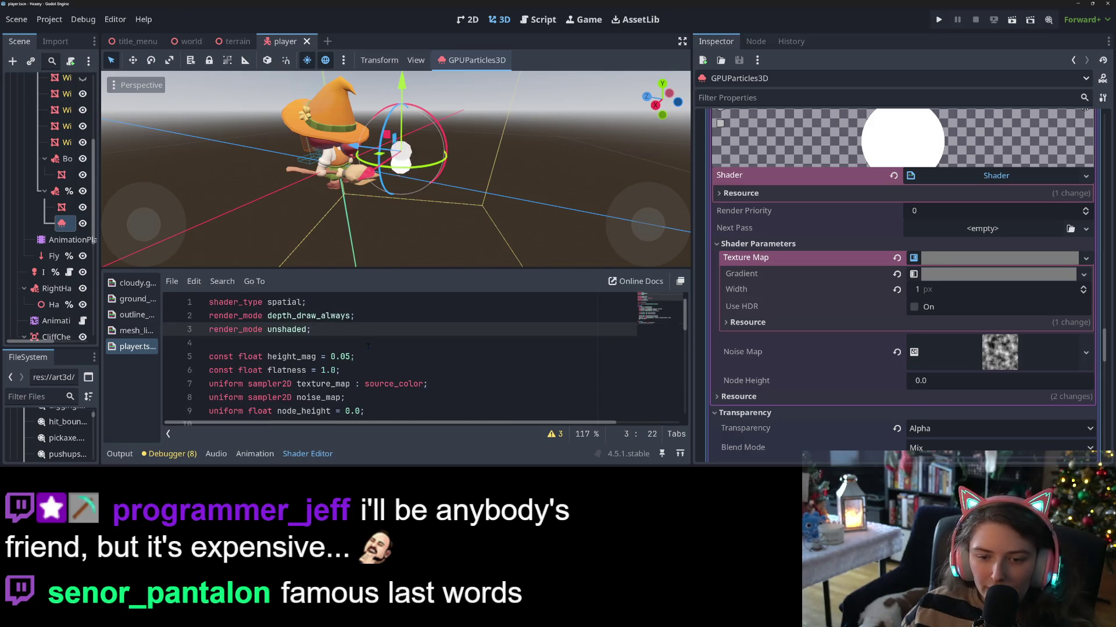
{"action": "key", "text": "Return"}
{"action": "type", "text": "rend"}
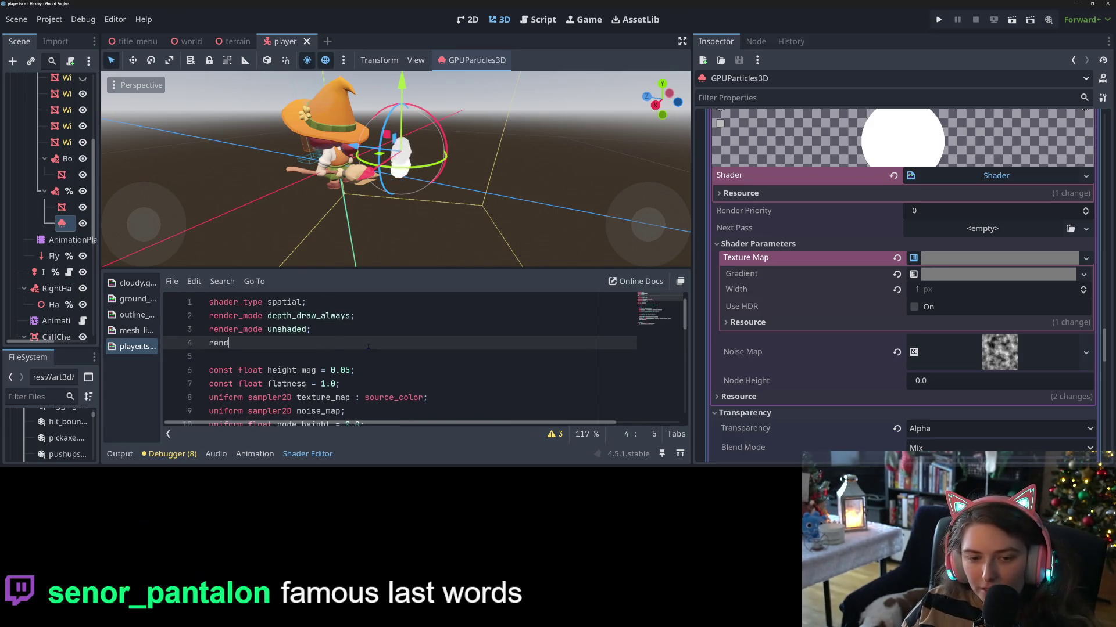
{"action": "key", "text": "BackSpace"}
{"action": "key", "text": "BackSpace"}
{"action": "key", "text": "BackSpace"}
- Add 'ALPHA = texture_map_read.a;' after the texture-read line using autocomplete
{"action": "scroll", "coordinate": [368, 346], "scroll_direction": "down", "scroll_amount": 9}
{"action": "left_click", "coordinate": [514, 375]}
{"action": "key", "text": "Return"}
{"action": "type", "text": "AL"}
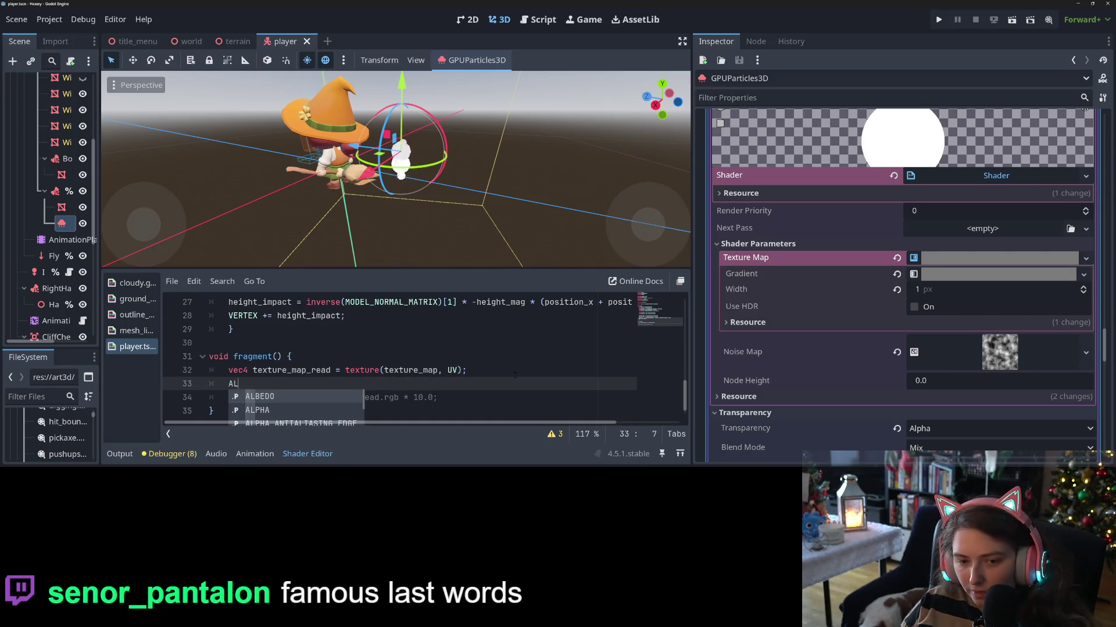
{"action": "key", "text": "Down"}
{"action": "key", "text": "Return"}
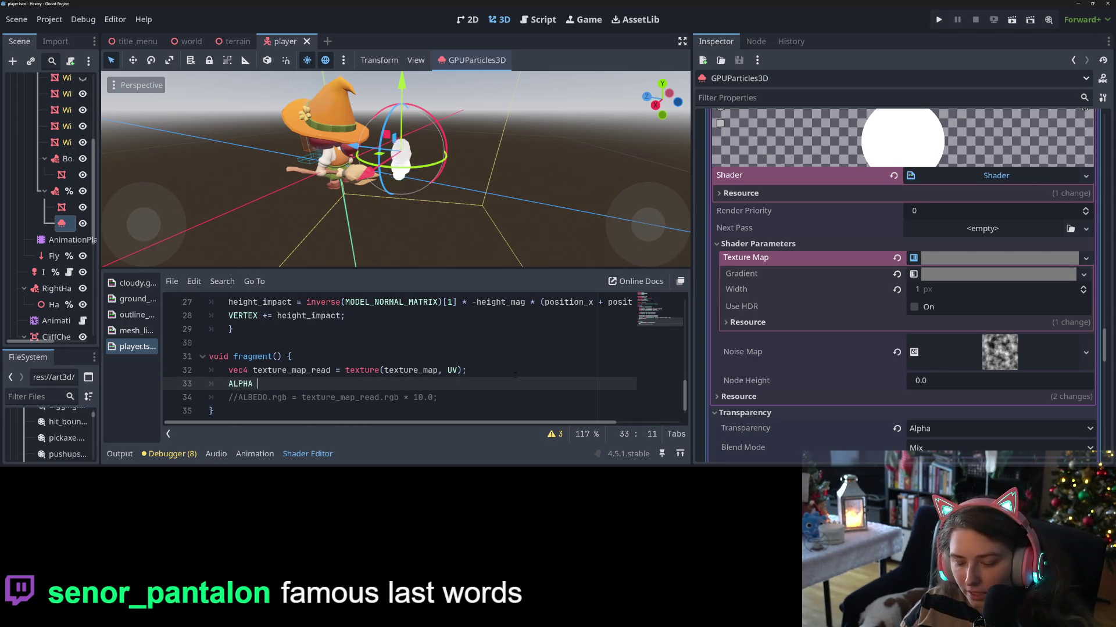
{"action": "type", "text": "= "}
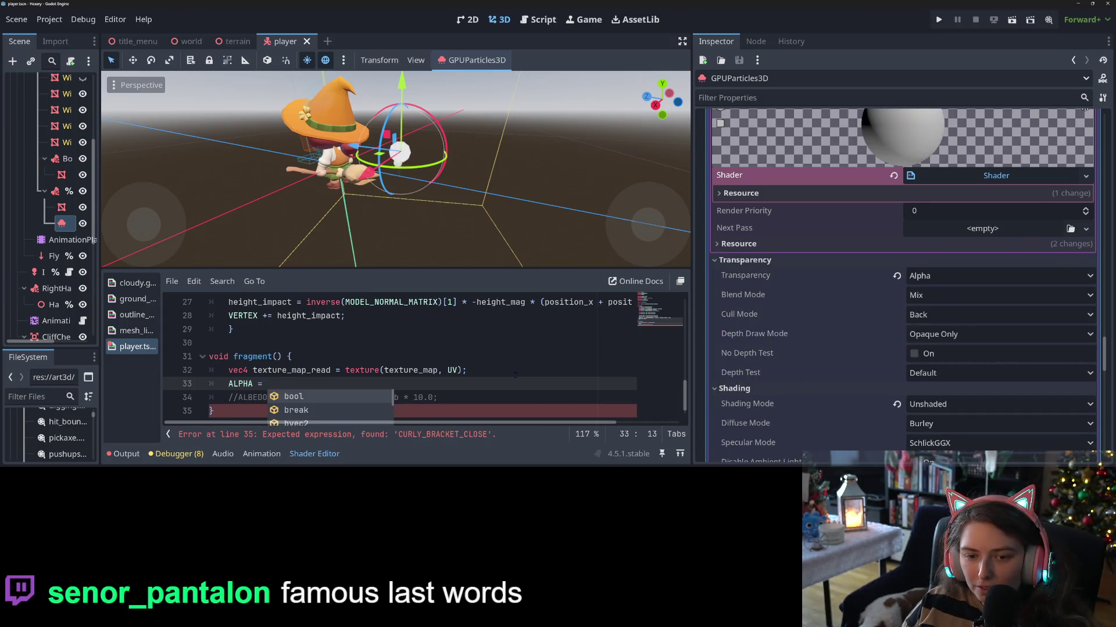
{"action": "type", "text": "t"}
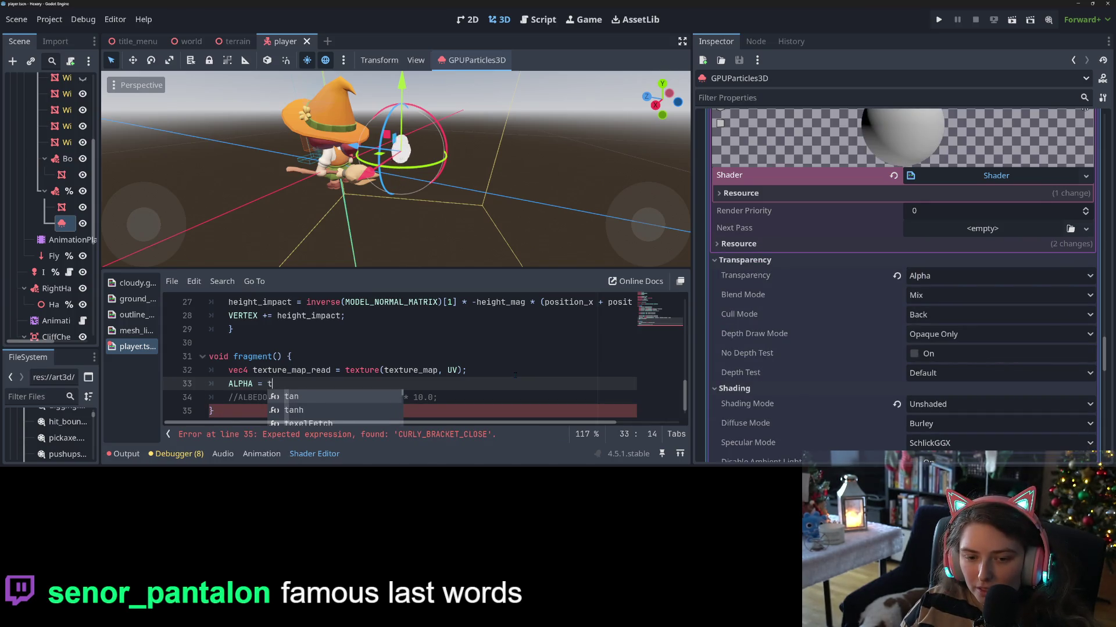
{"action": "type", "text": "exture"}
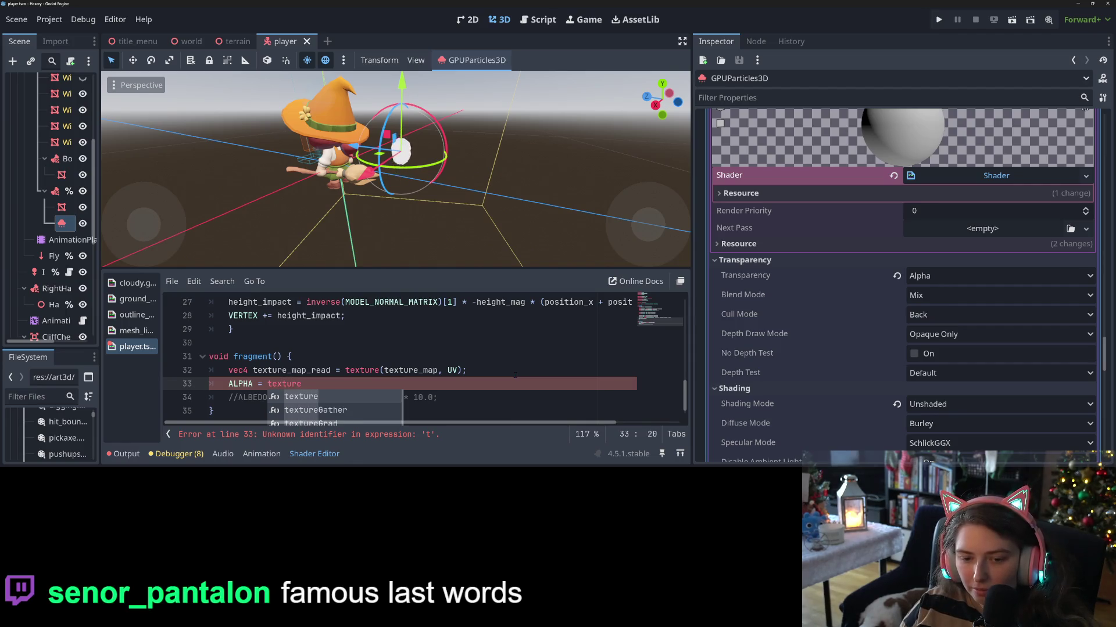
{"action": "type", "text": "_ma"}
{"action": "key", "text": "Down"}
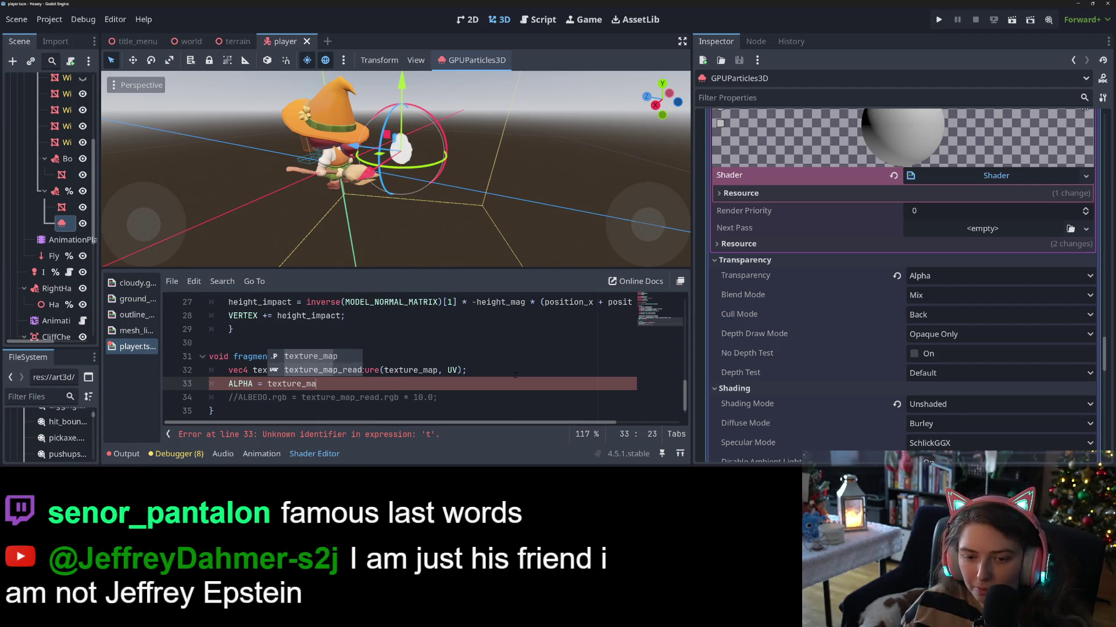
{"action": "key", "text": "Return"}
{"action": "type", "text": ".a;"}
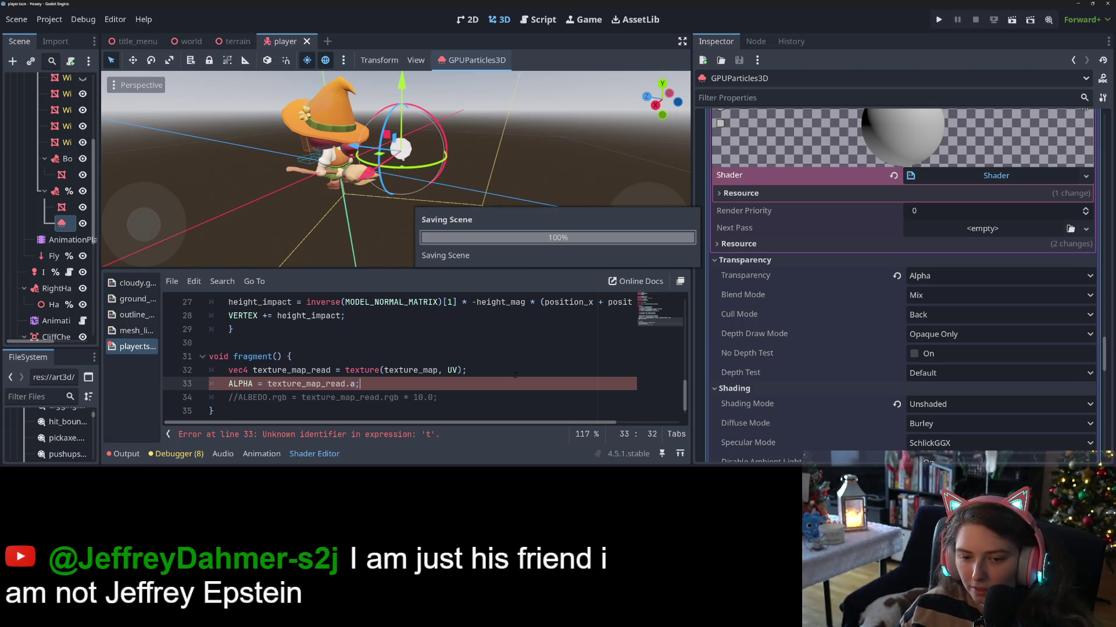
{"action": "left_click", "coordinate": [931, 279]}
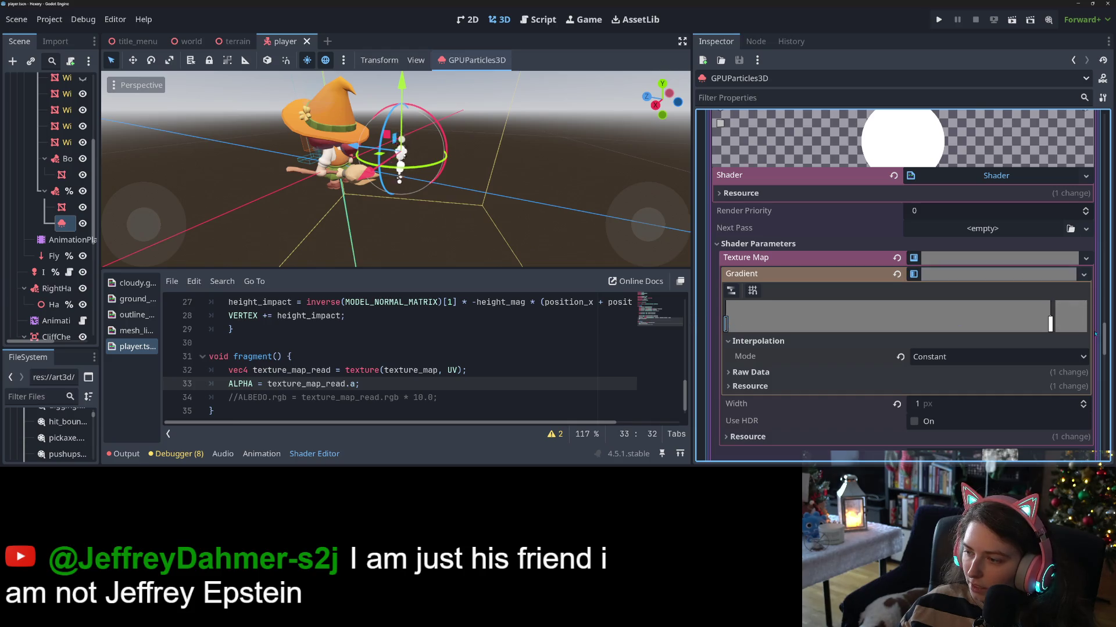
- Try the gradient grey at alpha 155, then restore it to fully opaque #7d7d7d
{"action": "left_click", "coordinate": [1072, 322]}
{"action": "left_click", "coordinate": [808, 275]}
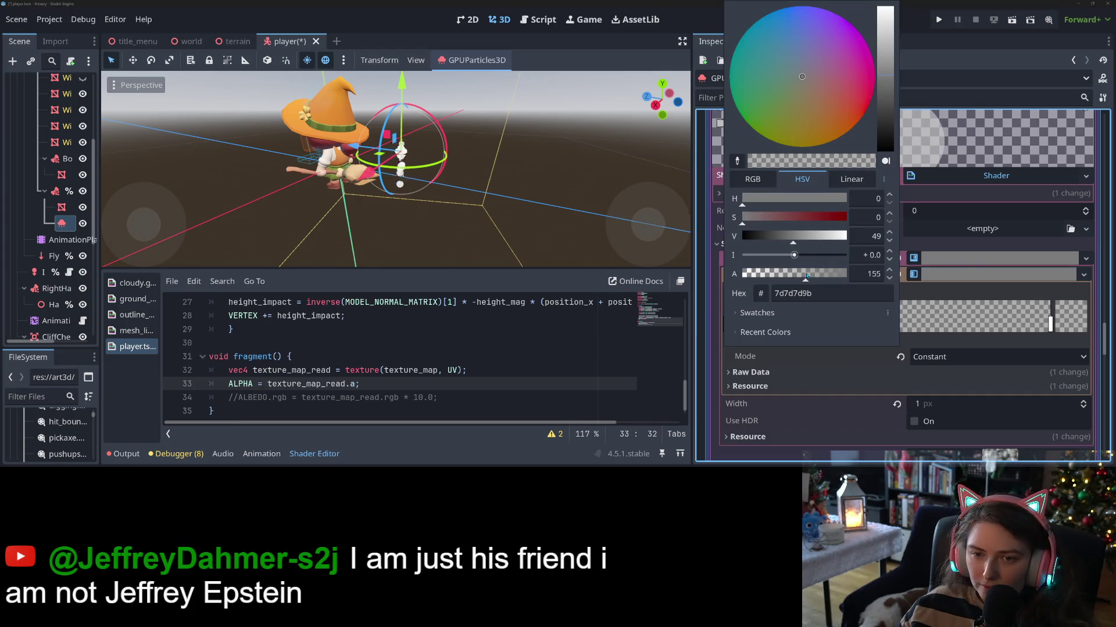
{"action": "left_click_drag", "start_coordinate": [824, 278], "coordinate": [851, 278]}
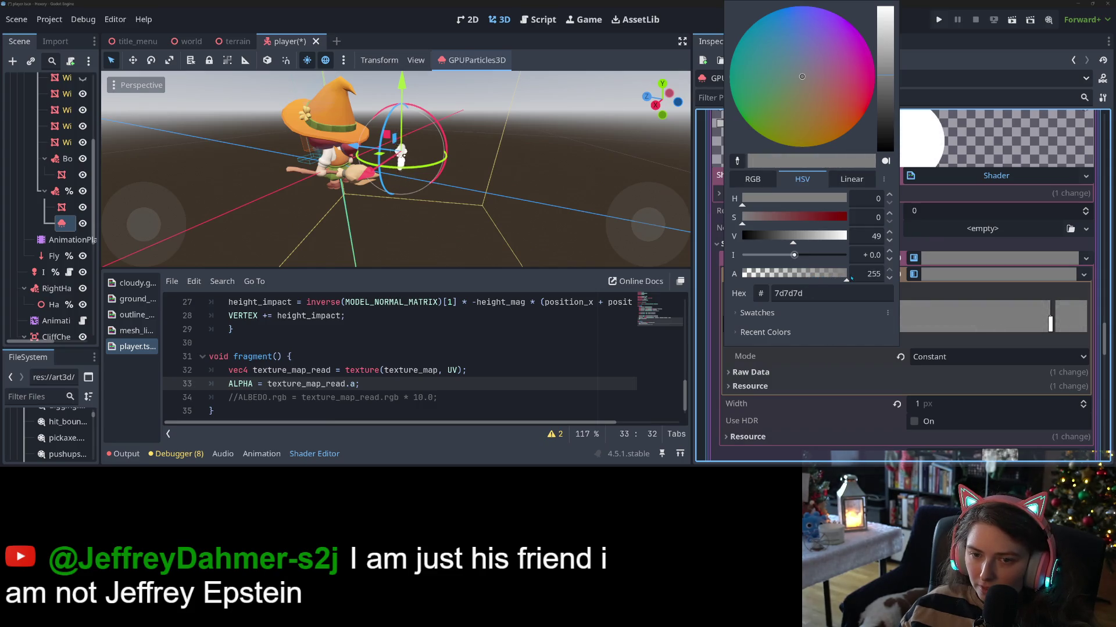
{"action": "left_click", "coordinate": [795, 389]}
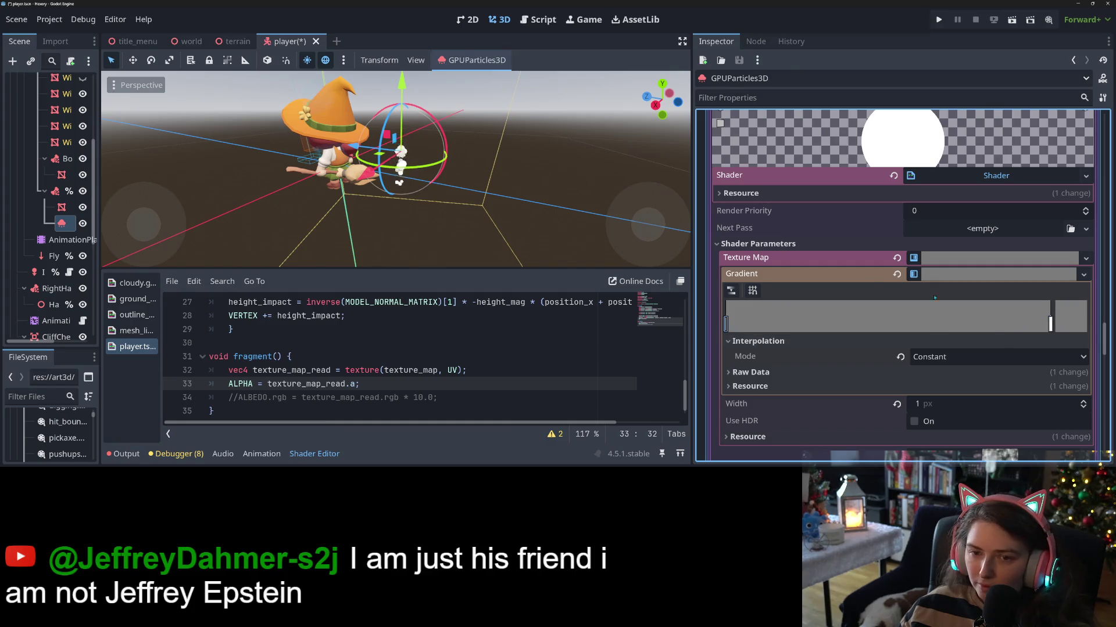
- Zoom in on the puffs close up, then reselect the GPUParticles3D node
{"action": "left_click", "coordinate": [505, 212]}
{"action": "scroll", "coordinate": [406, 192], "scroll_direction": "up", "scroll_amount": 5}
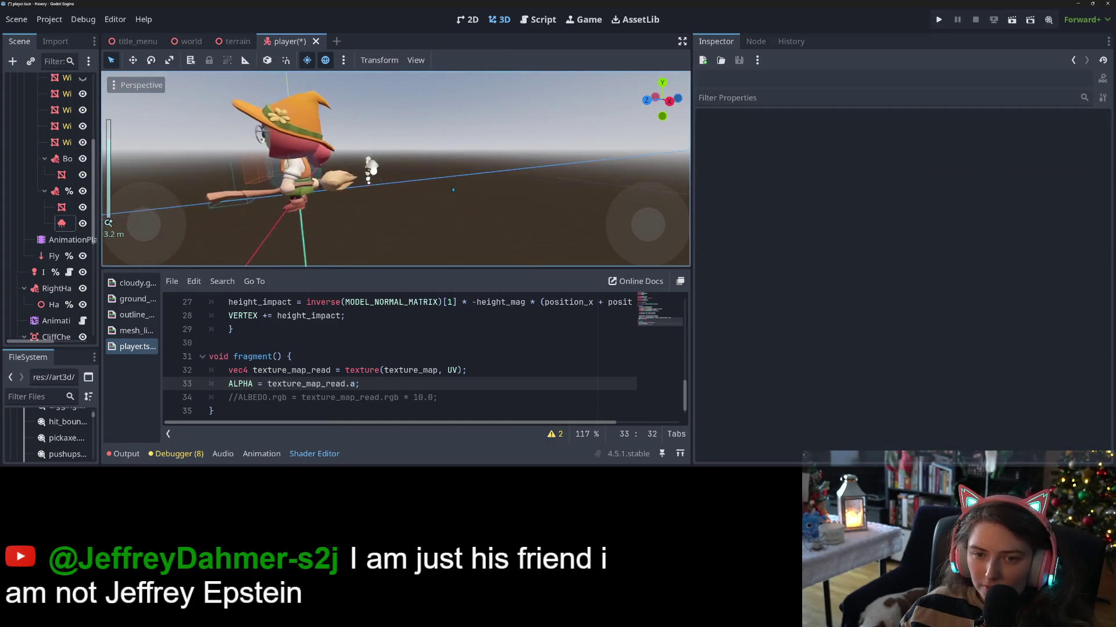
{"action": "scroll", "coordinate": [406, 192], "scroll_direction": "up", "scroll_amount": 3}
{"action": "scroll", "coordinate": [357, 216], "scroll_direction": "down", "scroll_amount": 5}
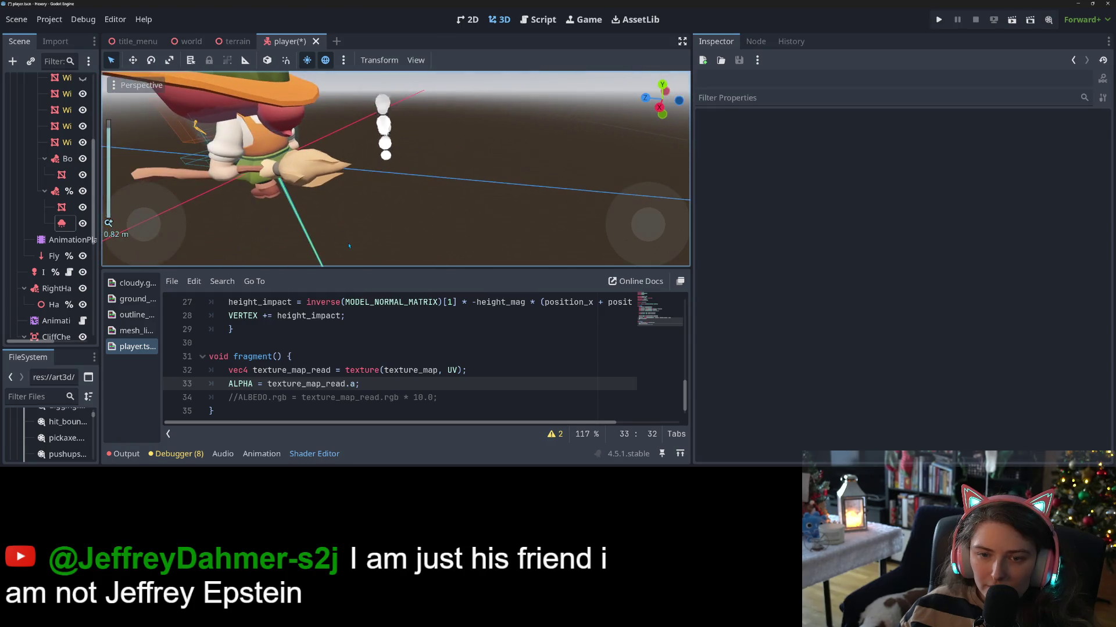
{"action": "left_click", "coordinate": [285, 384]}
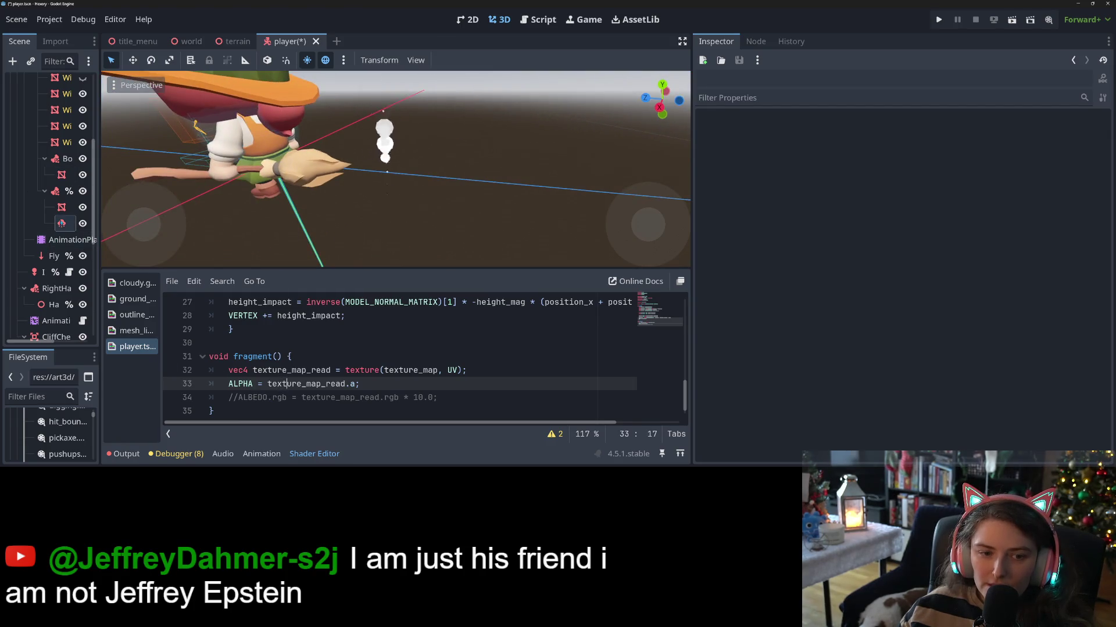
{"action": "left_click", "coordinate": [62, 223]}
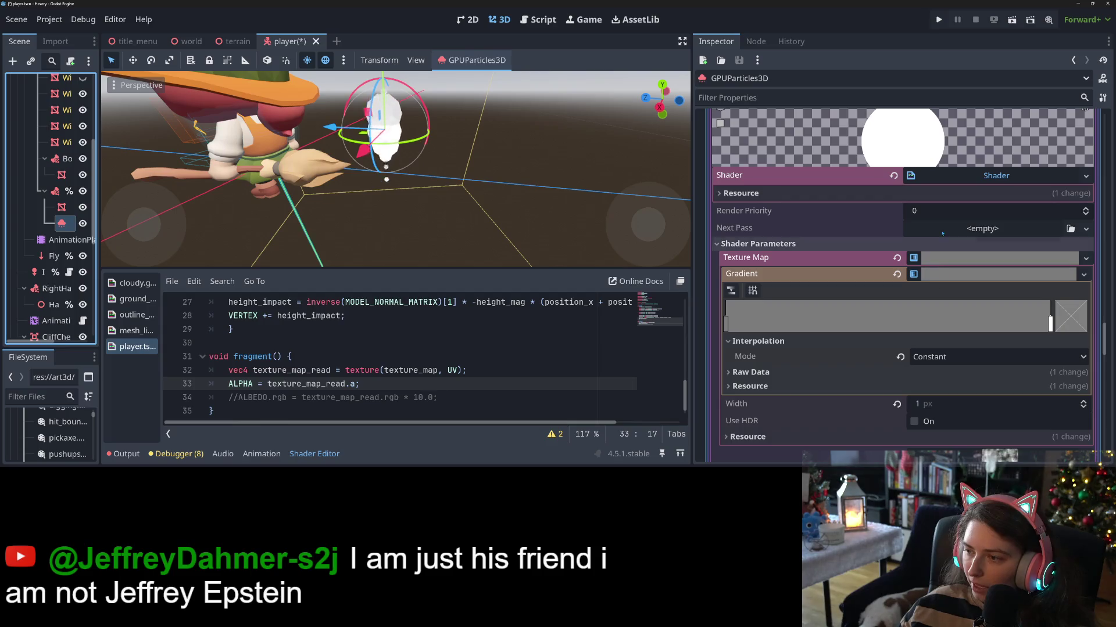
{"action": "left_click", "coordinate": [813, 243]}
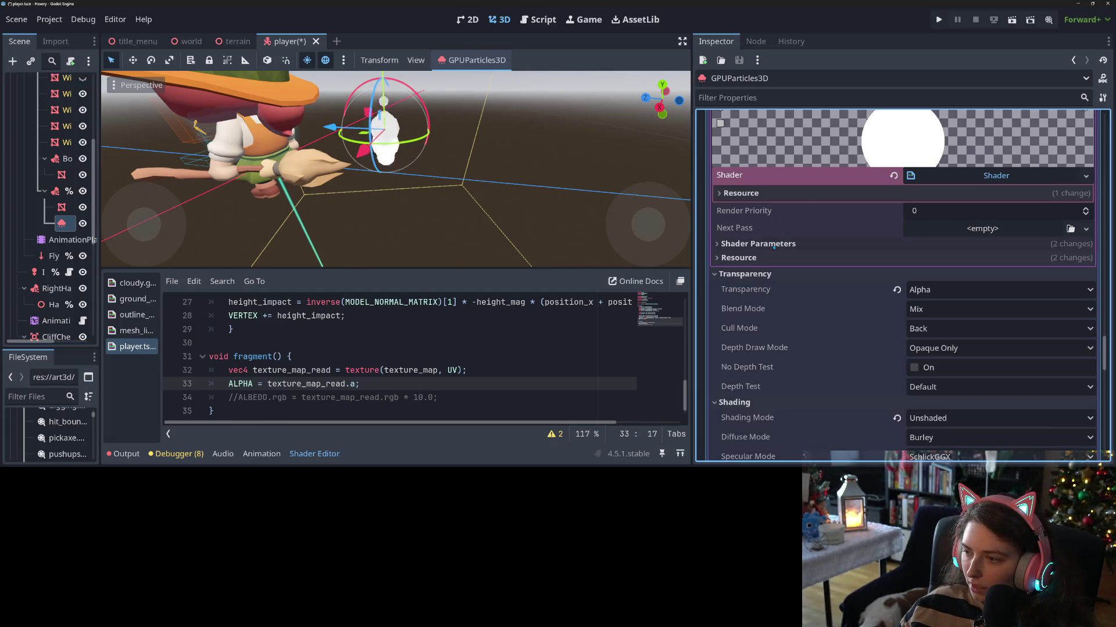
- Copy the Next Pass shader material, clear Next Pass and Material, and paste it as Material
{"action": "scroll", "coordinate": [796, 232], "scroll_direction": "up", "scroll_amount": 4}
{"action": "right_click", "coordinate": [773, 284]}
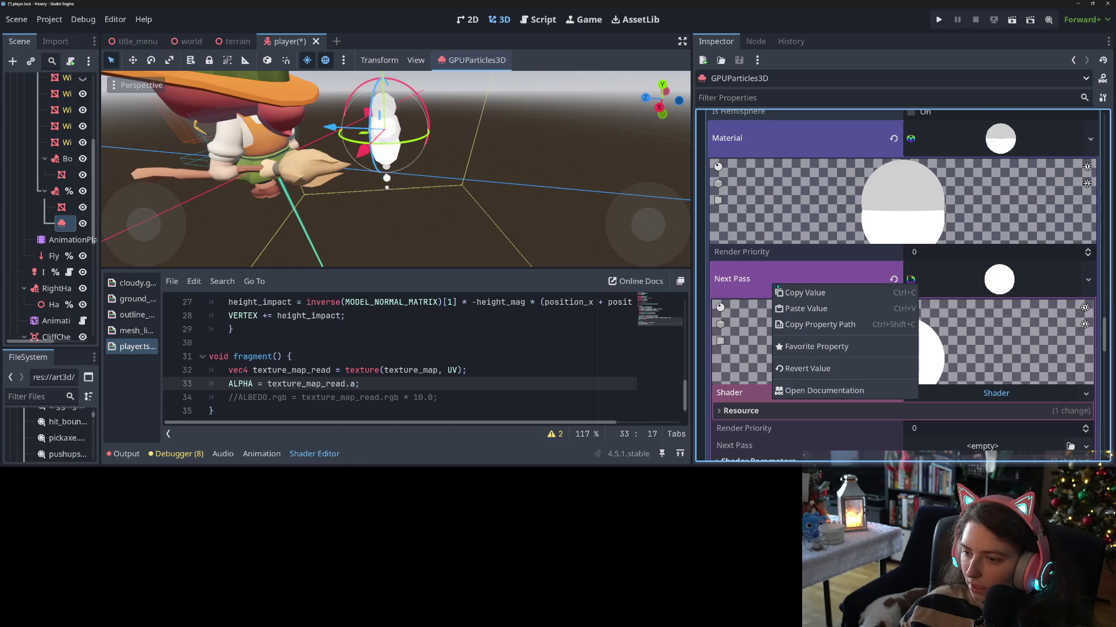
{"action": "left_click", "coordinate": [799, 295]}
{"action": "left_click", "coordinate": [894, 281]}
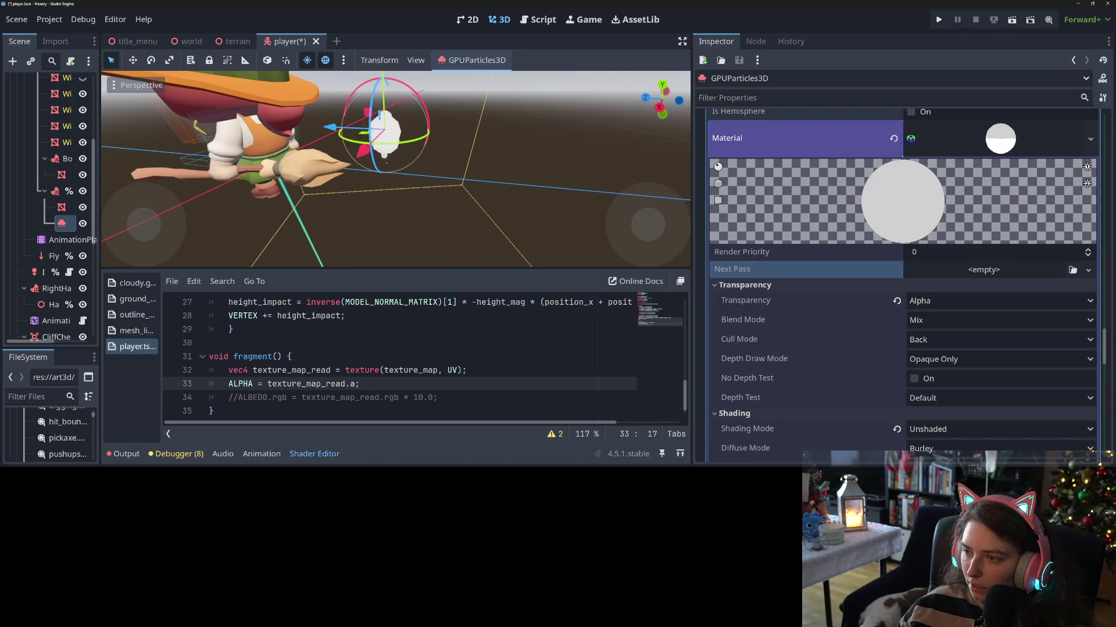
{"action": "left_click", "coordinate": [894, 138]}
{"action": "right_click", "coordinate": [834, 128]}
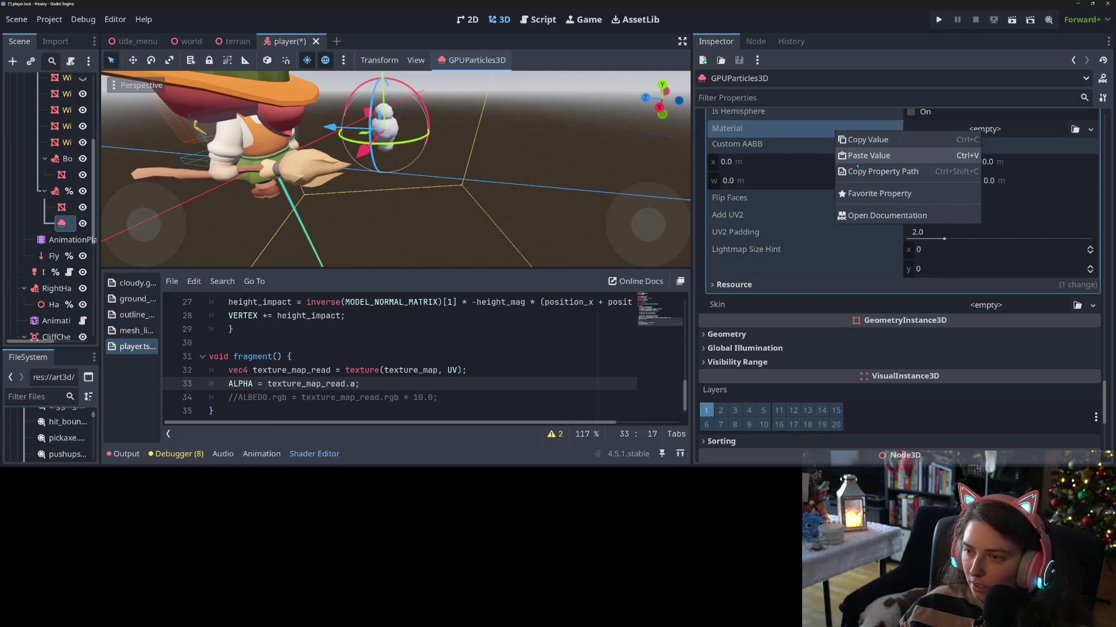
{"action": "left_click", "coordinate": [857, 165]}
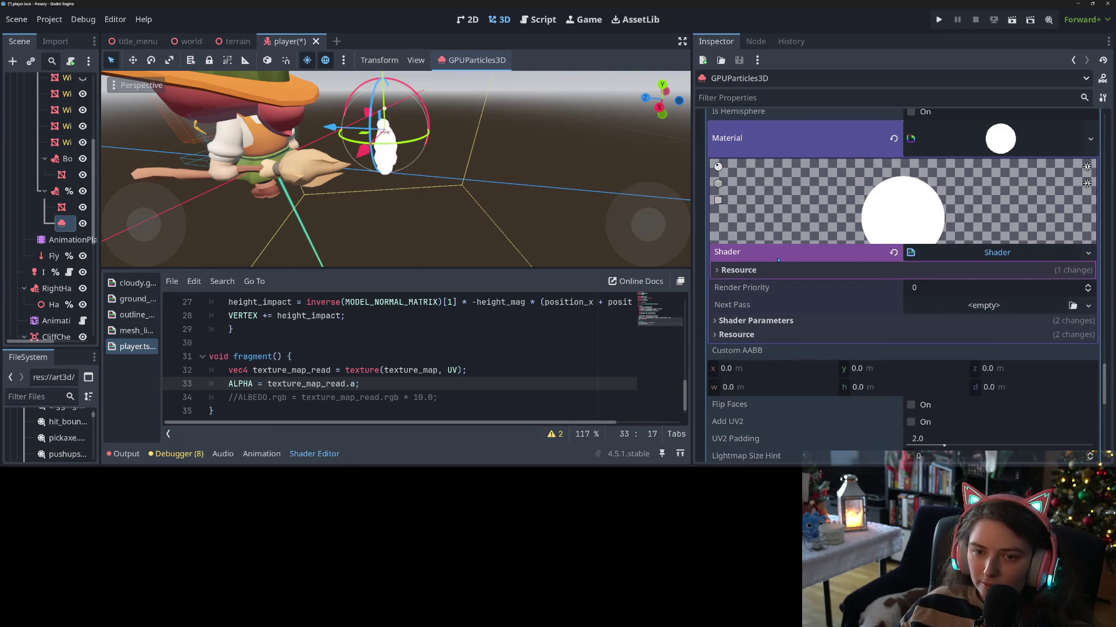
{"action": "scroll", "coordinate": [513, 204], "scroll_direction": "down", "scroll_amount": 5}
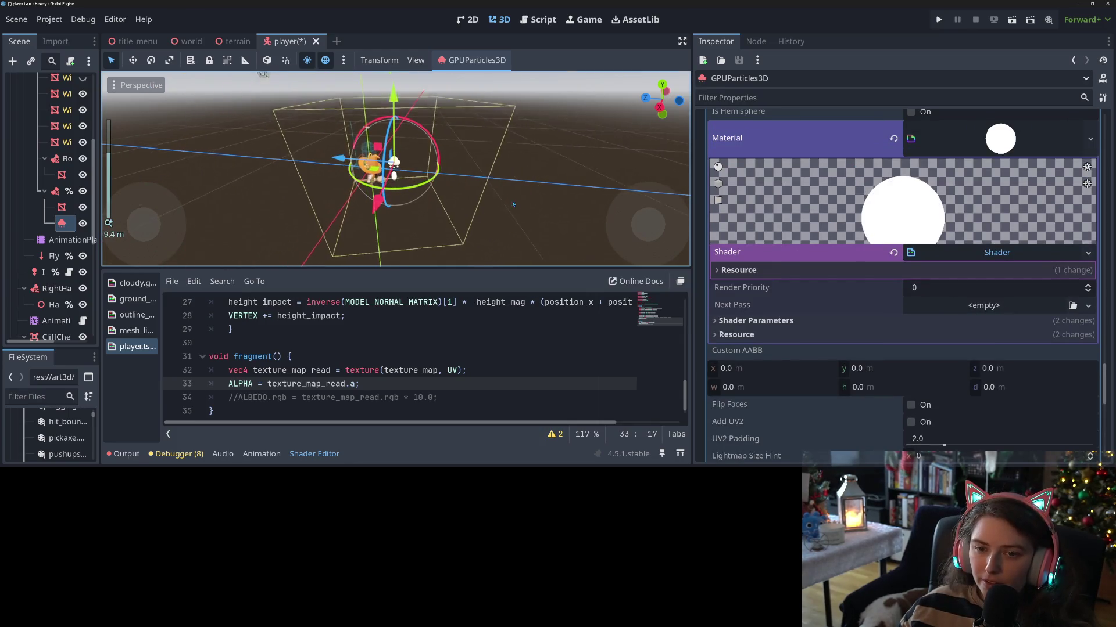
- Save the scene and view the puff particles from high and low angles around the witch
{"action": "mouse_move", "coordinate": [513, 205]}
{"action": "left_mouse_down"}
{"action": "mouse_move", "coordinate": [544, 195]}
{"action": "mouse_move", "coordinate": [379, 183]}
{"action": "mouse_move", "coordinate": [621, 214]}
{"action": "mouse_move", "coordinate": [556, 189]}
{"action": "left_mouse_up"}
{"action": "key", "text": "ctrl+s"}
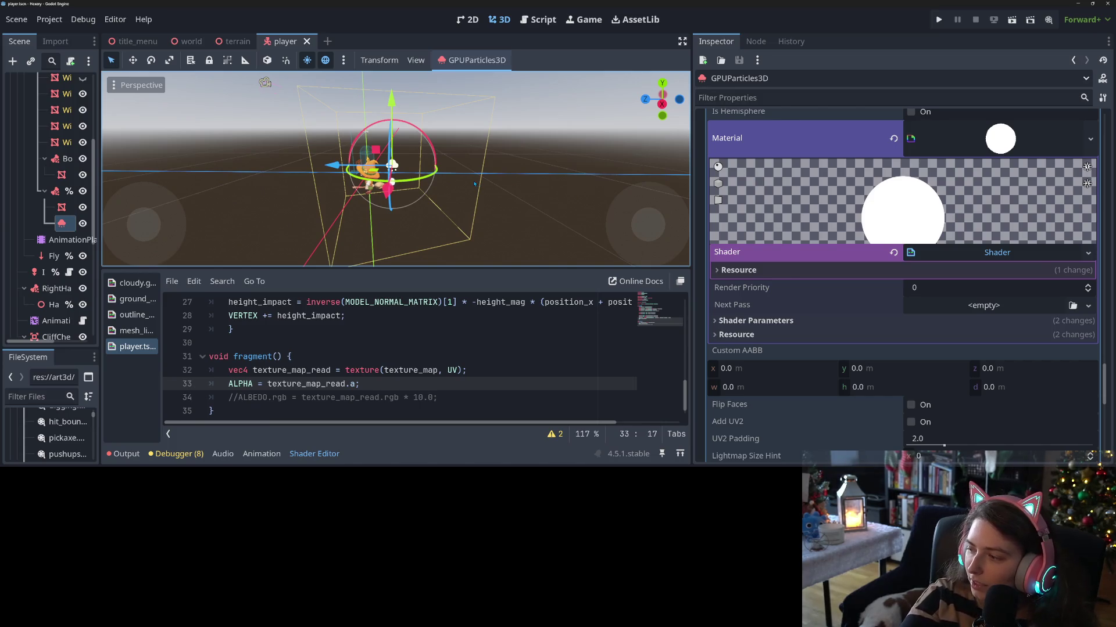
{"action": "scroll", "coordinate": [456, 187], "scroll_direction": "up", "scroll_amount": 5}
{"action": "scroll", "coordinate": [525, 208], "scroll_direction": "down", "scroll_amount": 3}
{"action": "left_click_drag", "start_coordinate": [503, 208], "coordinate": [420, 245]}
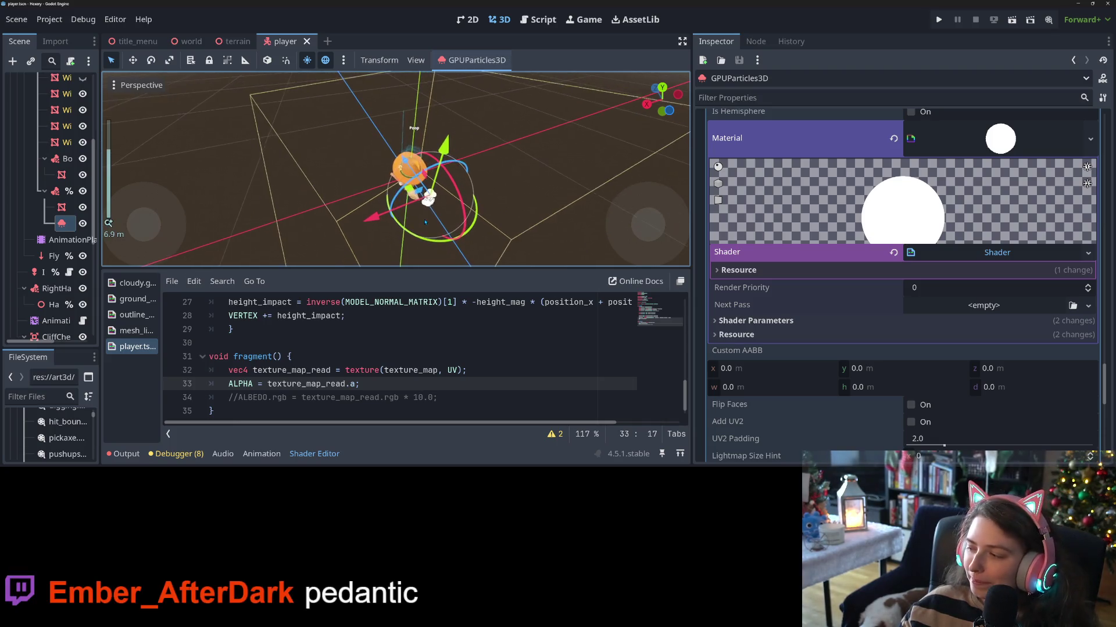
{"action": "scroll", "coordinate": [300, 83], "scroll_direction": "down", "scroll_amount": 2}
{"action": "mouse_move", "coordinate": [301, 83]}
{"action": "left_mouse_down"}
{"action": "mouse_move", "coordinate": [392, 246]}
{"action": "mouse_move", "coordinate": [418, 258]}
{"action": "left_mouse_up"}
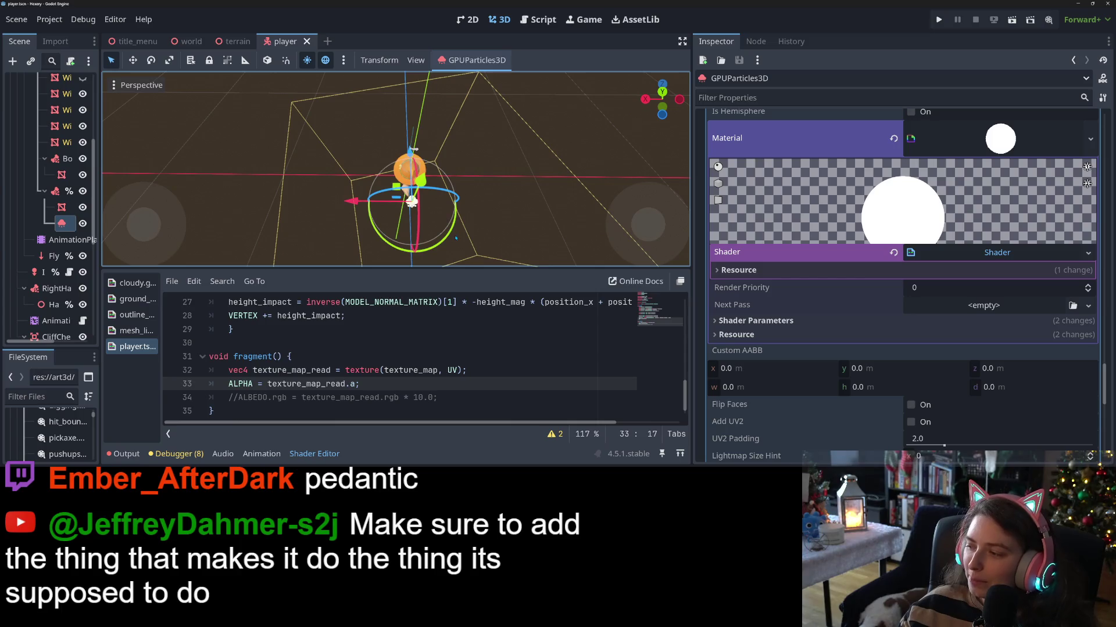
{"action": "mouse_move", "coordinate": [440, 244]}
{"action": "left_mouse_down"}
{"action": "mouse_move", "coordinate": [468, 219]}
{"action": "mouse_move", "coordinate": [453, 238]}
{"action": "mouse_move", "coordinate": [430, 70]}
{"action": "left_mouse_up"}
{"action": "scroll", "coordinate": [471, 215], "scroll_direction": "up", "scroll_amount": 2}
{"action": "scroll", "coordinate": [423, 71], "scroll_direction": "up", "scroll_amount": 2}
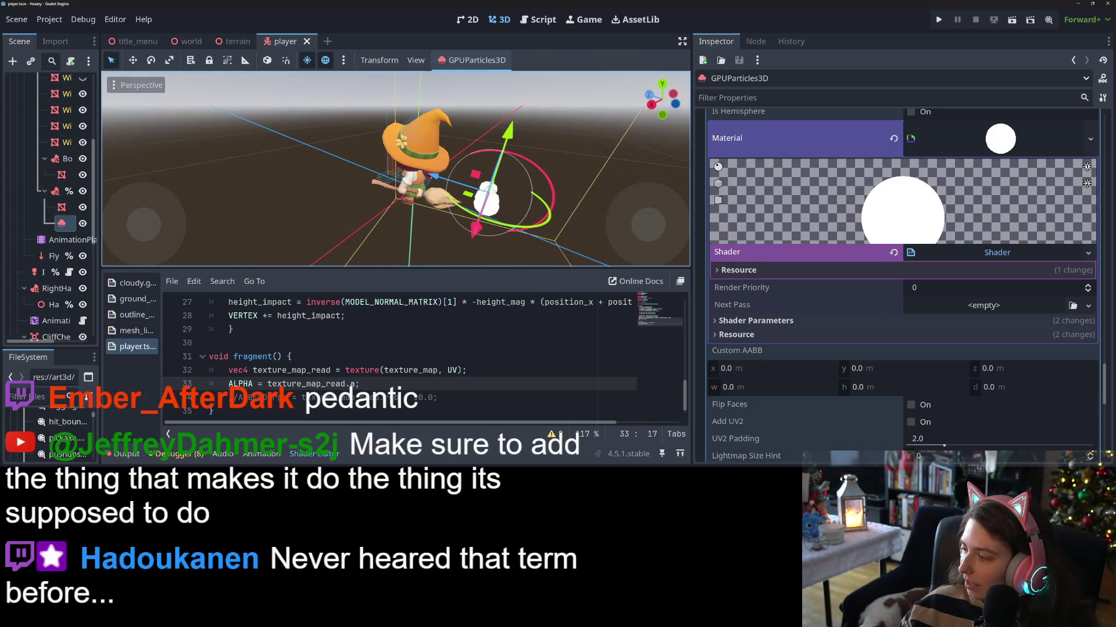
{"action": "scroll", "coordinate": [822, 385], "scroll_direction": "down", "scroll_amount": 4}
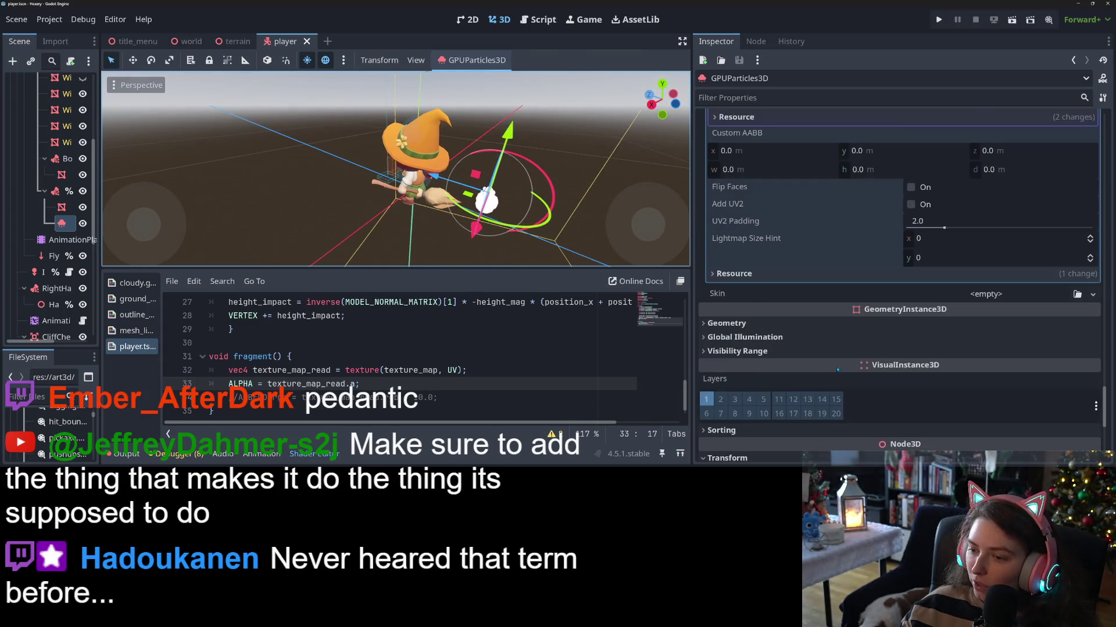
{"action": "scroll", "coordinate": [985, 352], "scroll_direction": "up", "scroll_amount": 6}
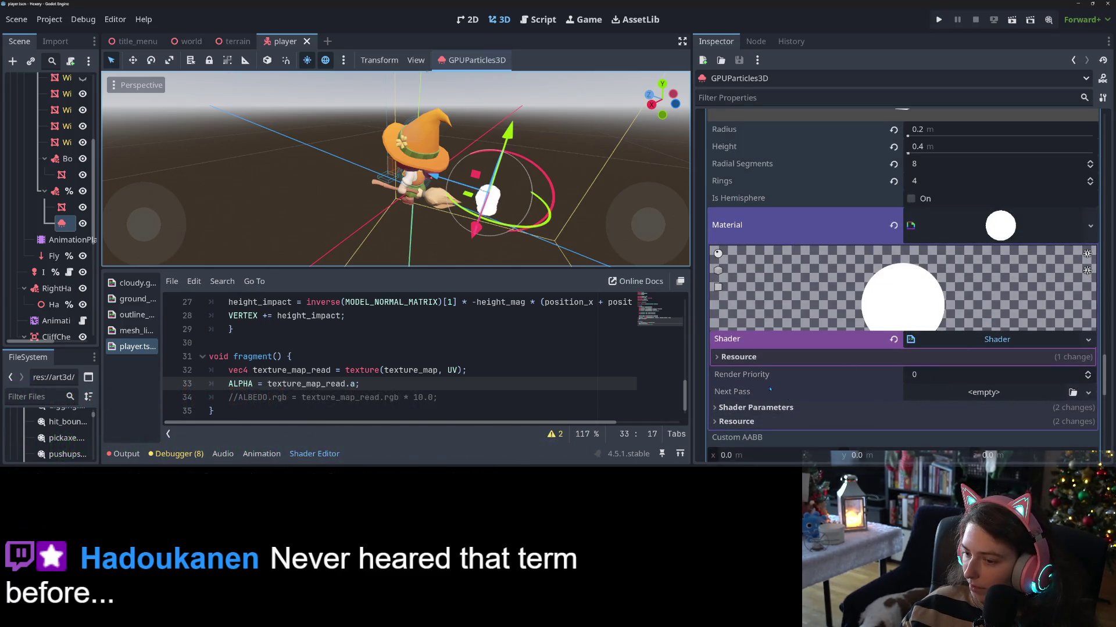
{"action": "left_click", "coordinate": [762, 407]}
{"action": "scroll", "coordinate": [871, 290], "scroll_direction": "down", "scroll_amount": 3}
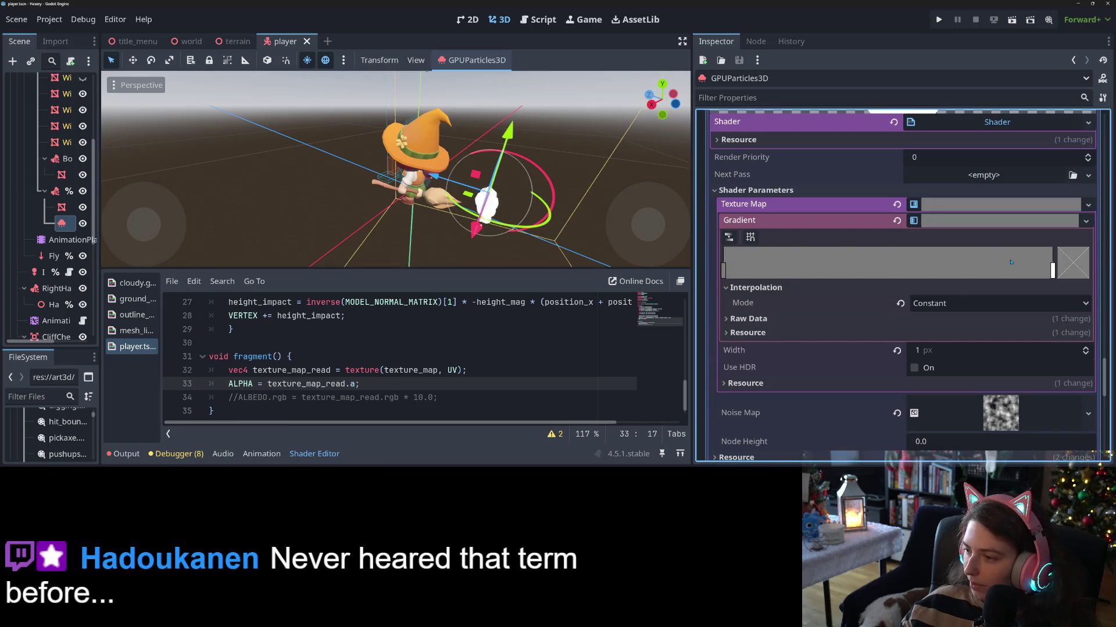
- Make the gradient's left grey stop semi-transparent at alpha 135 and save the scene
{"action": "left_click", "coordinate": [724, 271]}
{"action": "double_click", "coordinate": [725, 270]}
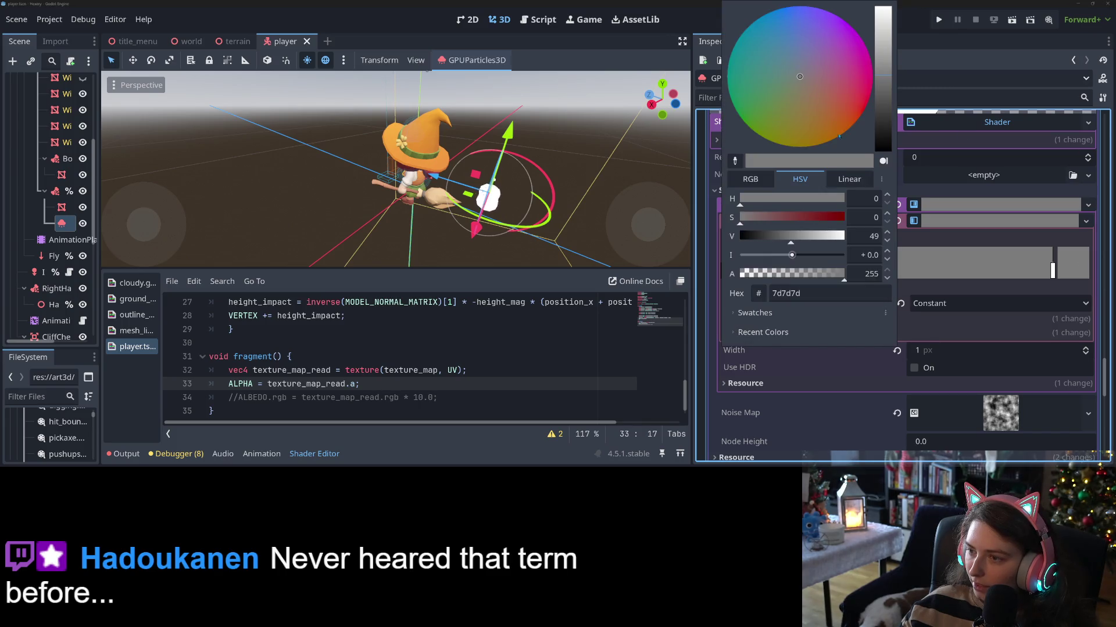
{"action": "left_click_drag", "start_coordinate": [802, 280], "coordinate": [798, 282]}
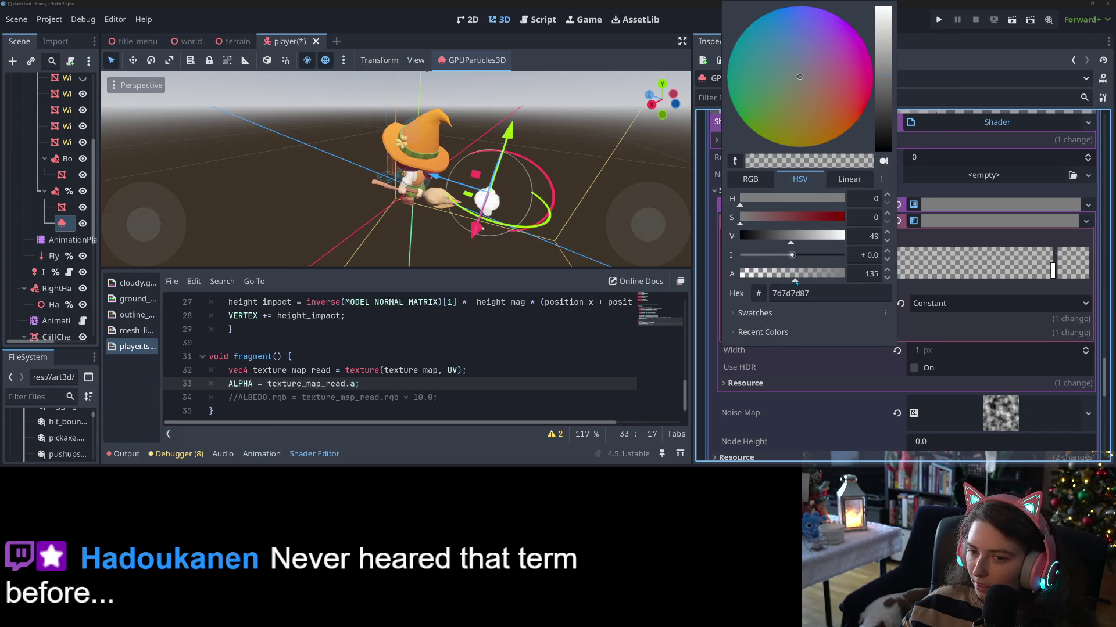
{"action": "left_click", "coordinate": [720, 363]}
{"action": "key", "text": "ctrl+s"}
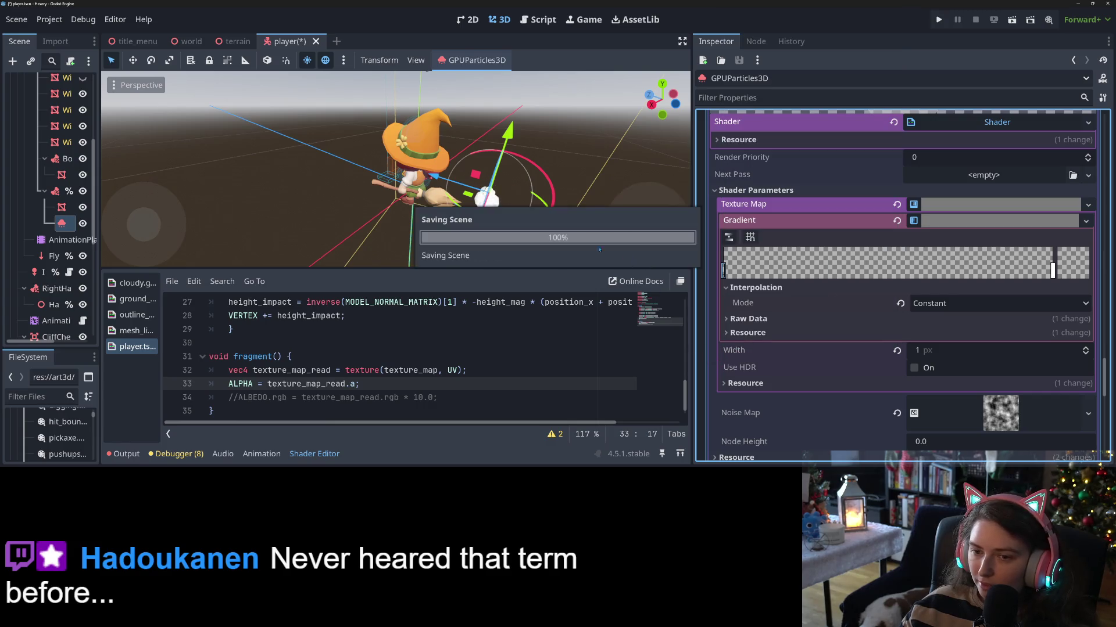
- Check a side view of the witch, save again, and run the game
{"action": "mouse_move", "coordinate": [653, 161]}
{"action": "left_mouse_down"}
{"action": "mouse_move", "coordinate": [532, 172]}
{"action": "mouse_move", "coordinate": [508, 200]}
{"action": "left_mouse_up"}
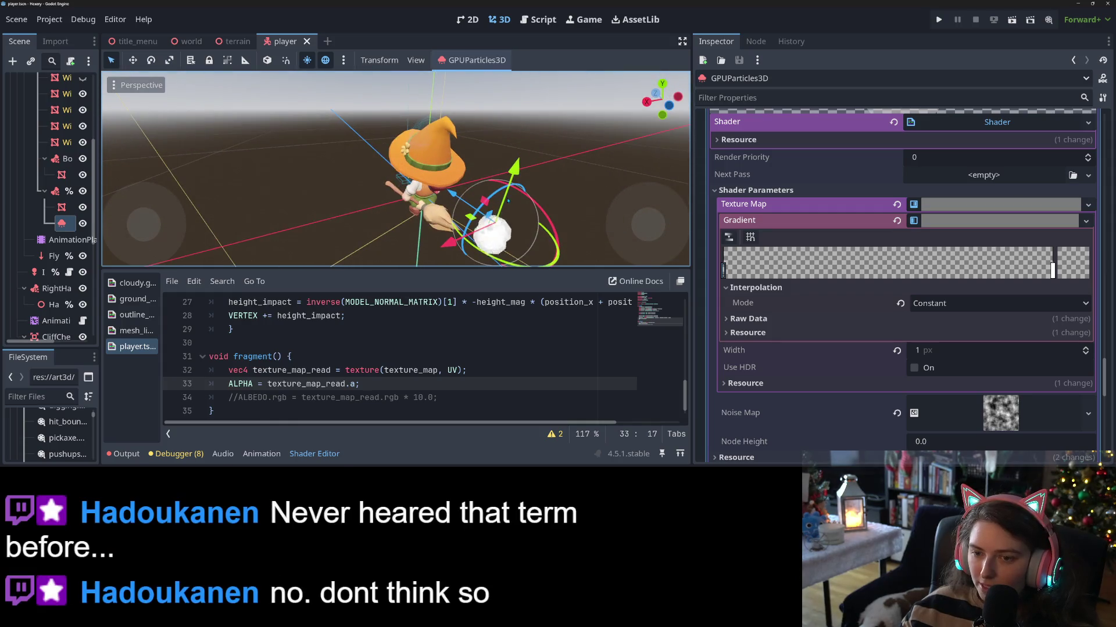
{"action": "key", "text": "ctrl+s"}
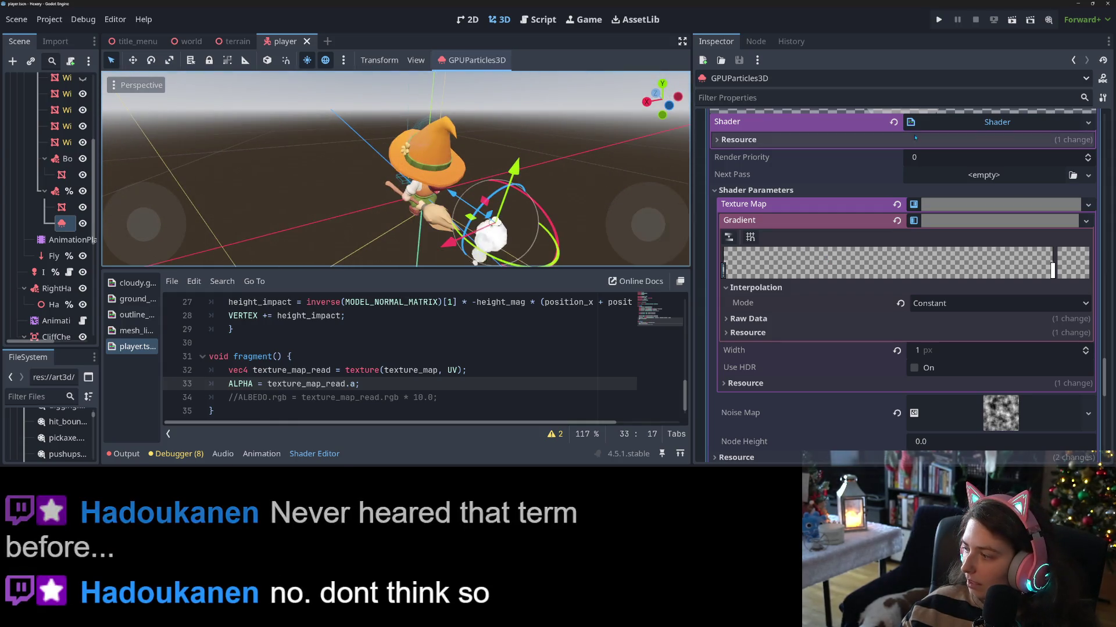
{"action": "left_click", "coordinate": [939, 19]}
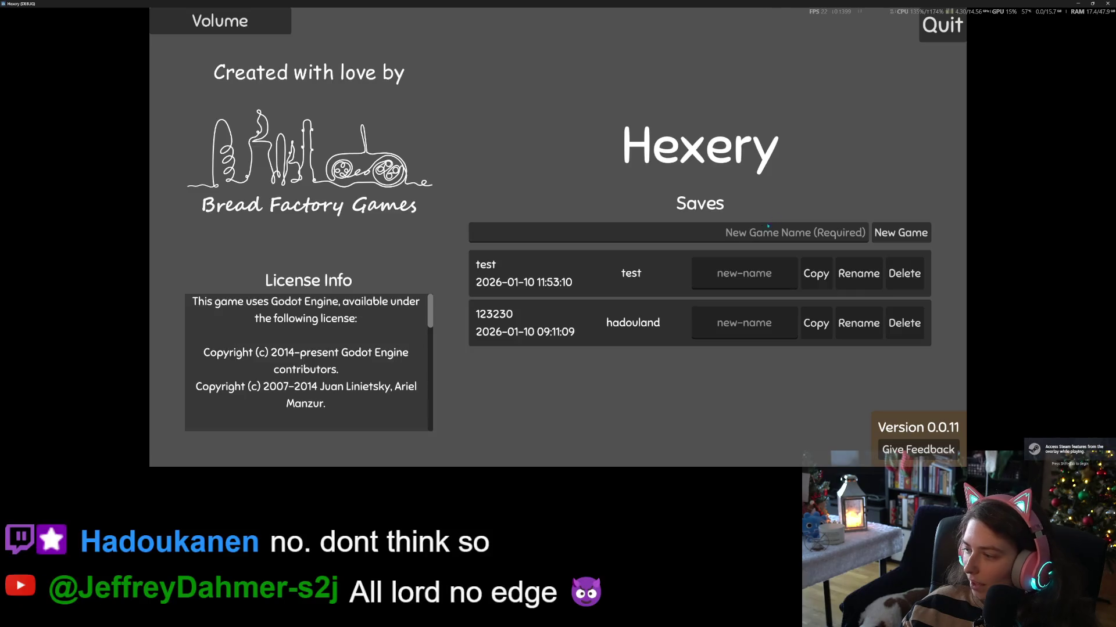
- Load the 'test' save and shrink the Hexery window so the editor shows behind
{"action": "left_click", "coordinate": [927, 276]}
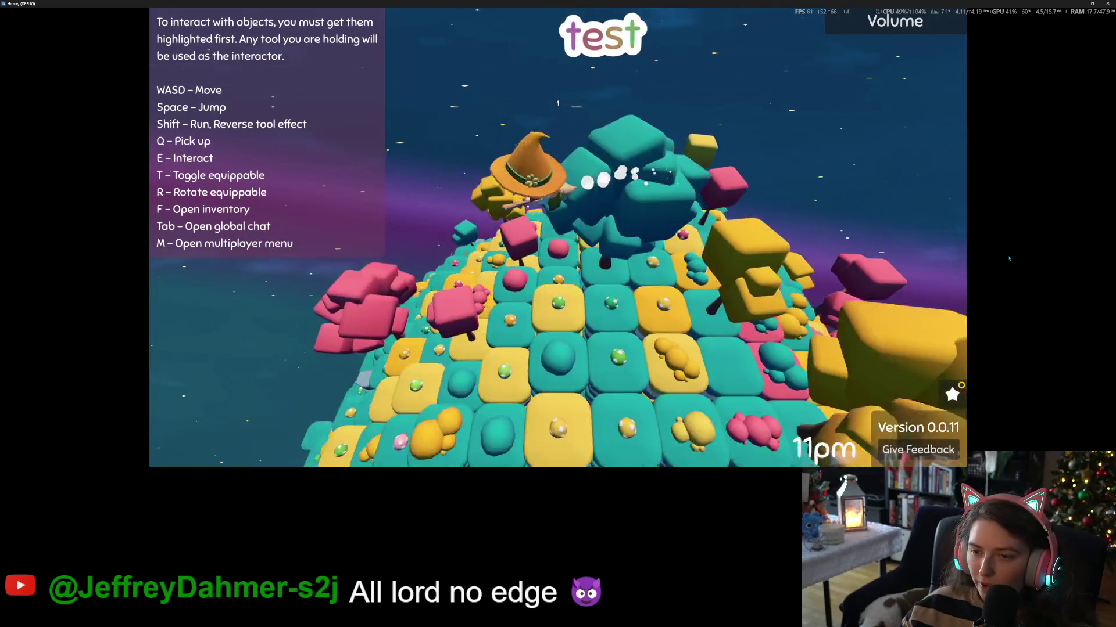
{"action": "key", "text": "super+Down"}
{"action": "scroll", "coordinate": [756, 285], "scroll_direction": "down", "scroll_amount": 15}
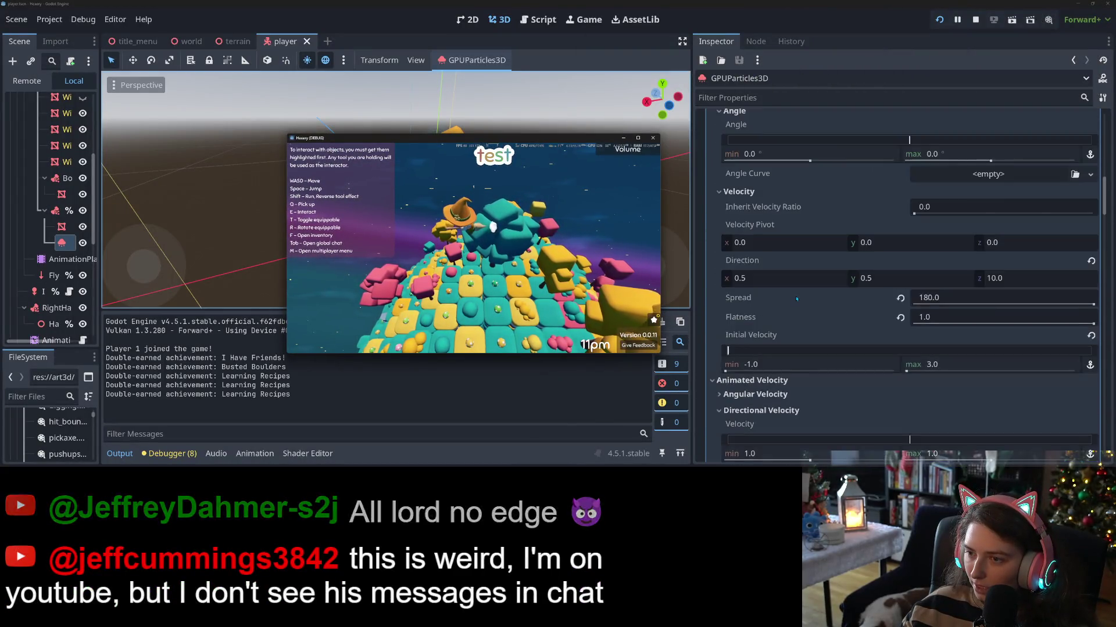
- Try particle Speed Scale values 0.5, 0.2 and 0.4, settling on 0.3
{"action": "scroll", "coordinate": [796, 298], "scroll_direction": "up", "scroll_amount": 15}
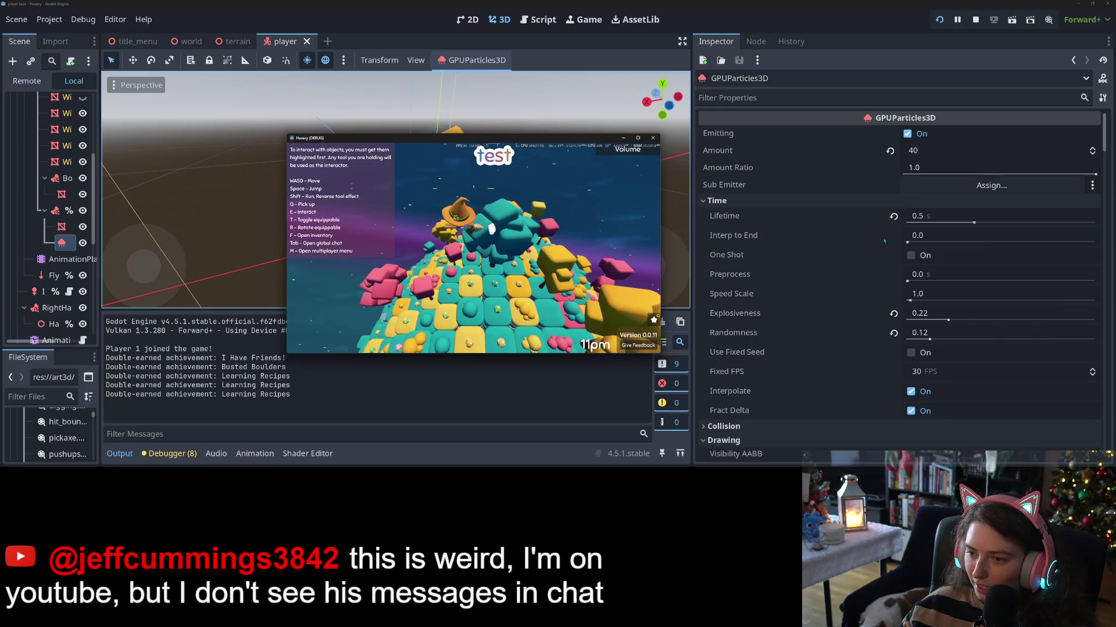
{"action": "left_click", "coordinate": [935, 297]}
{"action": "type", "text": "5"}
{"action": "key", "text": "Return"}
{"action": "key", "text": "BackSpace"}
{"action": "type", "text": "2"}
{"action": "key", "text": "Return"}
{"action": "left_click", "coordinate": [936, 297]}
{"action": "key", "text": "Return"}
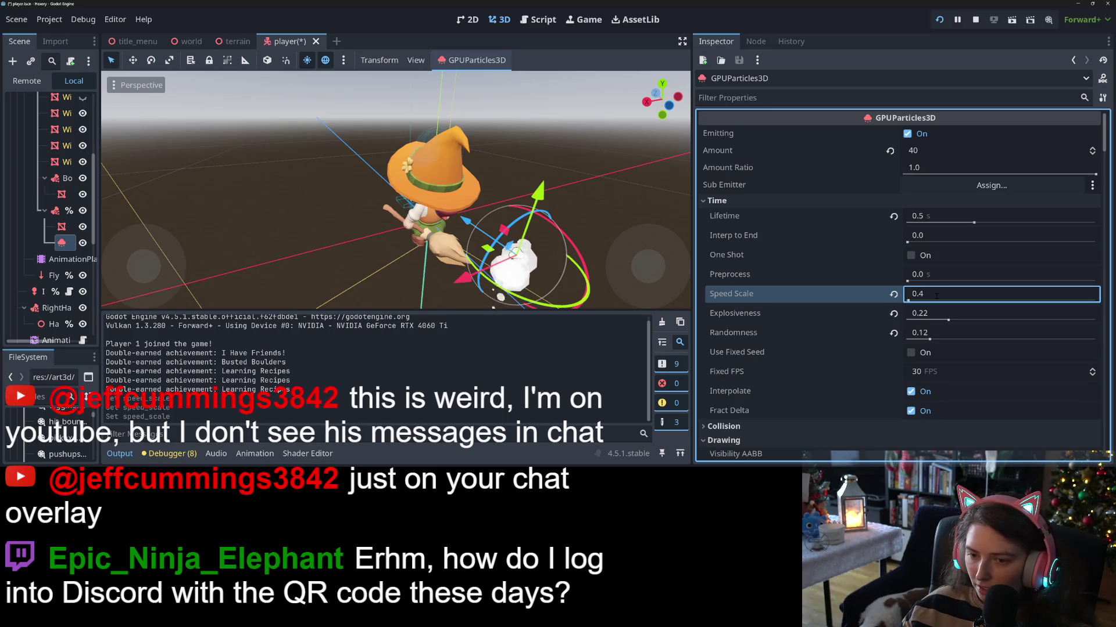
{"action": "left_click", "coordinate": [936, 296]}
{"action": "type", "text": ".3"}
{"action": "key", "text": "Return"}
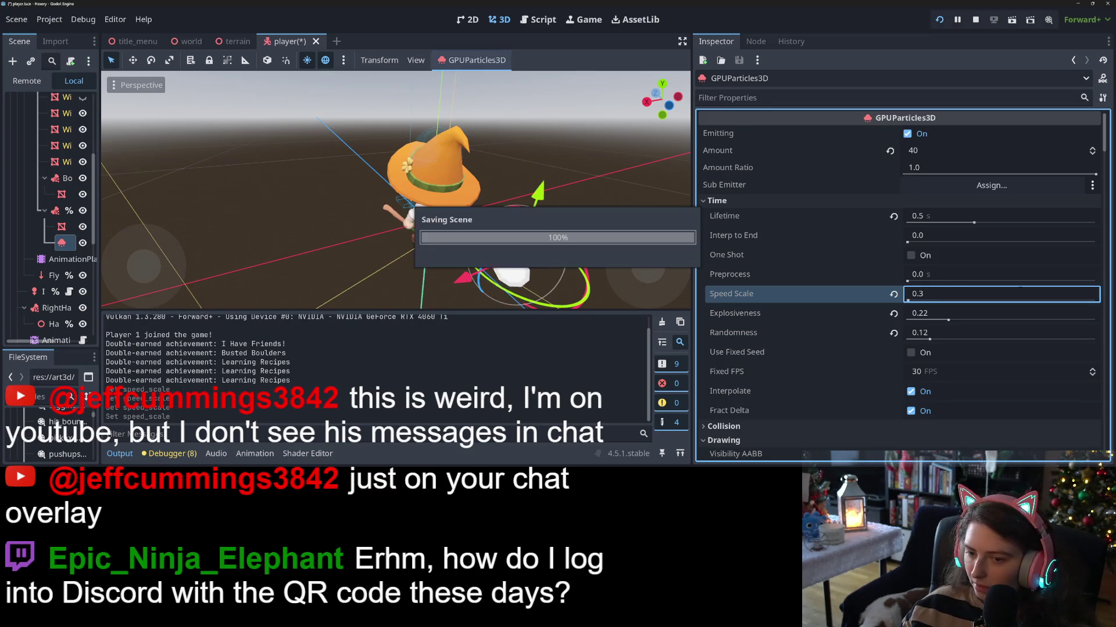
- Save the scene and bring the running game back, enlarged to nearly fill the screen
{"action": "key", "text": "ctrl+s"}
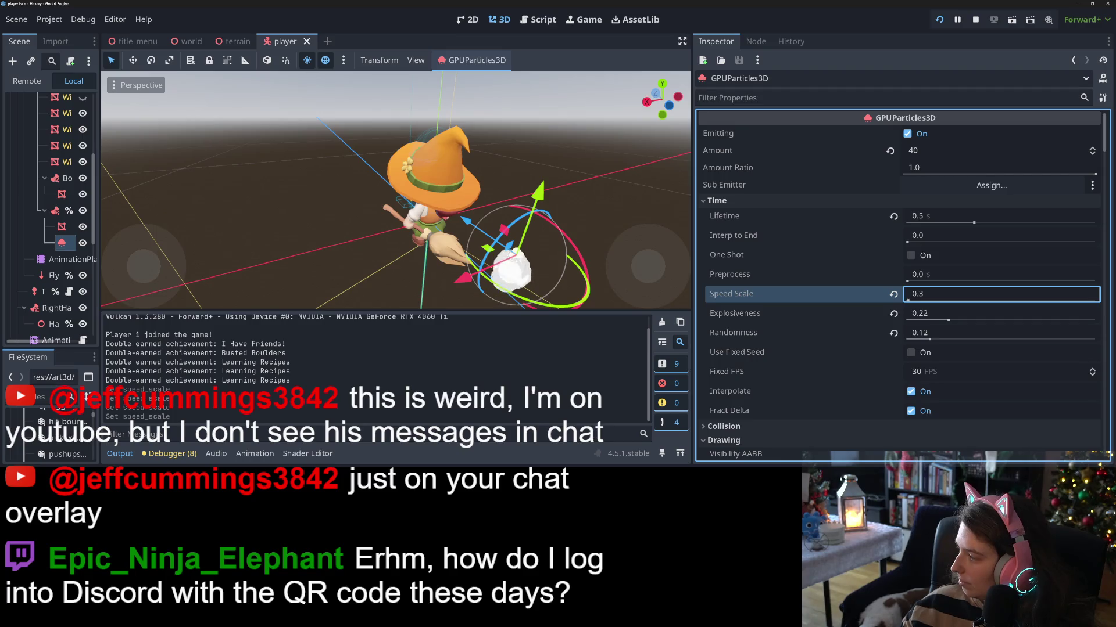
{"action": "key", "text": "alt+Tab"}
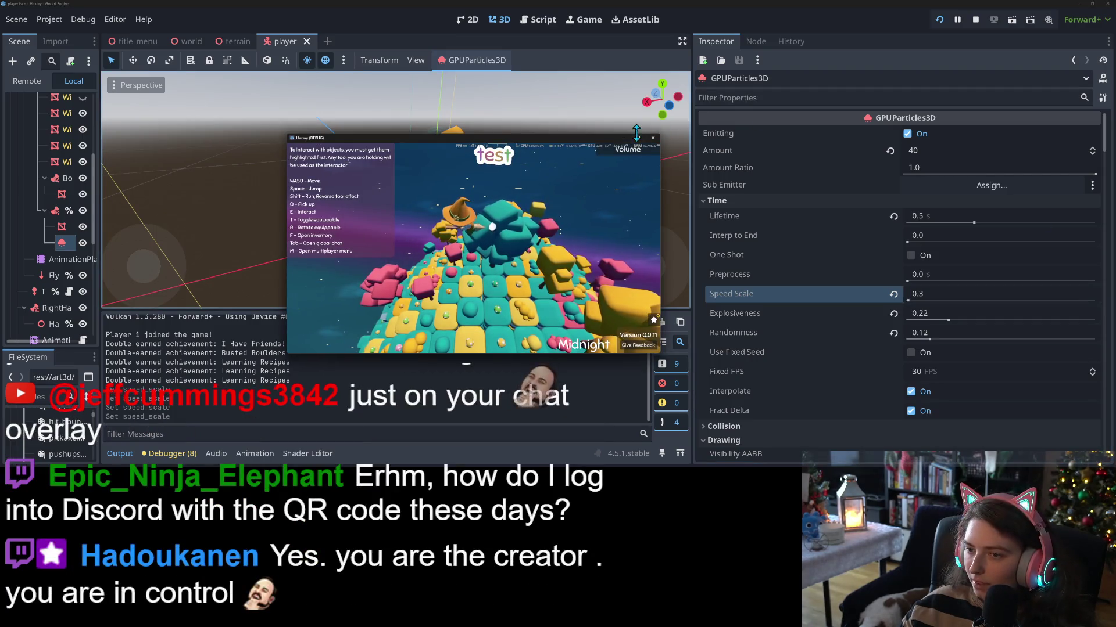
{"action": "left_click", "coordinate": [638, 139]}
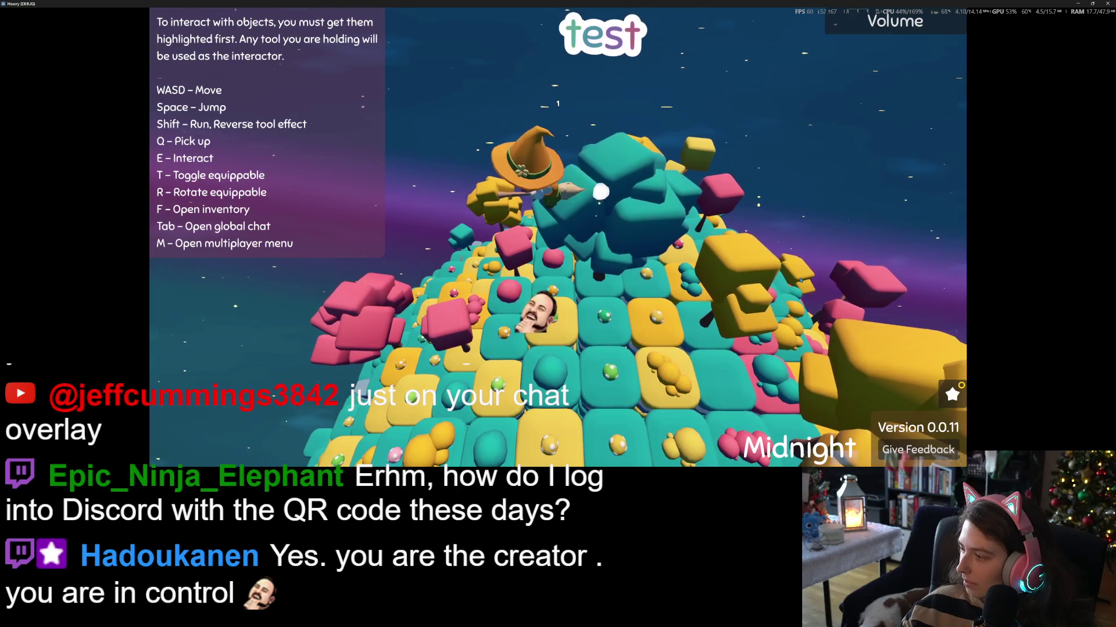
- Fly the witch around the island with W and A watching the slowed puffs, then stop with F8
{"action": "key", "text": "w"}
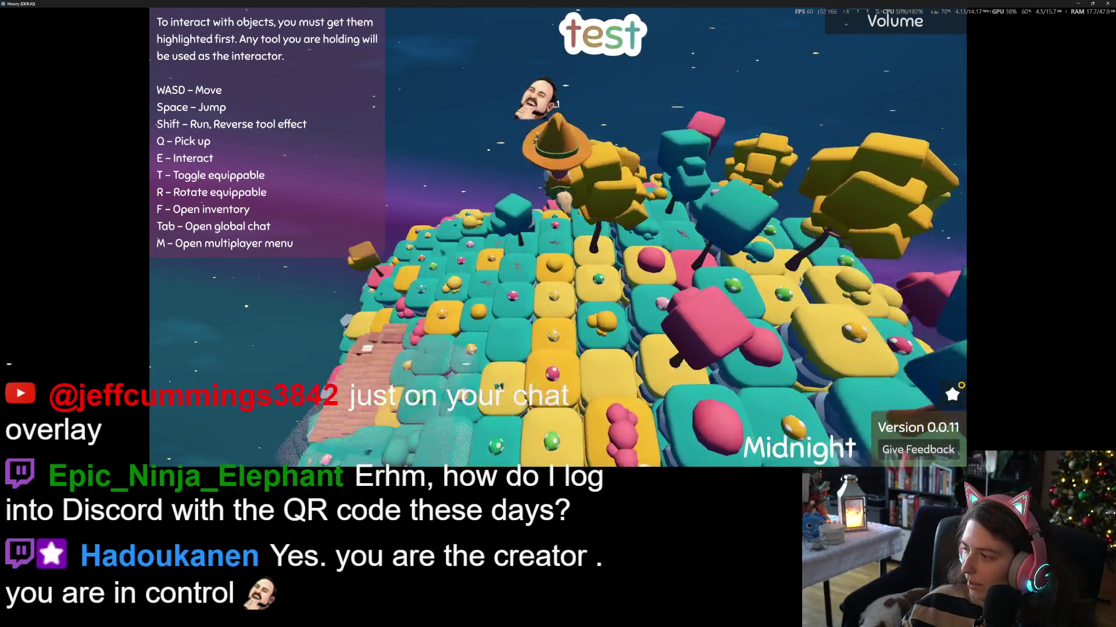
{"action": "key", "text": "w"}
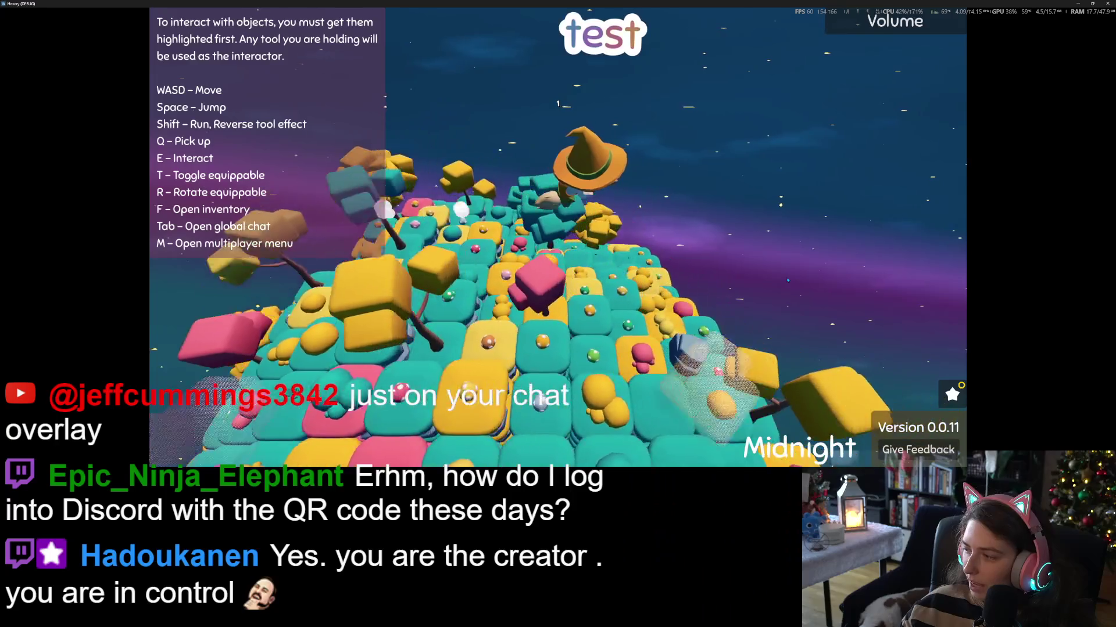
{"action": "key", "text": "a"}
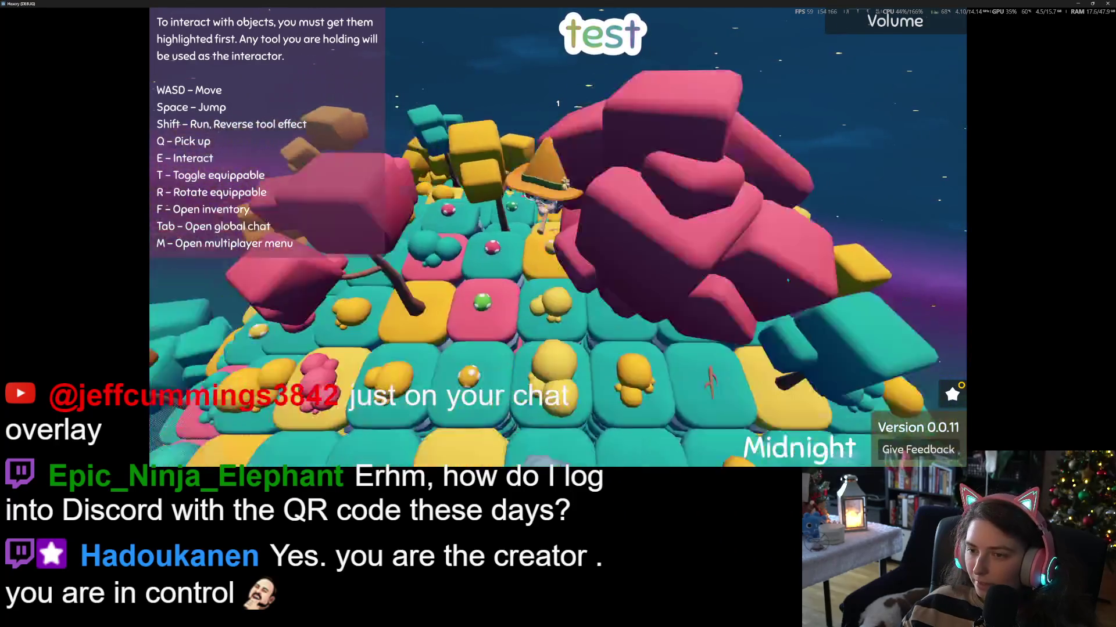
{"action": "key", "text": "a"}
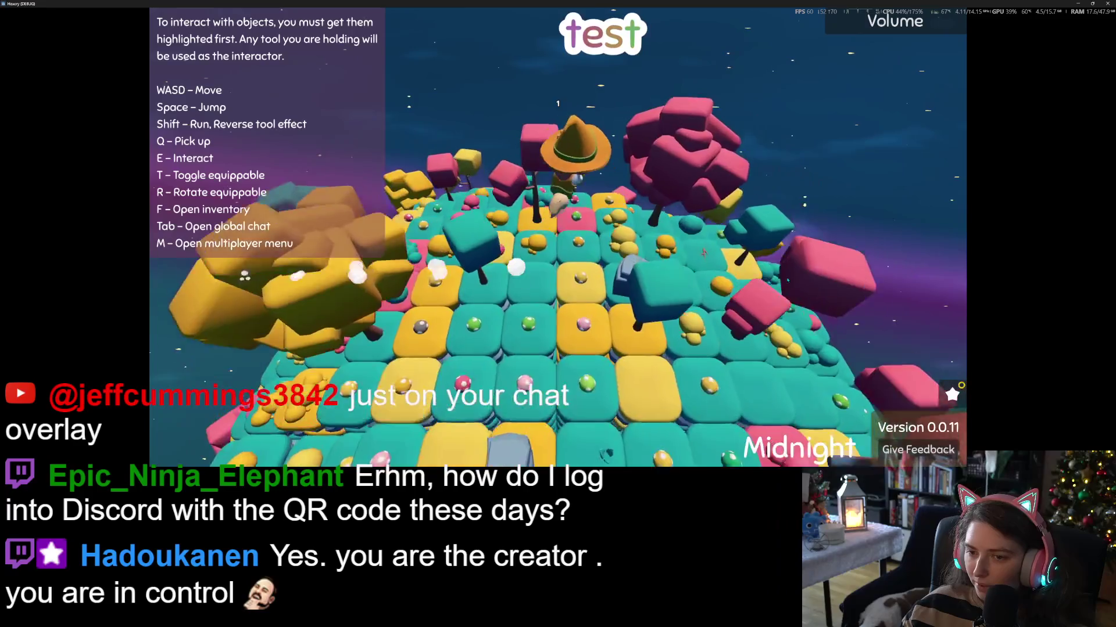
{"action": "key", "text": "a"}
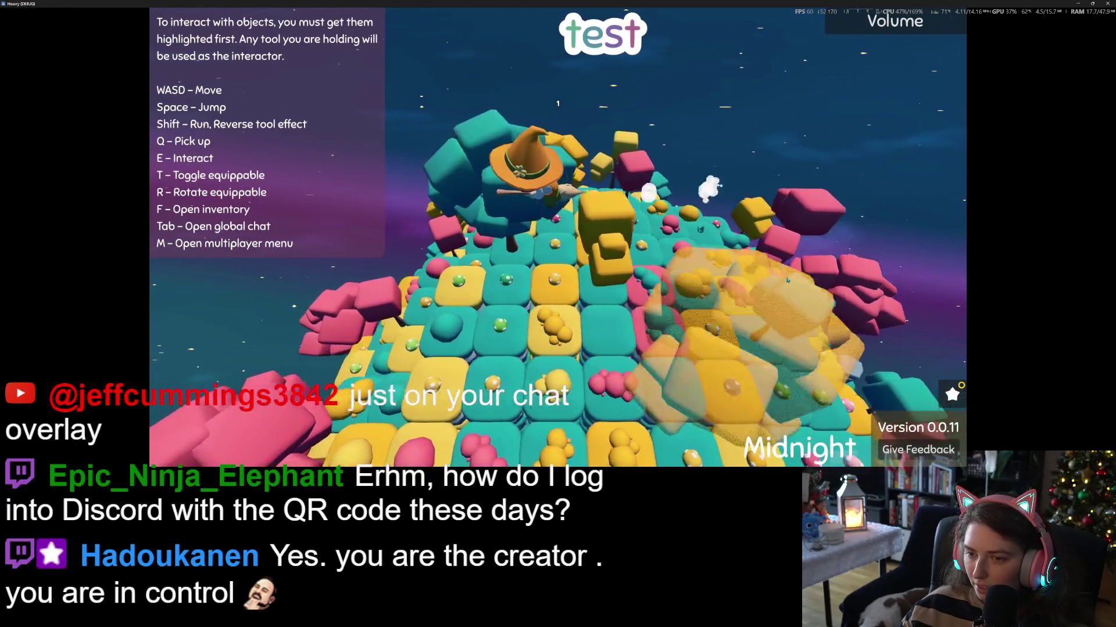
{"action": "key", "text": "a"}
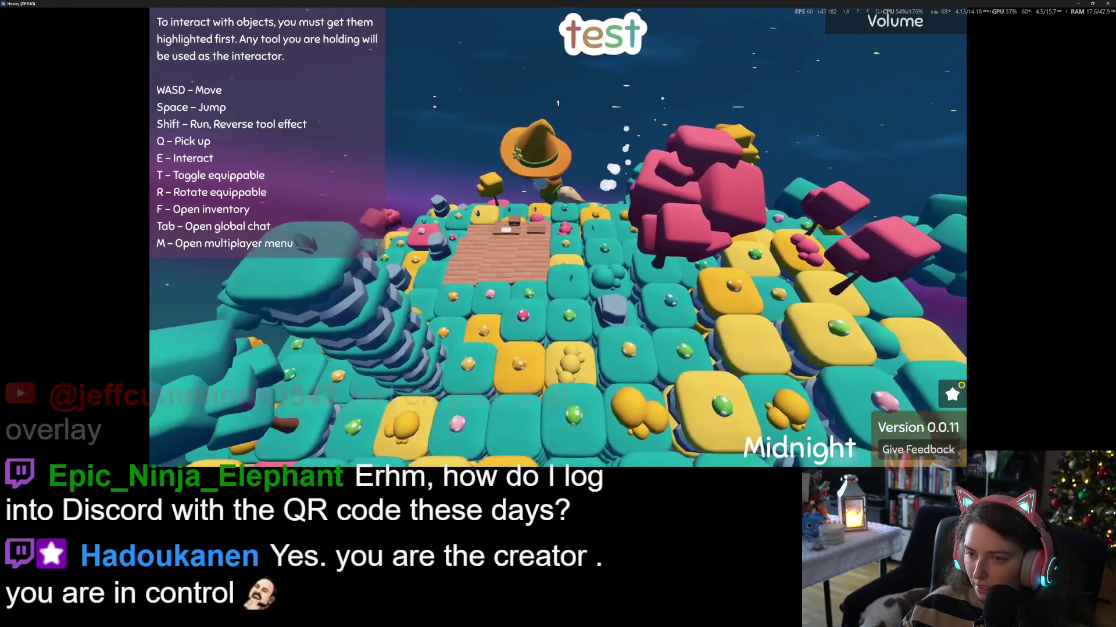
{"action": "key", "text": "a"}
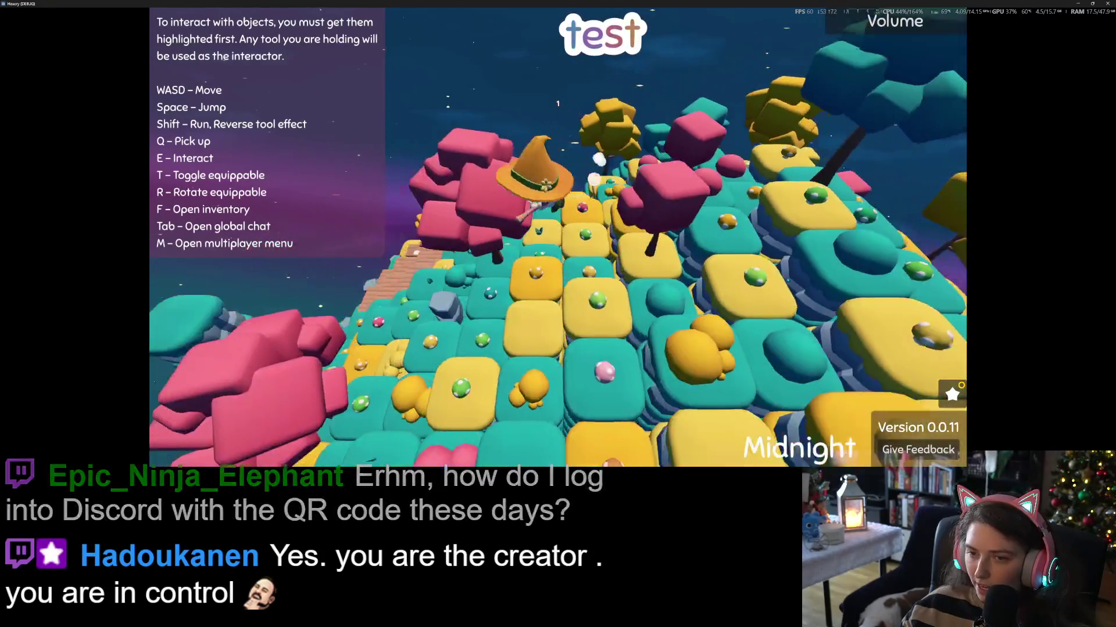
{"action": "key", "text": "a"}
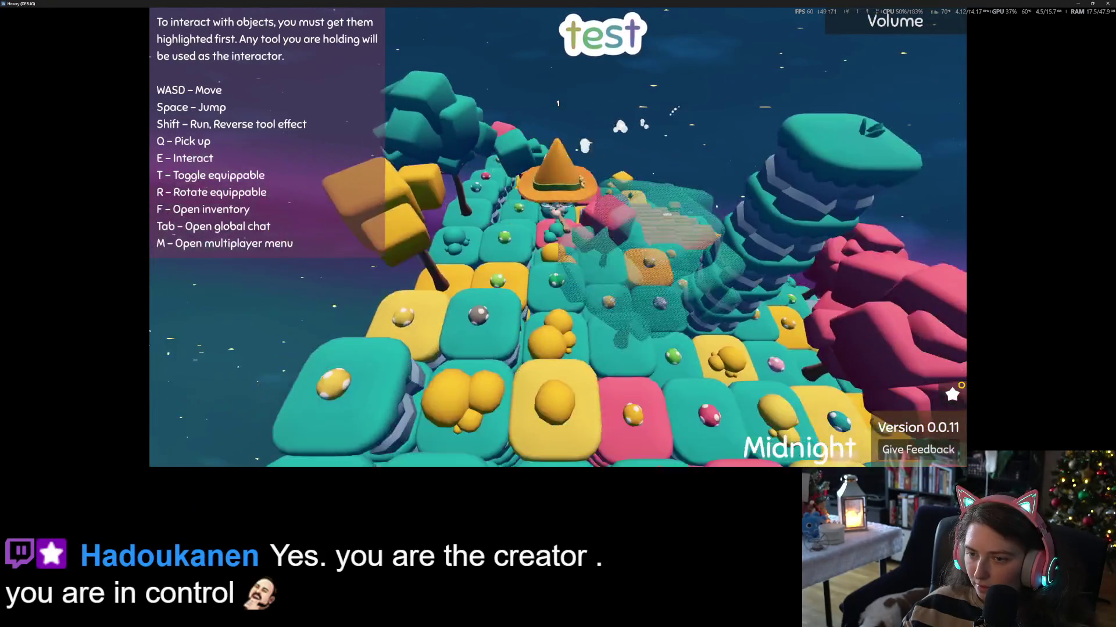
{"action": "key", "text": "F8"}
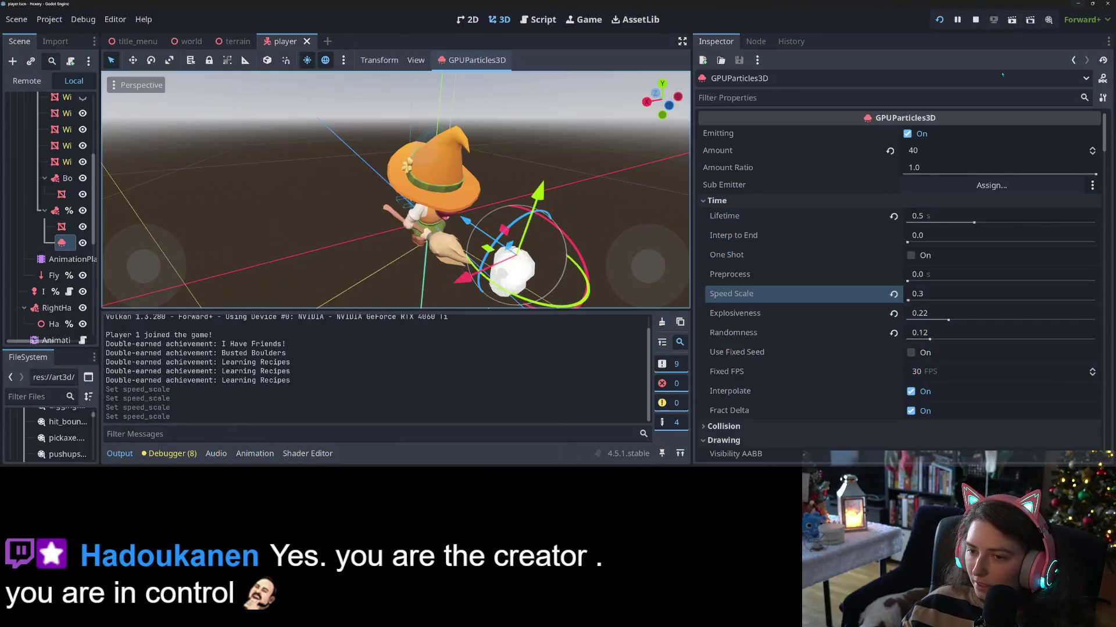
- Set Speed Scale to 1.0 and Amount to 10, save, and return to the running game
{"action": "left_click", "coordinate": [930, 294]}
{"action": "type", "text": "1.0"}
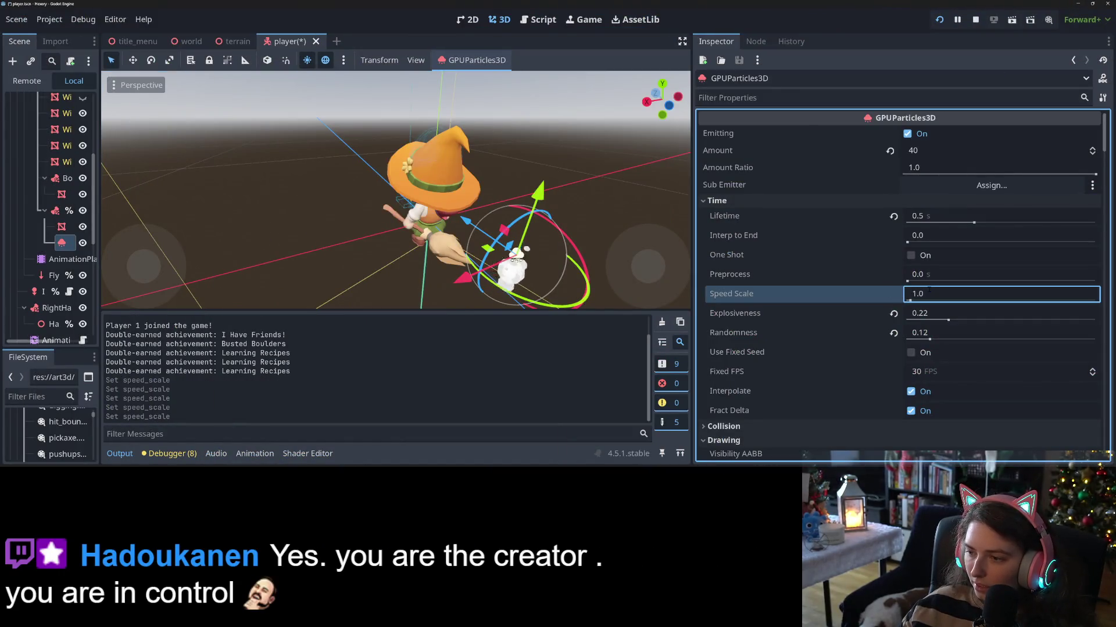
{"action": "scroll", "coordinate": [866, 285], "scroll_direction": "down", "scroll_amount": 3}
{"action": "scroll", "coordinate": [867, 285], "scroll_direction": "up", "scroll_amount": 3}
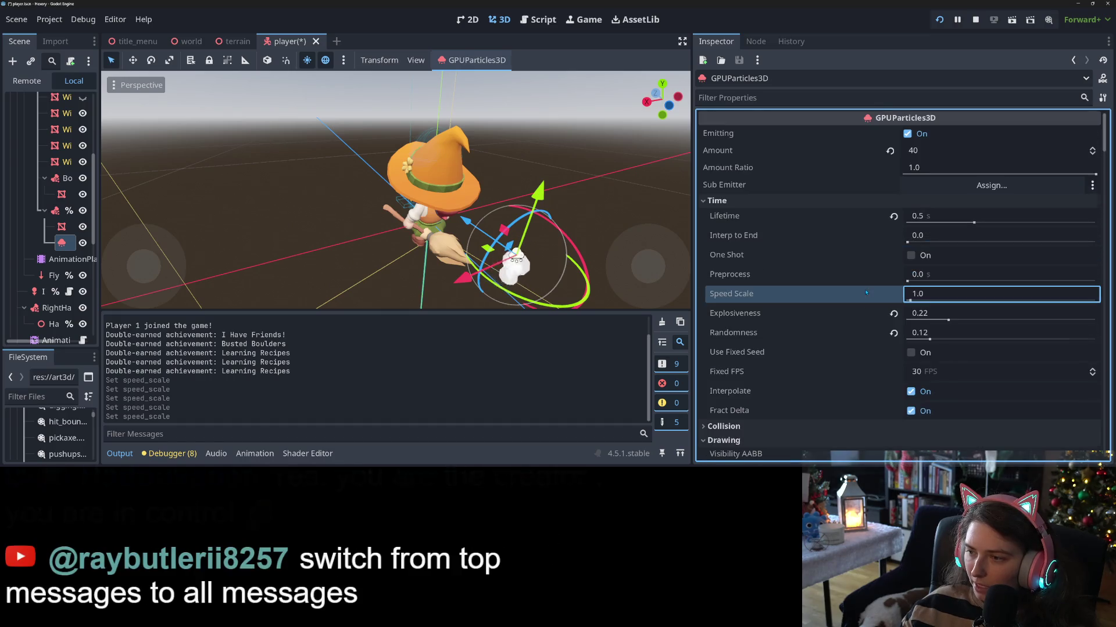
{"action": "left_click", "coordinate": [953, 150]}
{"action": "type", "text": "10"}
{"action": "key", "text": "Return"}
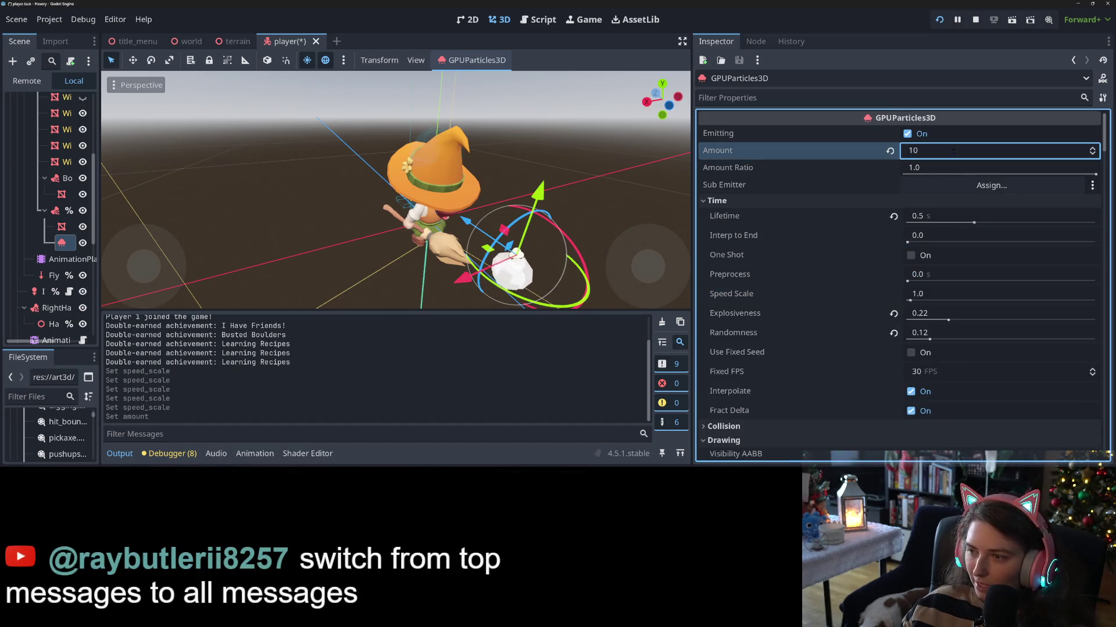
{"action": "key", "text": "ctrl+s"}
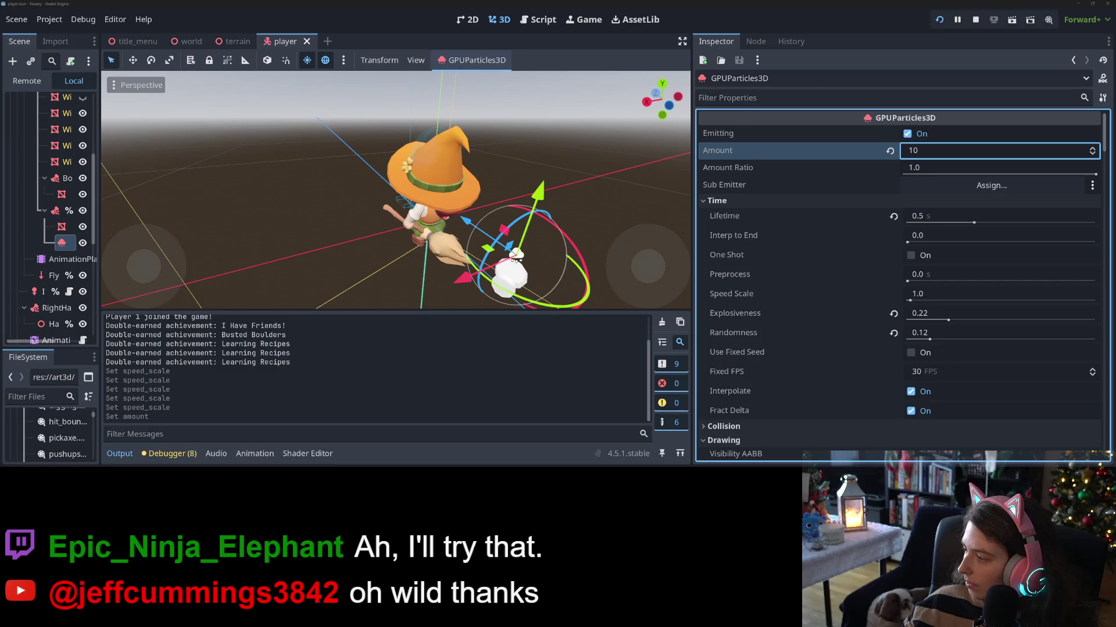
{"action": "key", "text": "alt+Tab"}
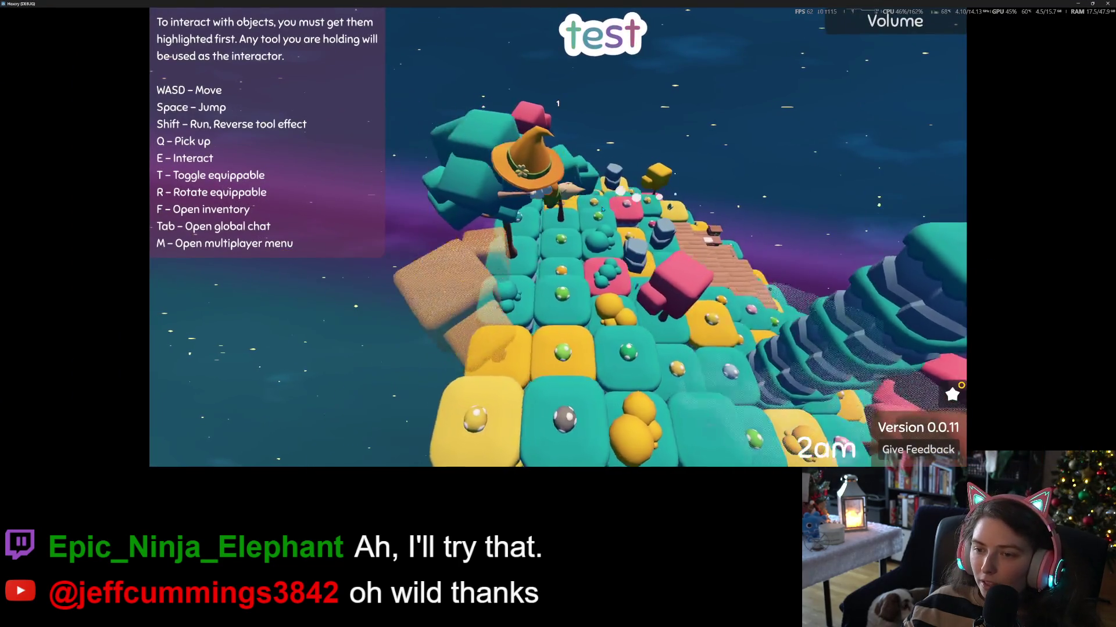
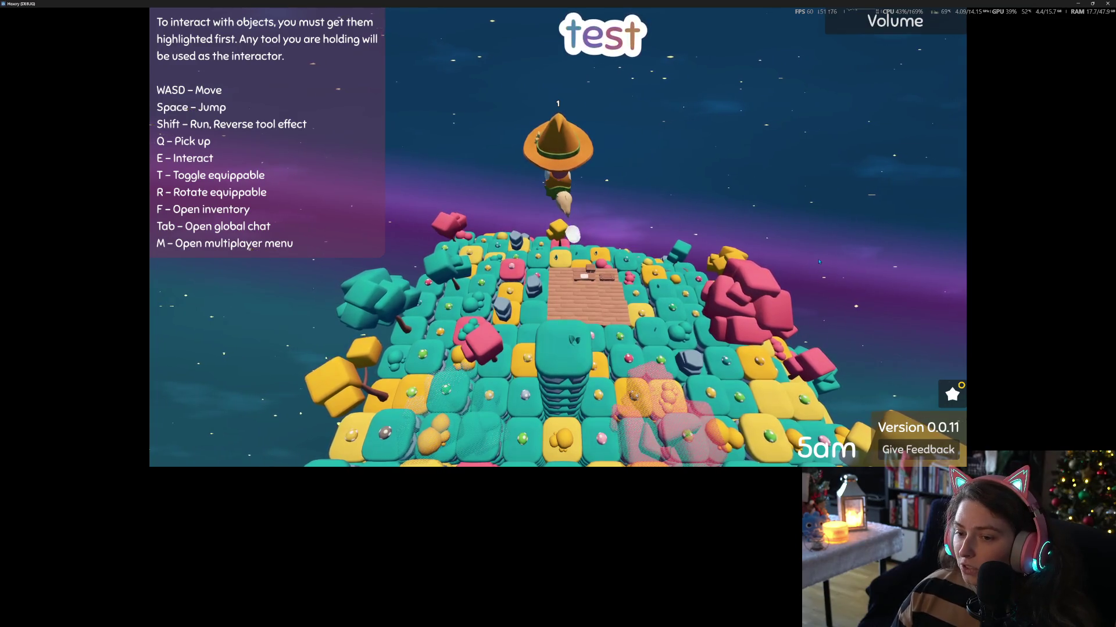
- Take off on the broom, fly forward around the island, and land near the dock
{"action": "key", "text": "w"}
{"action": "key", "text": "w"}
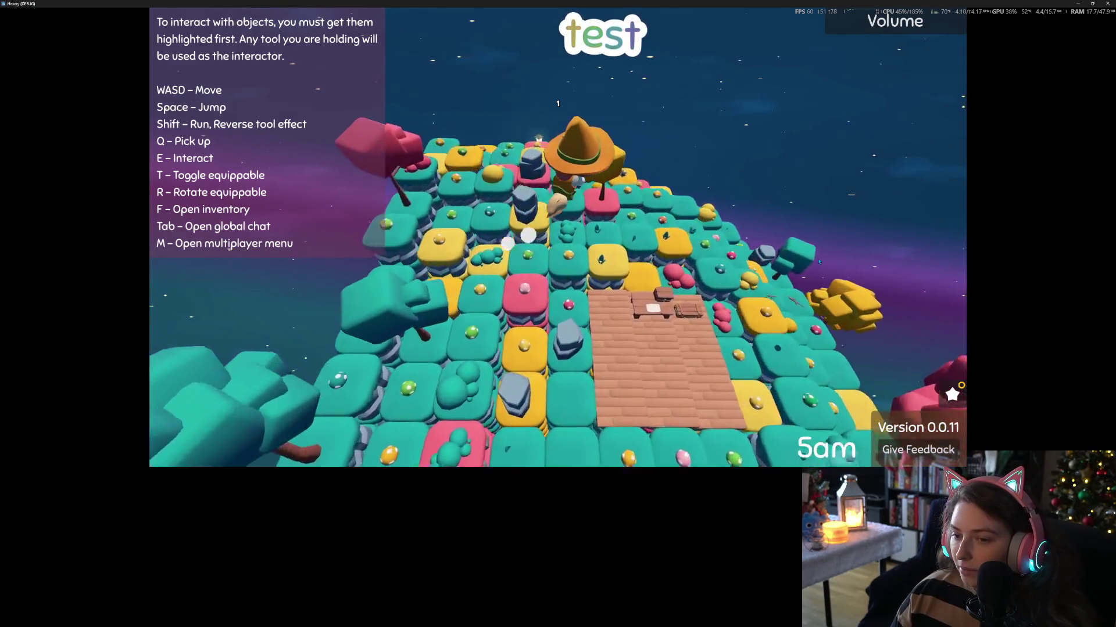
{"action": "key", "text": "w"}
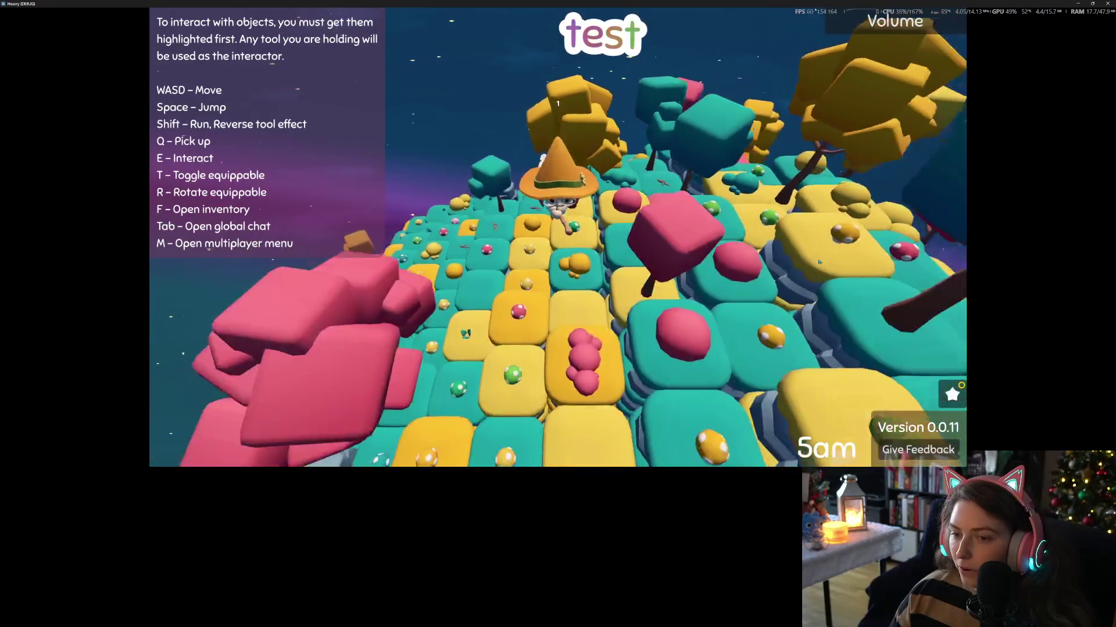
{"action": "key", "text": "w"}
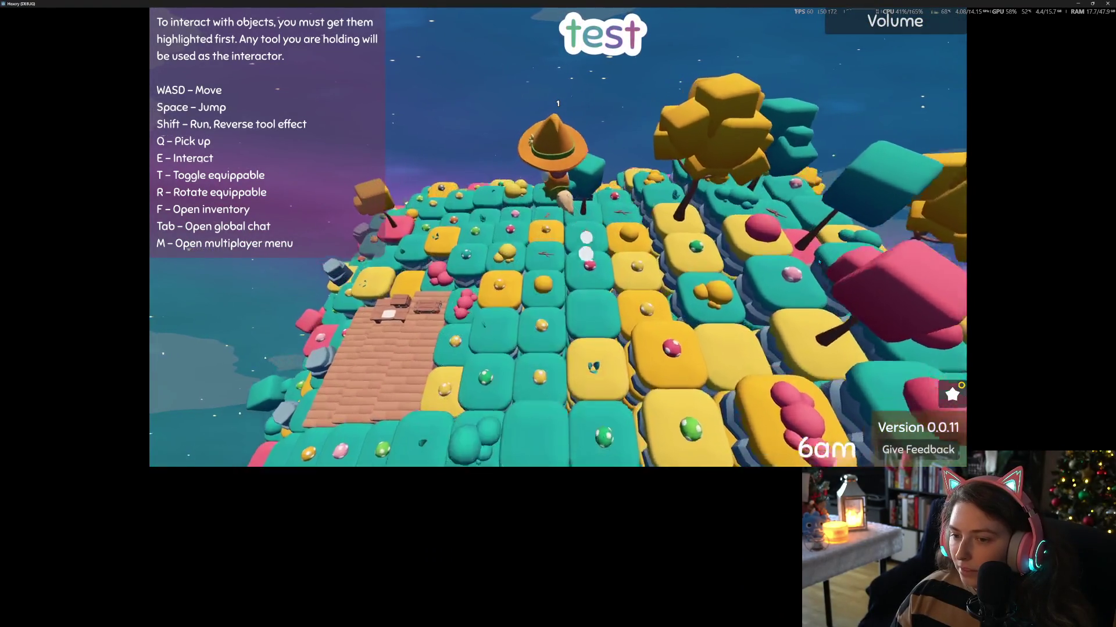
{"action": "key", "text": "w"}
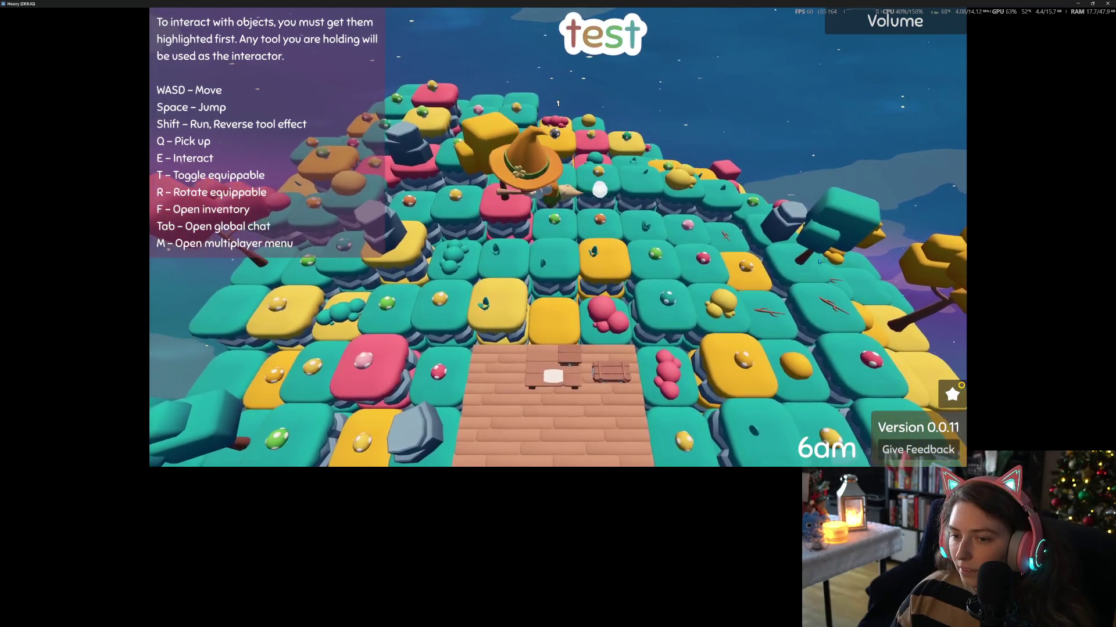
{"action": "key", "text": "w"}
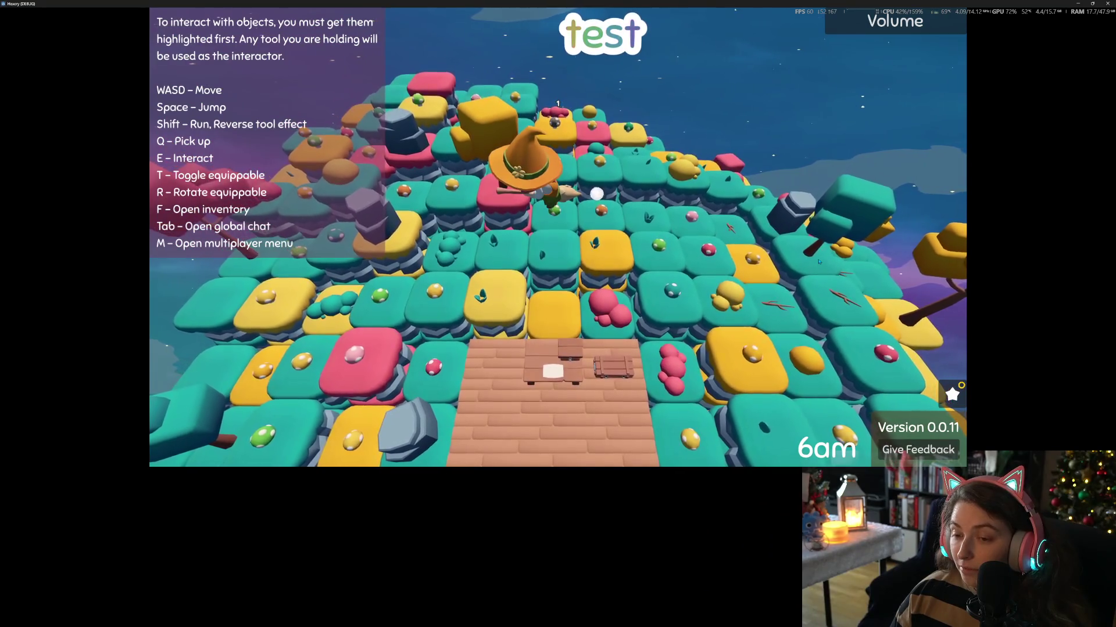
- Fly left past the dock, then circle right around the island, taking off again from the tower
{"action": "key", "text": "a"}
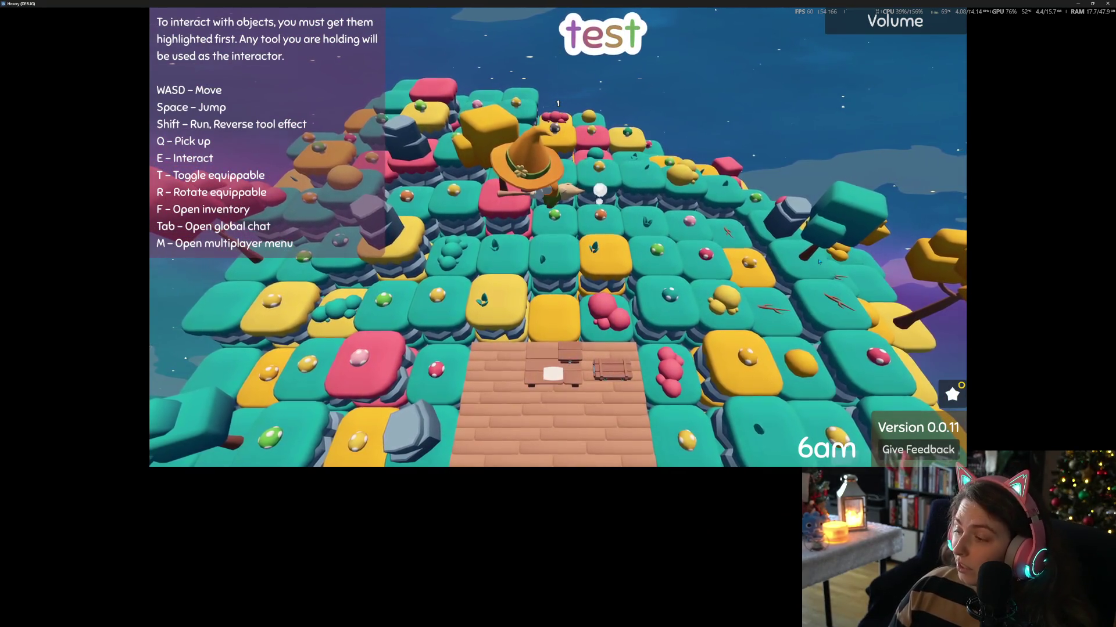
{"action": "key", "text": "w"}
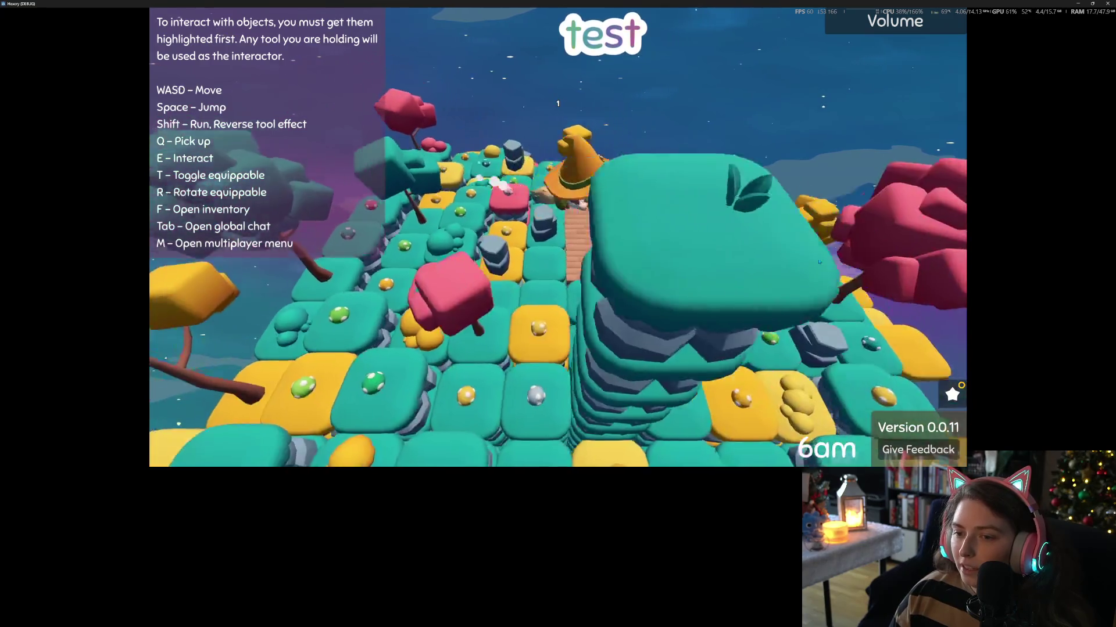
{"action": "key", "text": "s"}
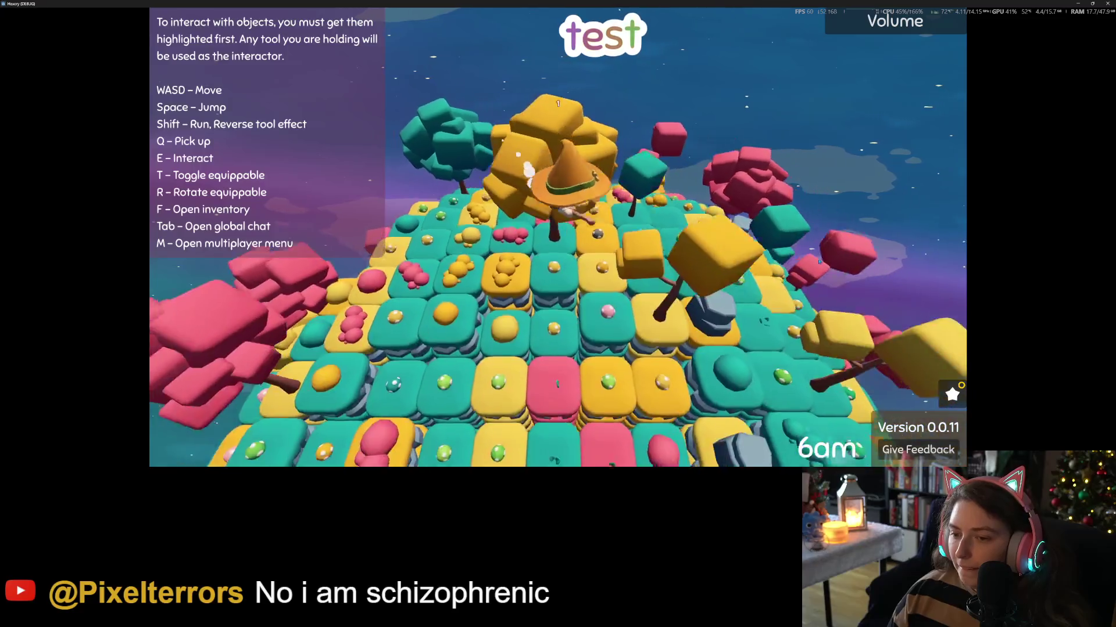
{"action": "key", "text": "d"}
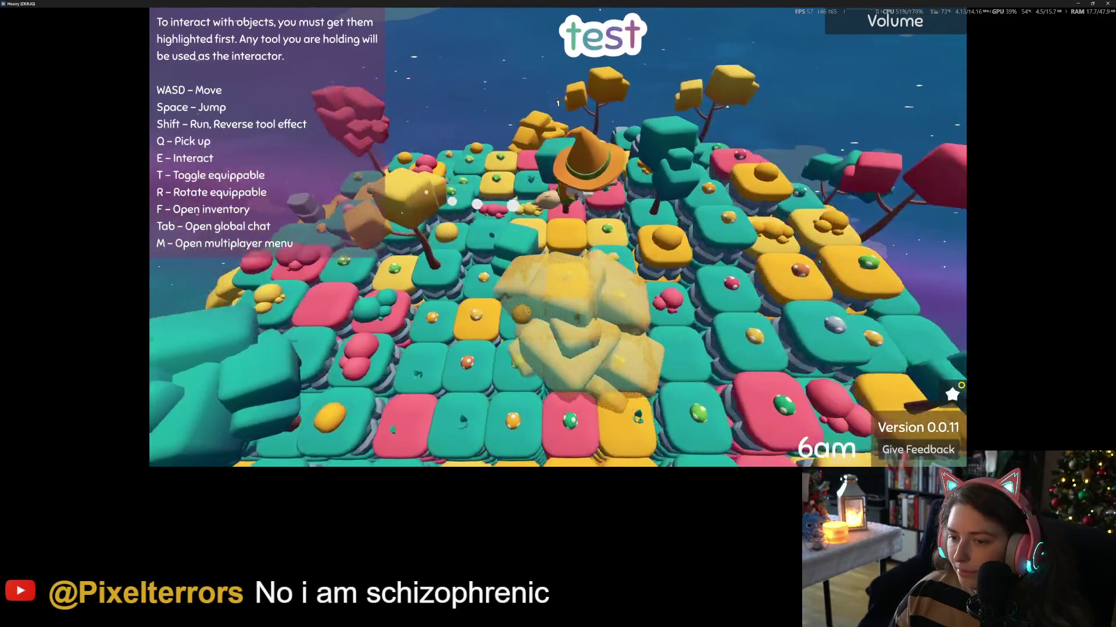
{"action": "key", "text": "d"}
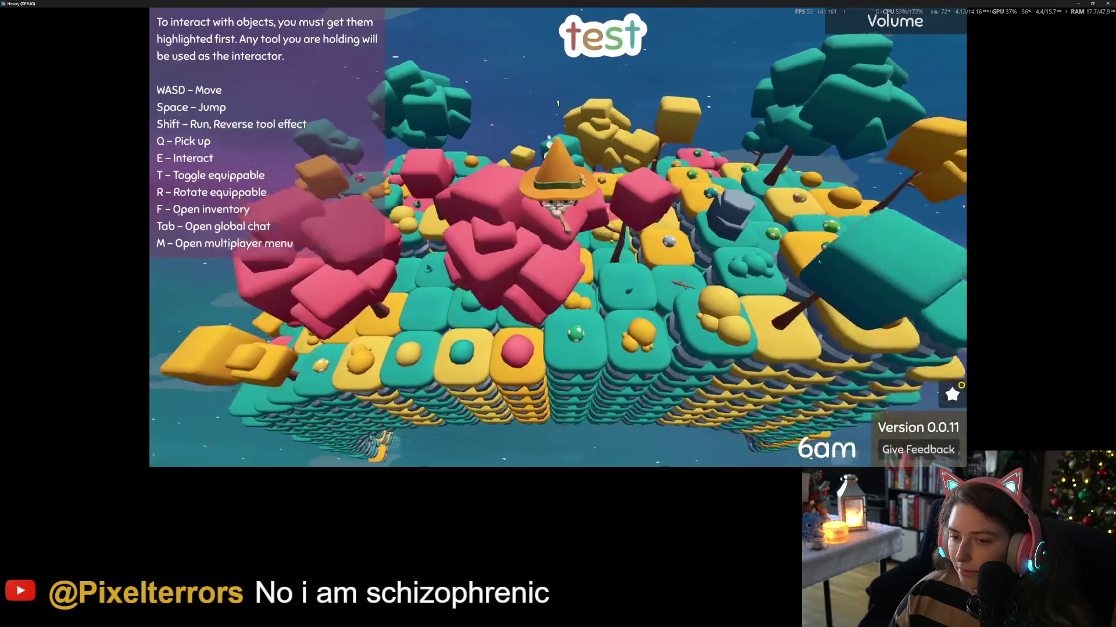
{"action": "key", "text": "d"}
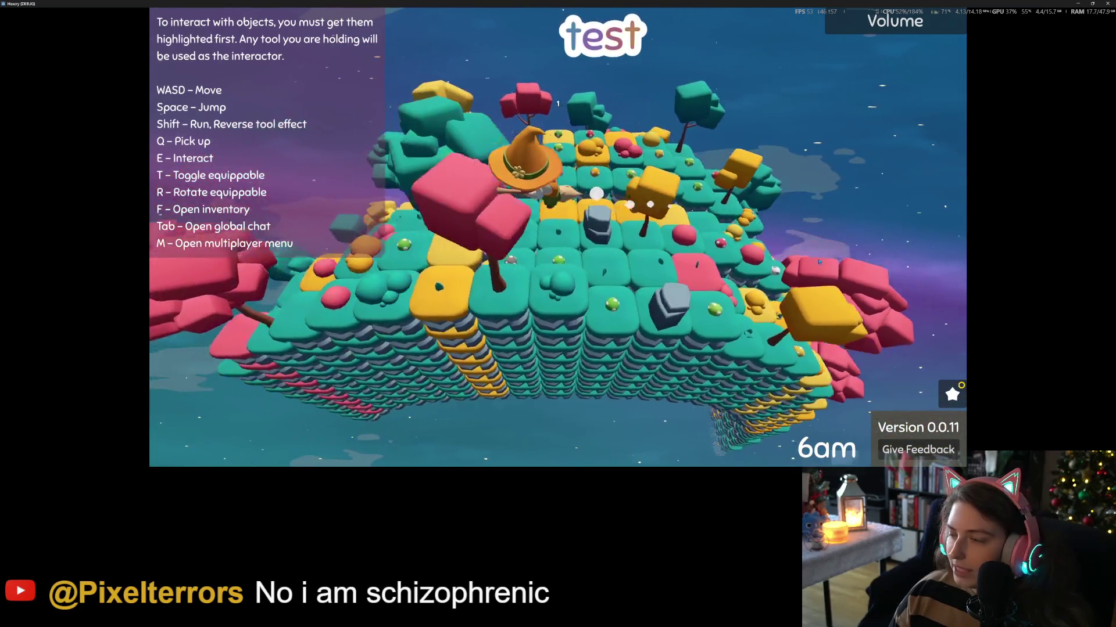
{"action": "key", "text": "d"}
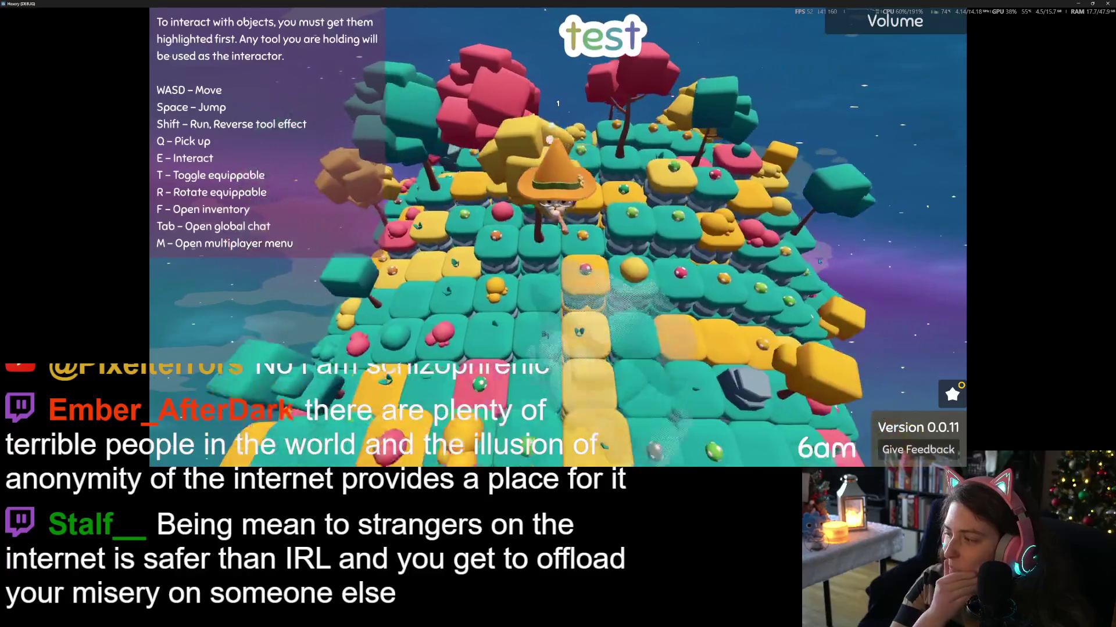
{"action": "key", "text": "d"}
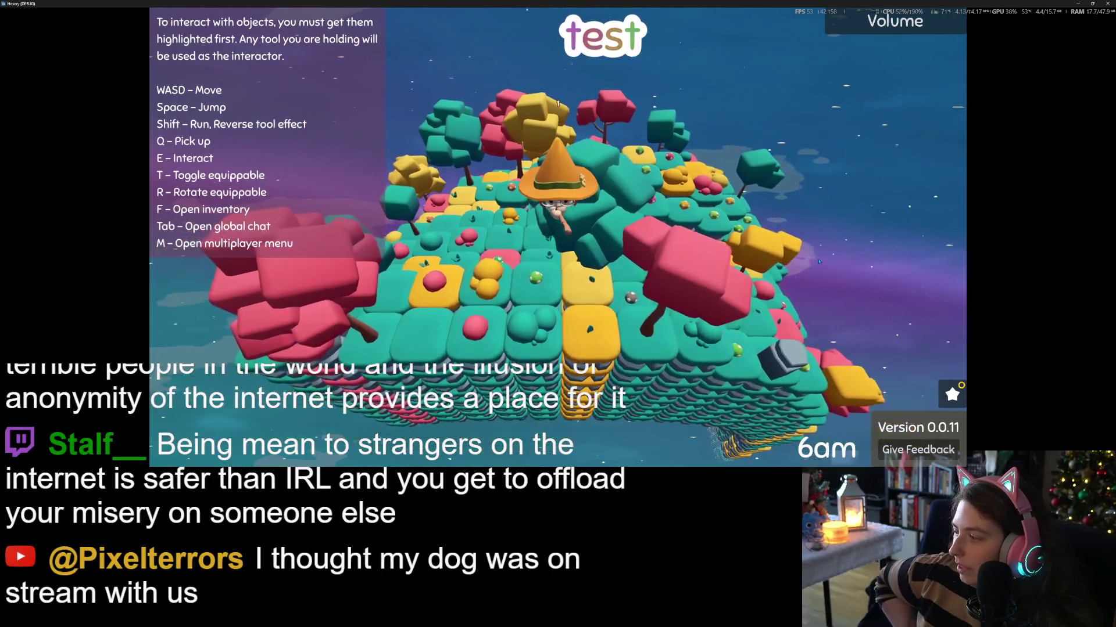
{"action": "key", "text": "d"}
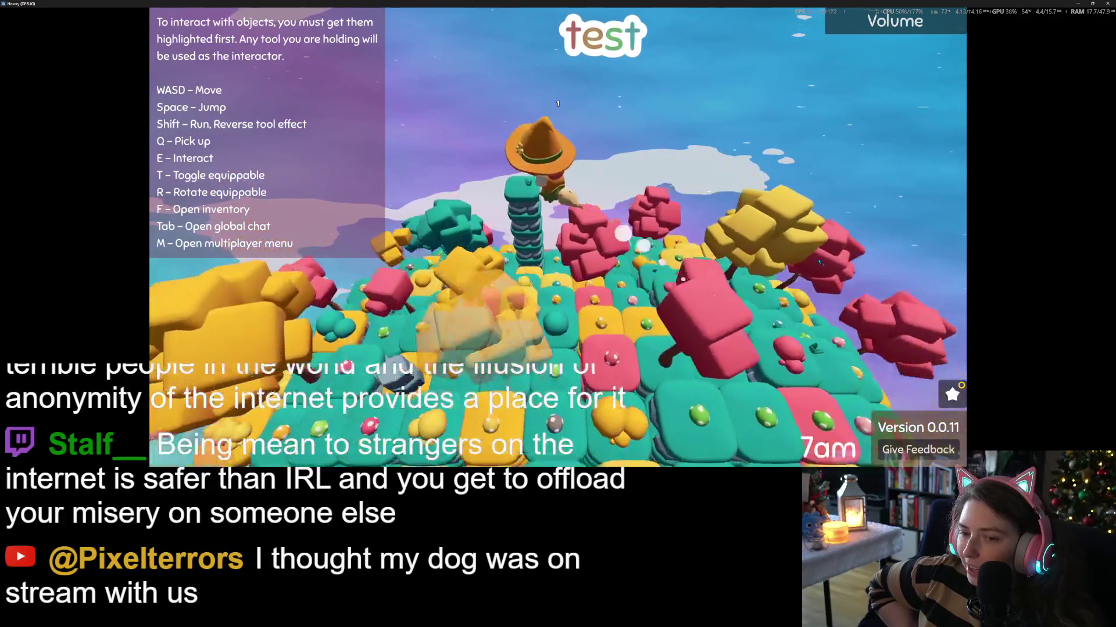
{"action": "key", "text": "d"}
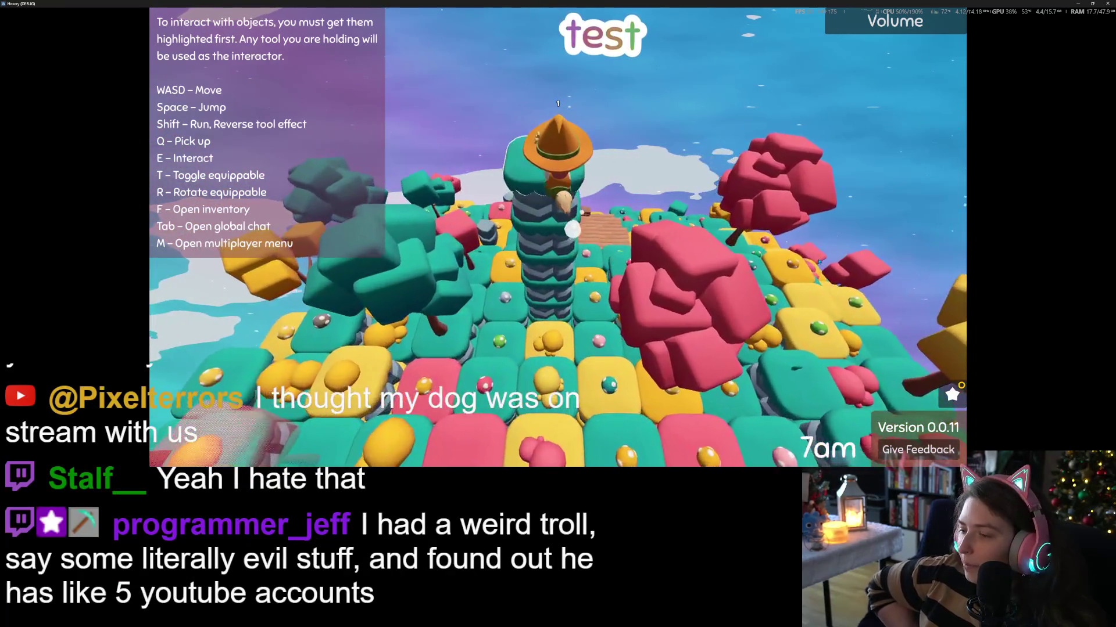
{"action": "key", "text": "w"}
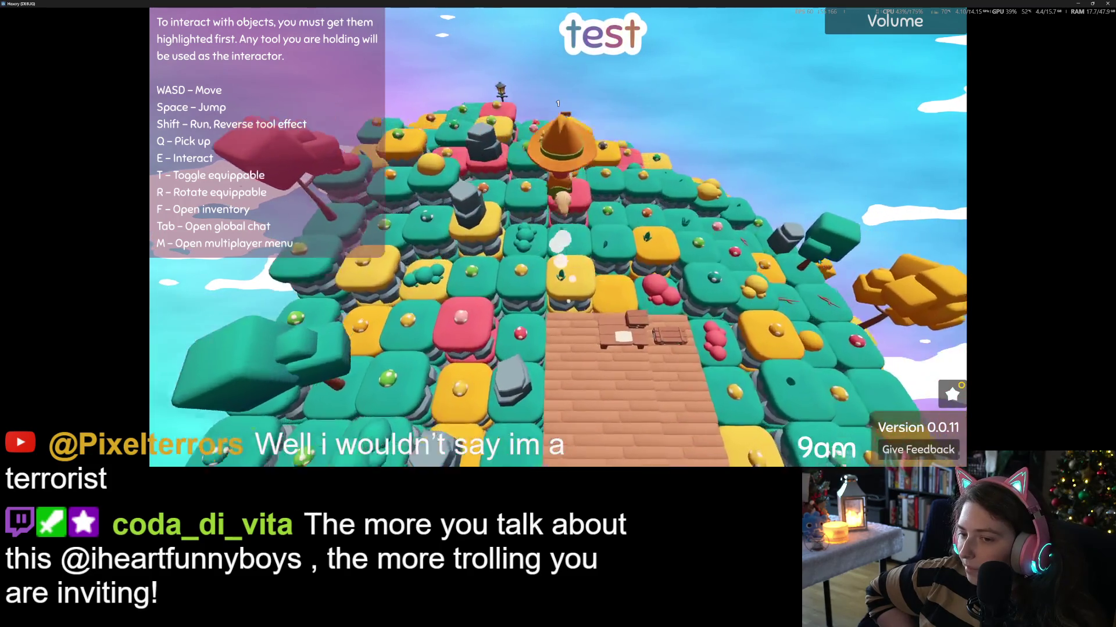
- Fly up and deeper over the tiles, loop the island, and turn back toward the wooden deck
{"action": "key", "text": "w"}
{"action": "key", "text": "w"}
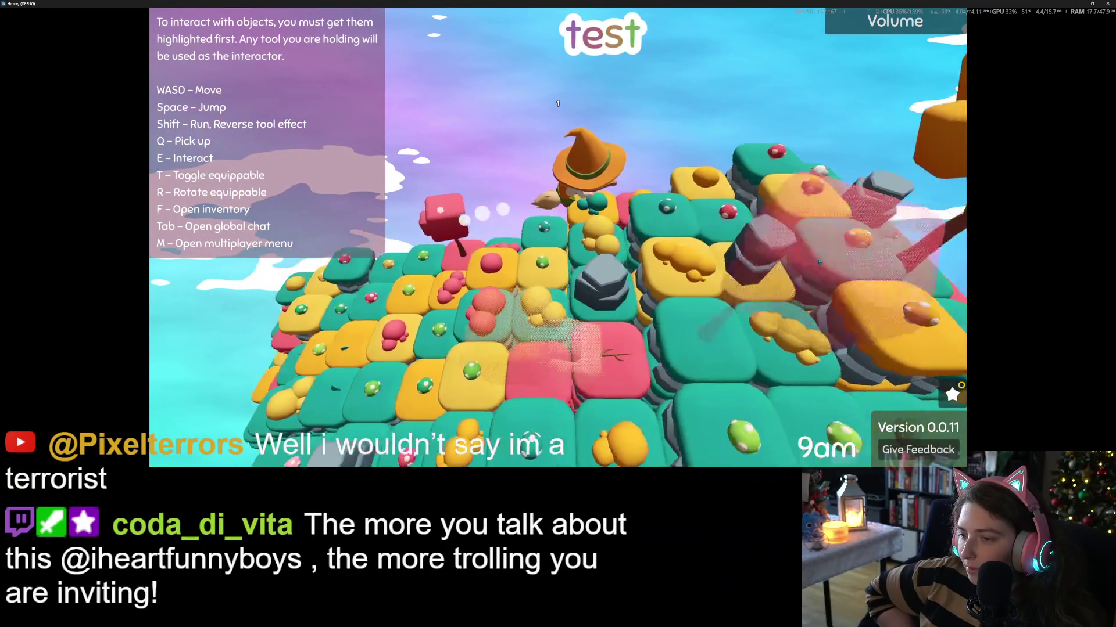
{"action": "key", "text": "w"}
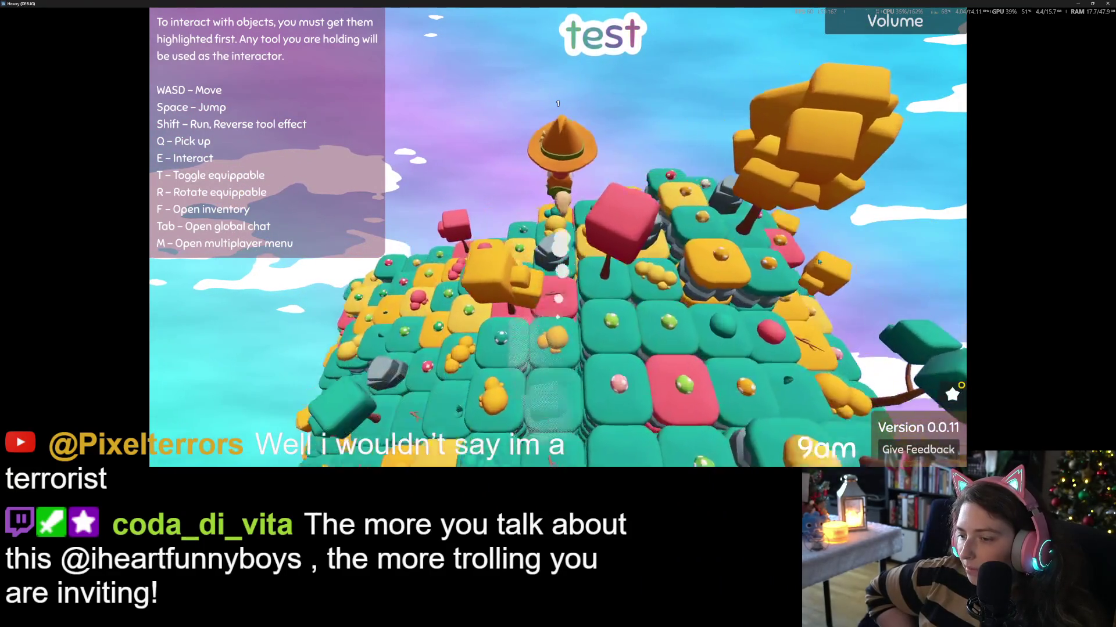
{"action": "key", "text": "w"}
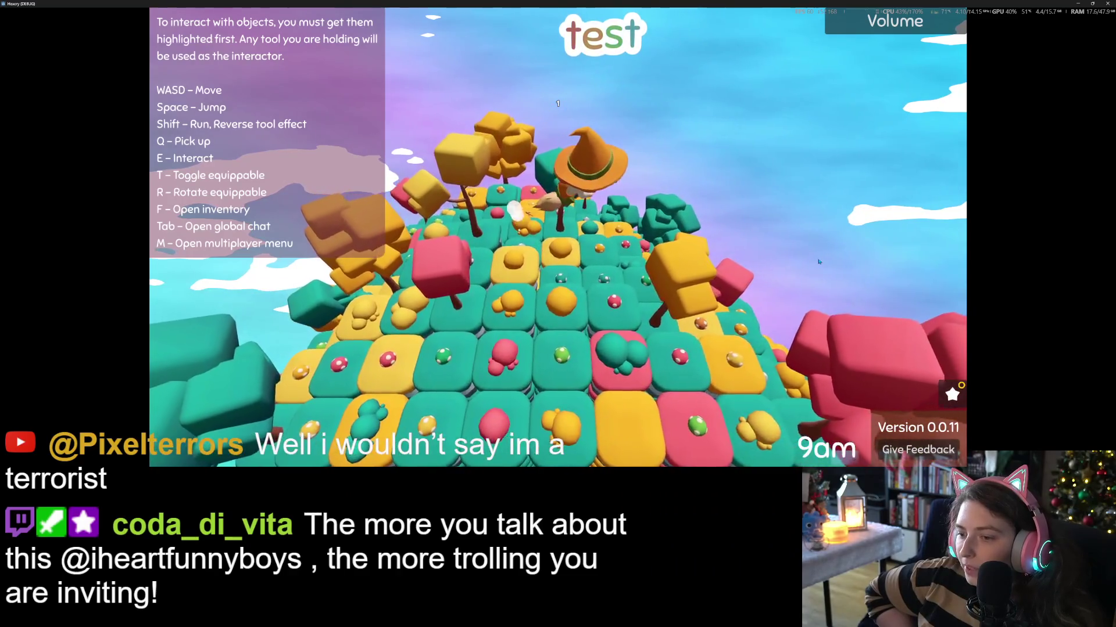
{"action": "key", "text": "w"}
{"action": "key", "text": "w"}
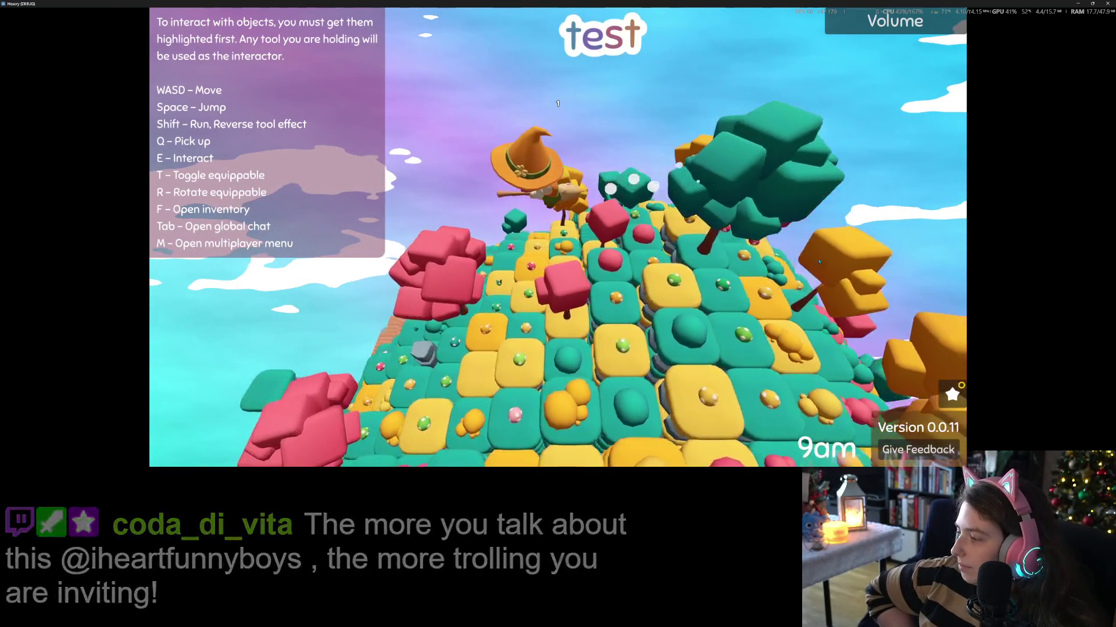
{"action": "key", "text": "w"}
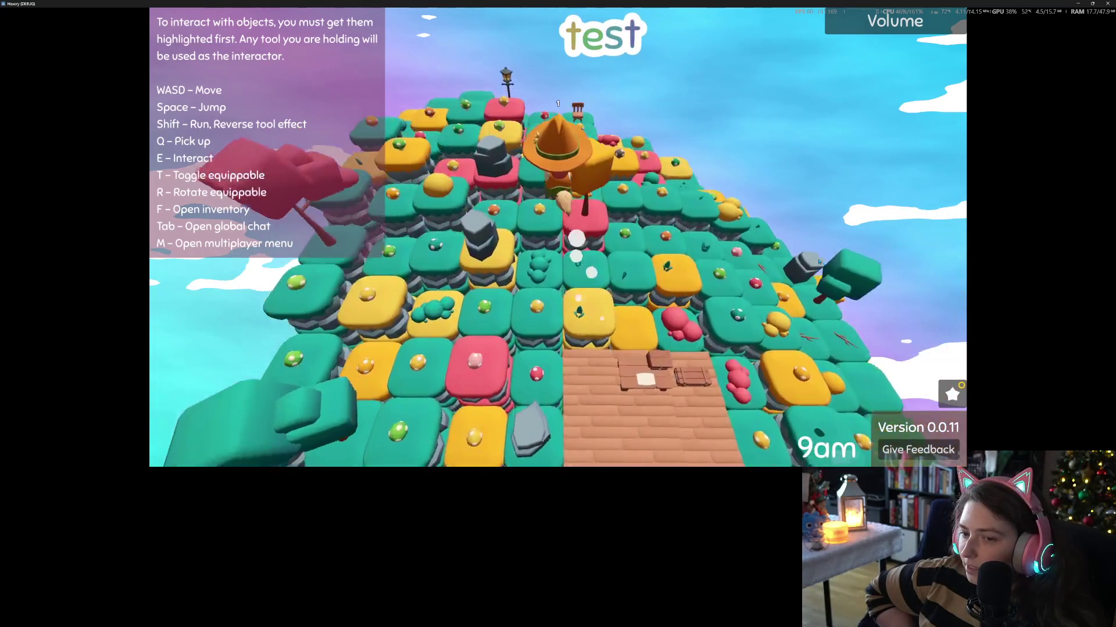
{"action": "key", "text": "w"}
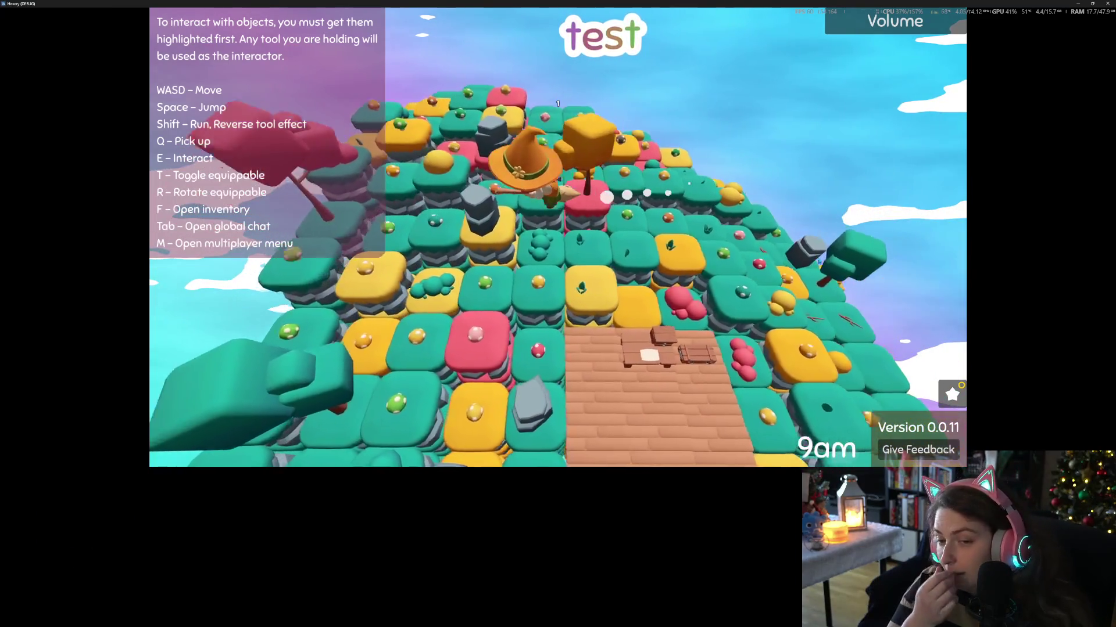
{"action": "key", "text": "w"}
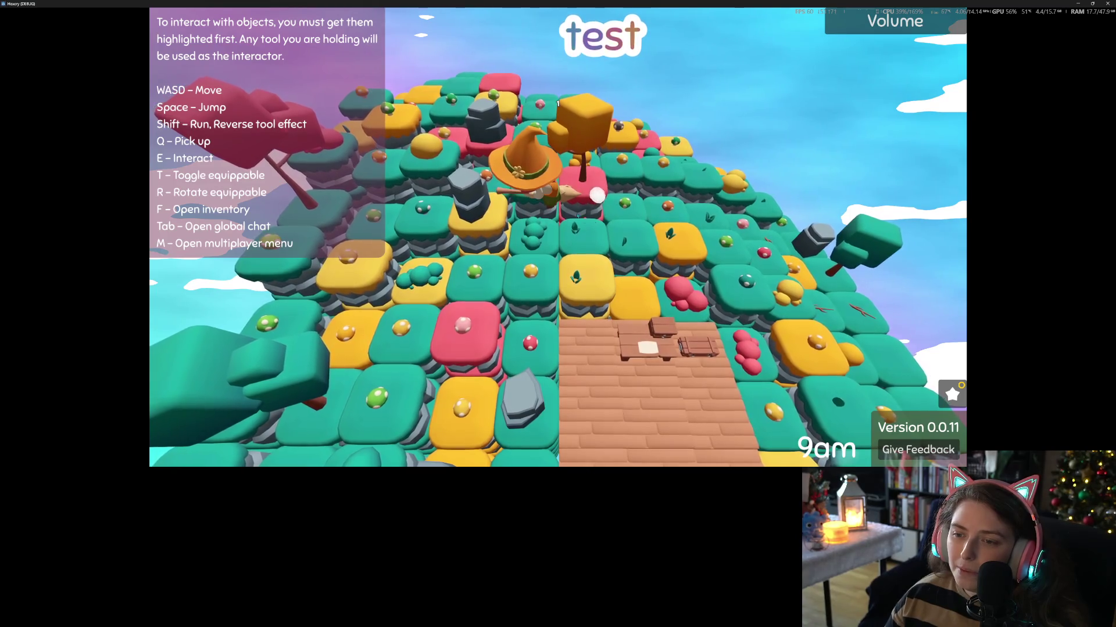
{"action": "key", "text": "a"}
{"action": "key", "text": "w"}
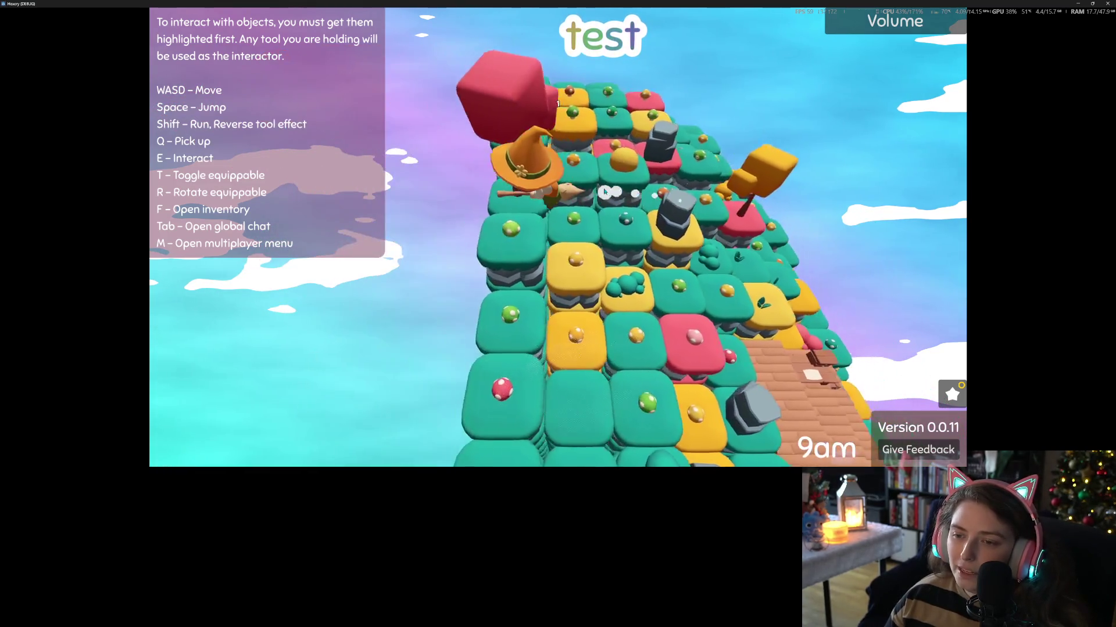
{"action": "key", "text": "d"}
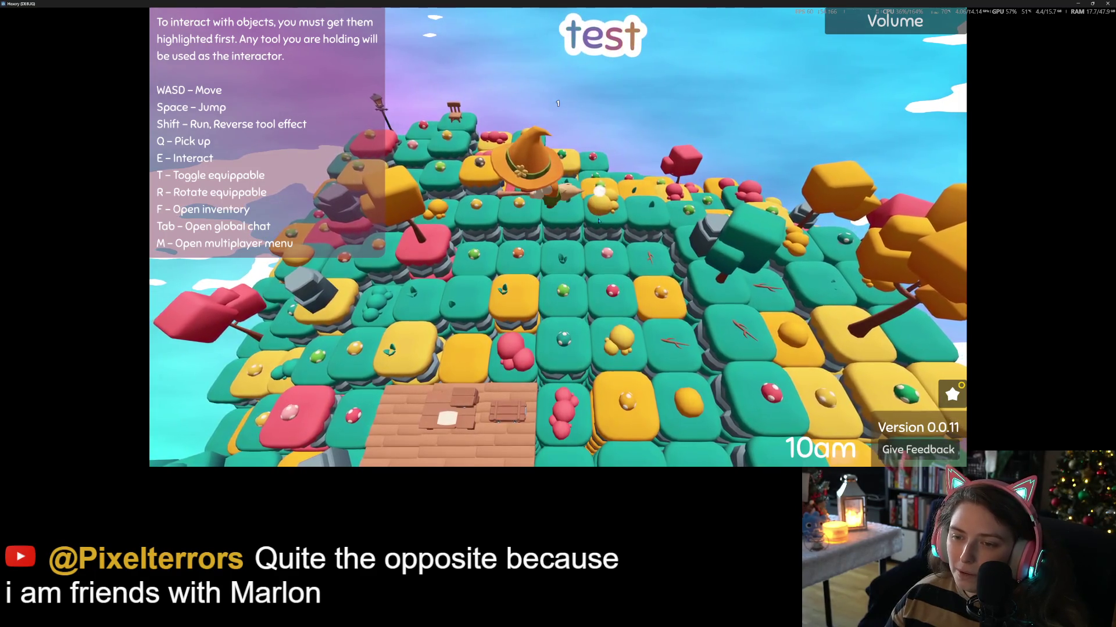
{"action": "key", "text": "d"}
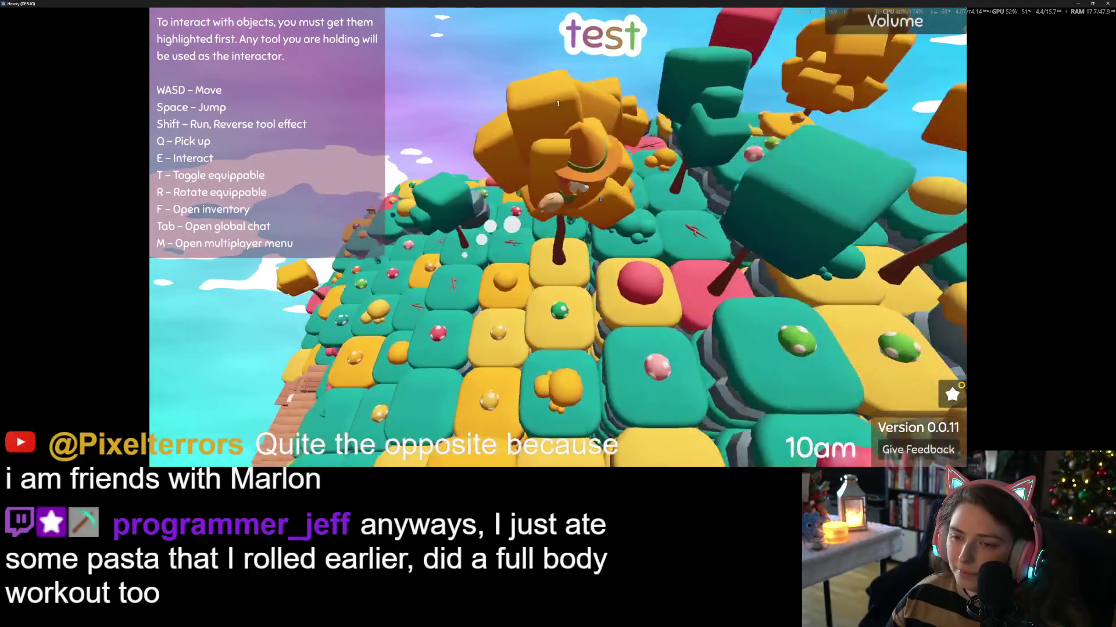
{"action": "key", "text": "d"}
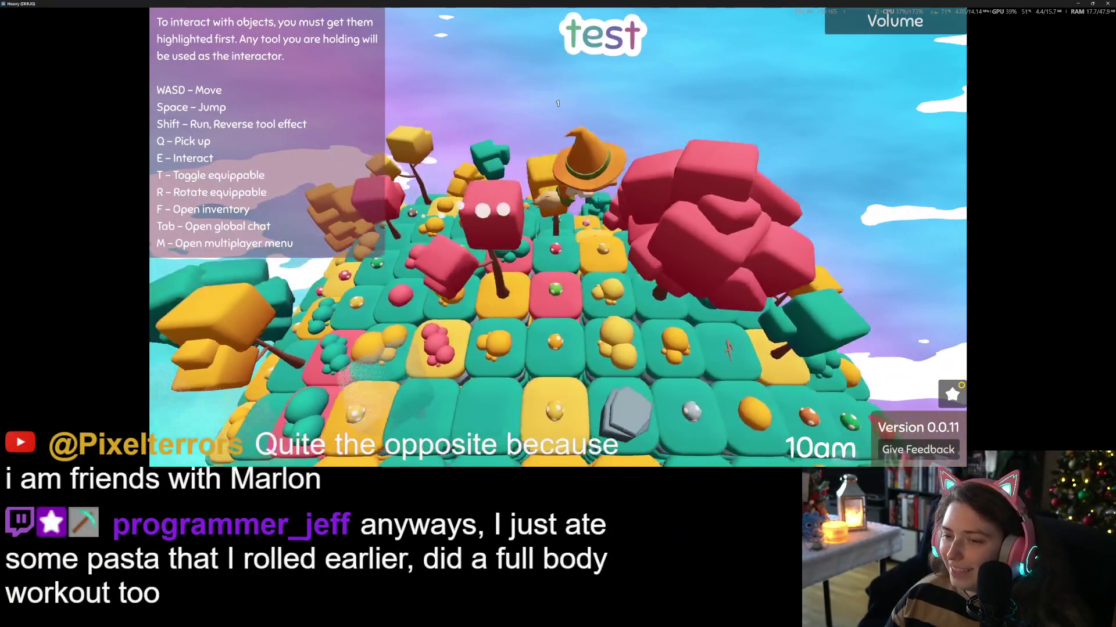
{"action": "key", "text": "d"}
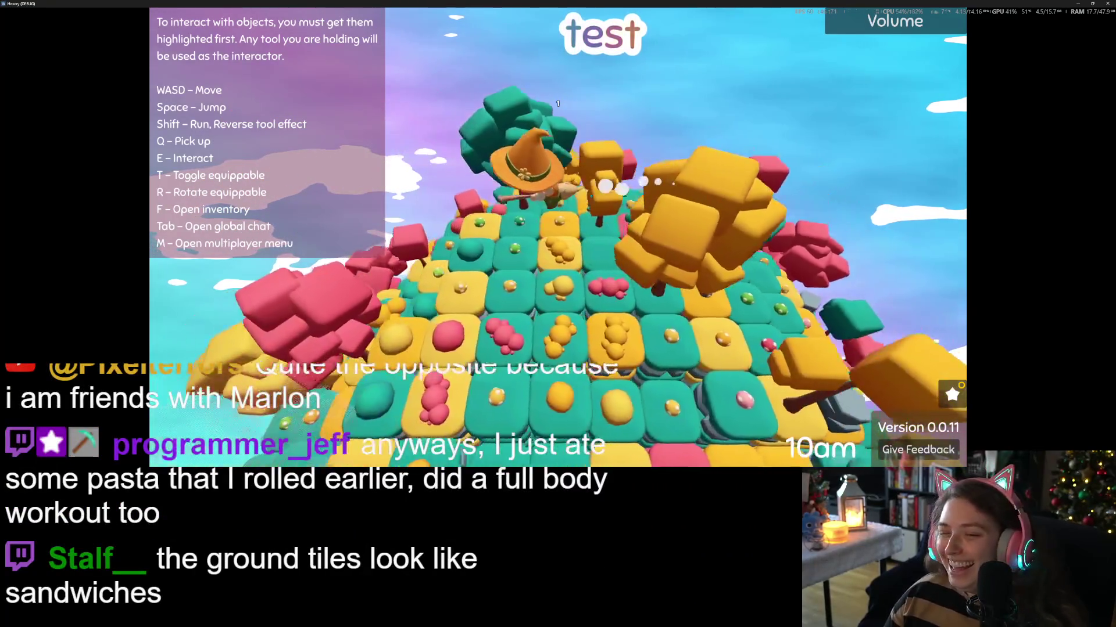
{"action": "key", "text": "d"}
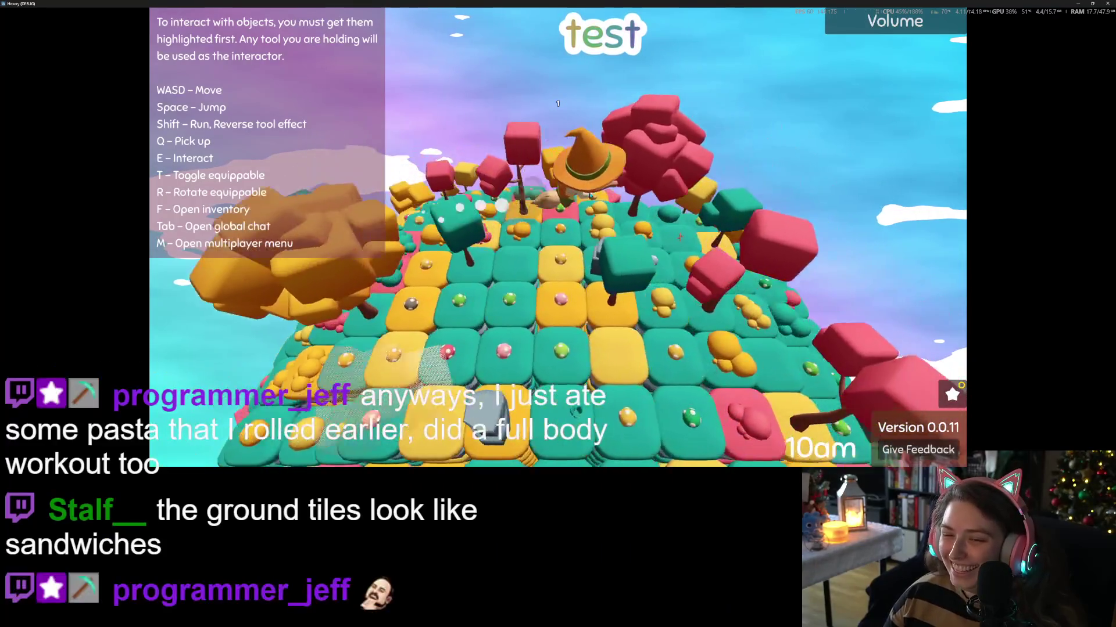
{"action": "key", "text": "d"}
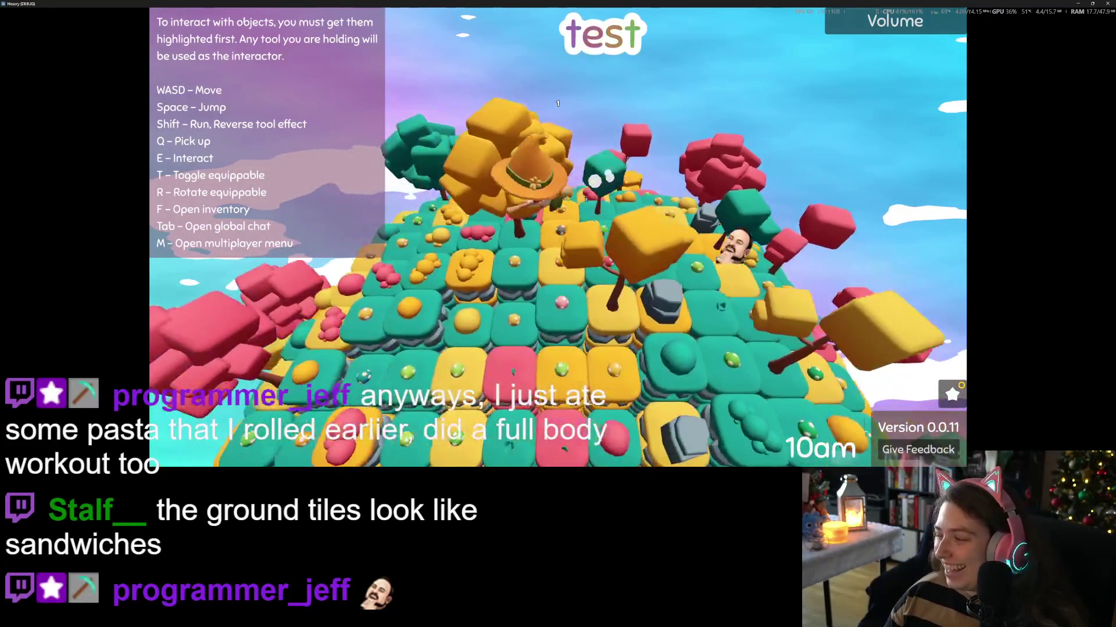
{"action": "key", "text": "d"}
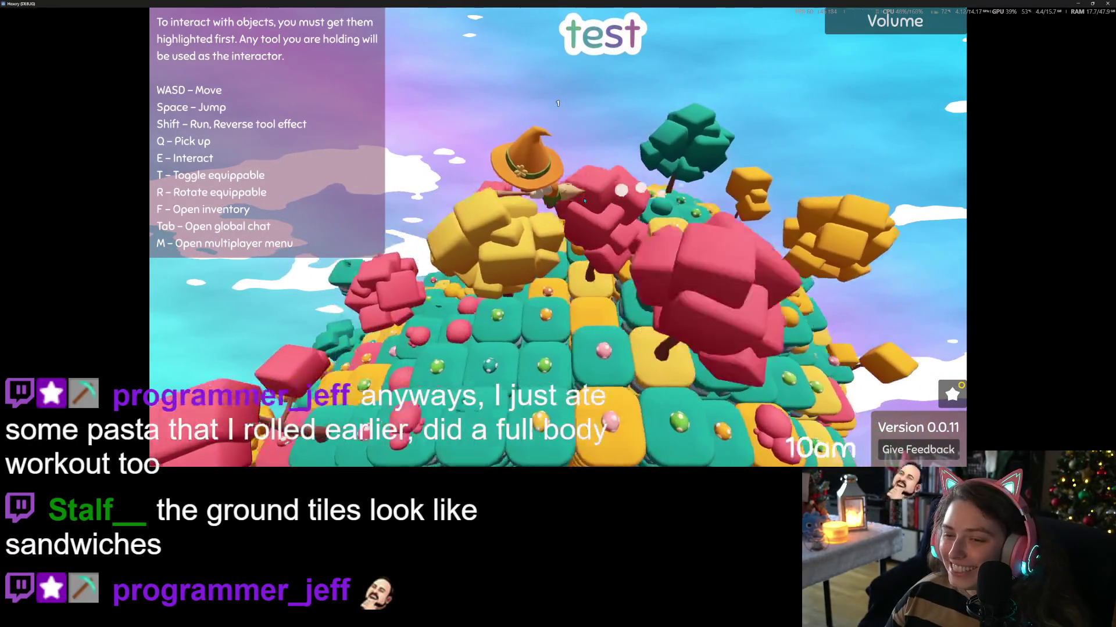
{"action": "key", "text": "d"}
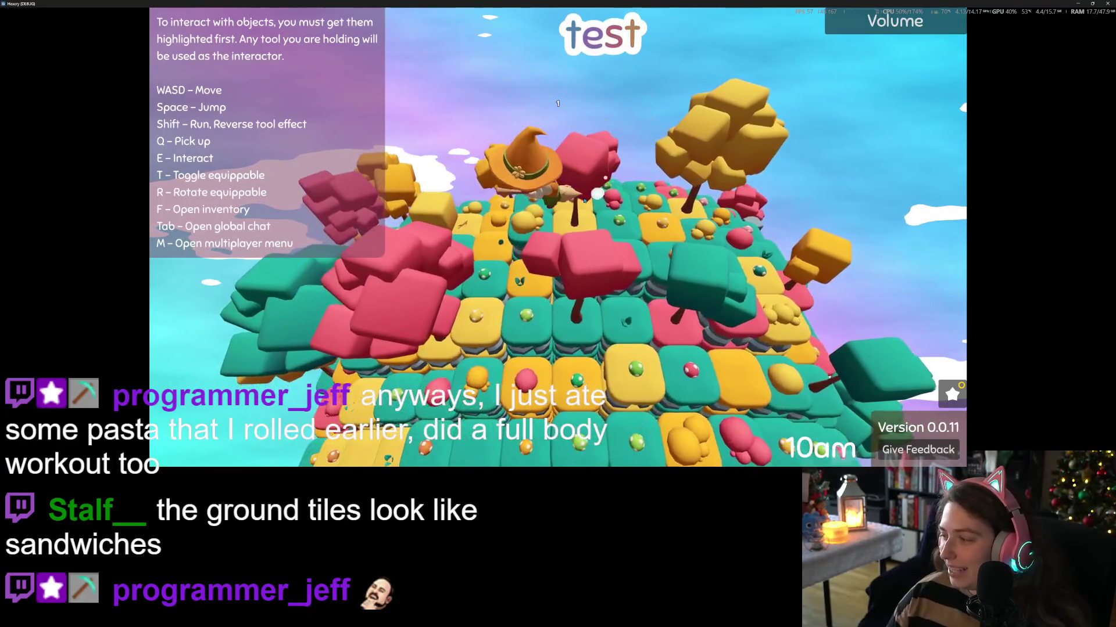
{"action": "key", "text": "d"}
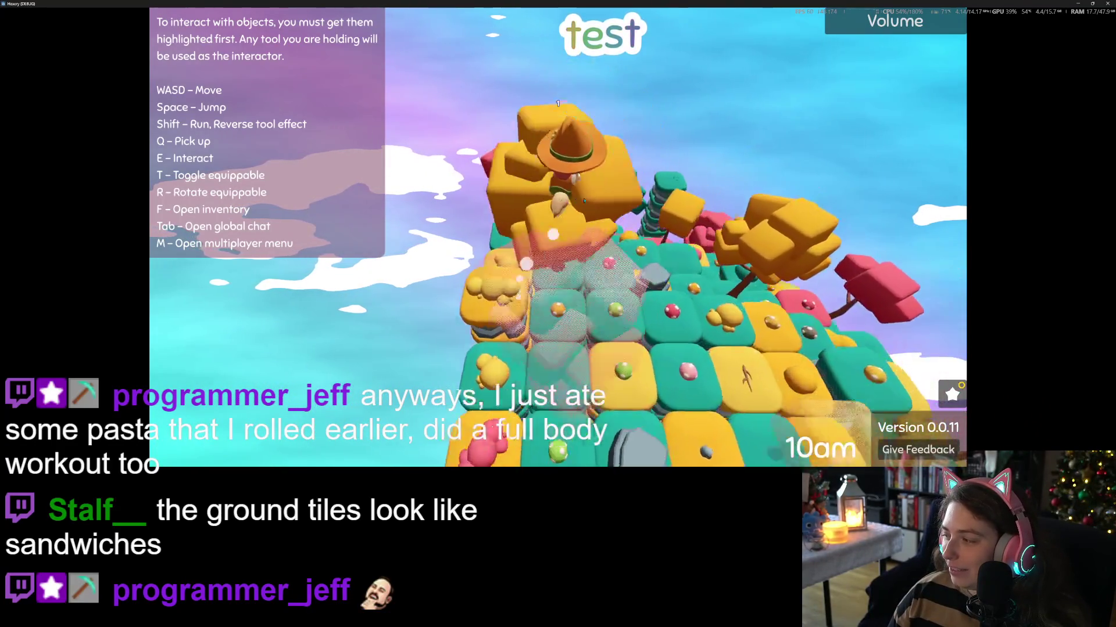
{"action": "key", "text": "d"}
{"action": "key", "text": "d"}
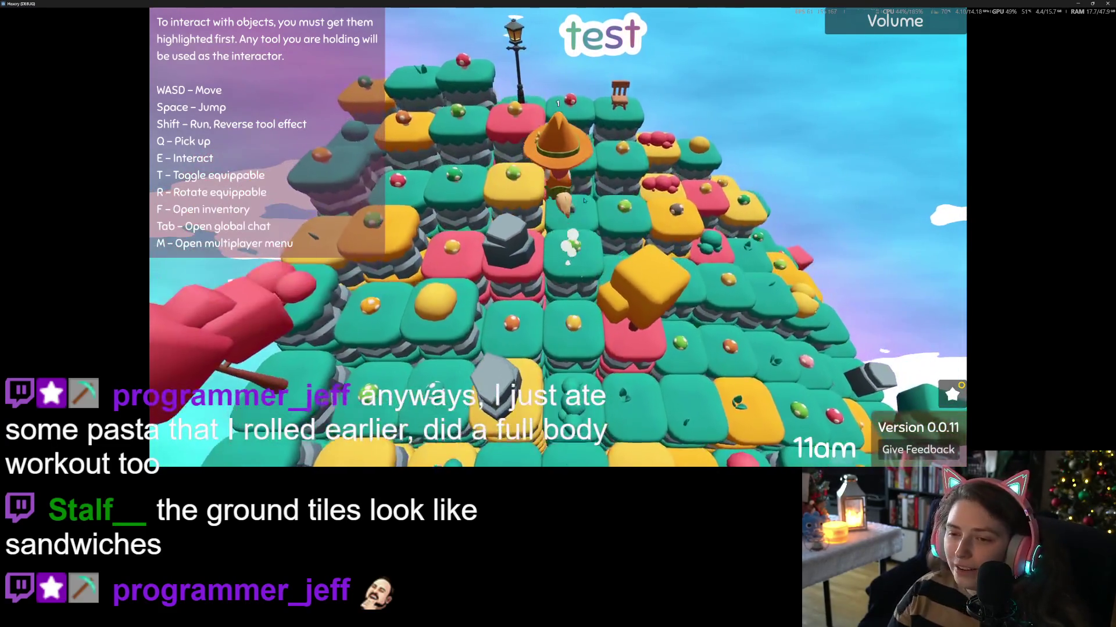
{"action": "key", "text": "d"}
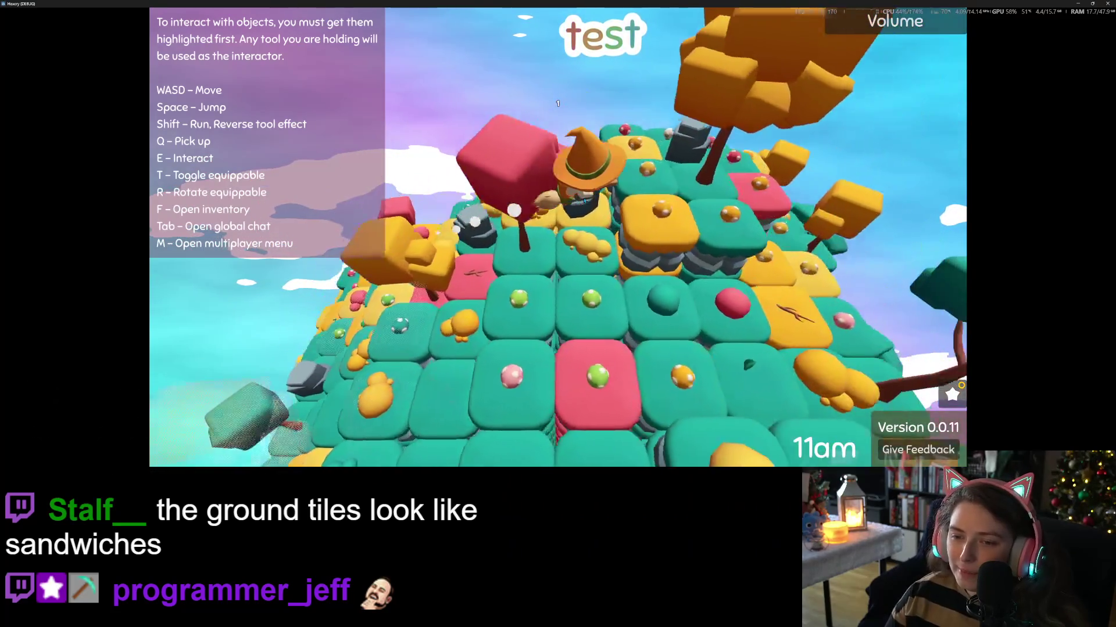
{"action": "key", "text": "d"}
{"action": "key", "text": "d"}
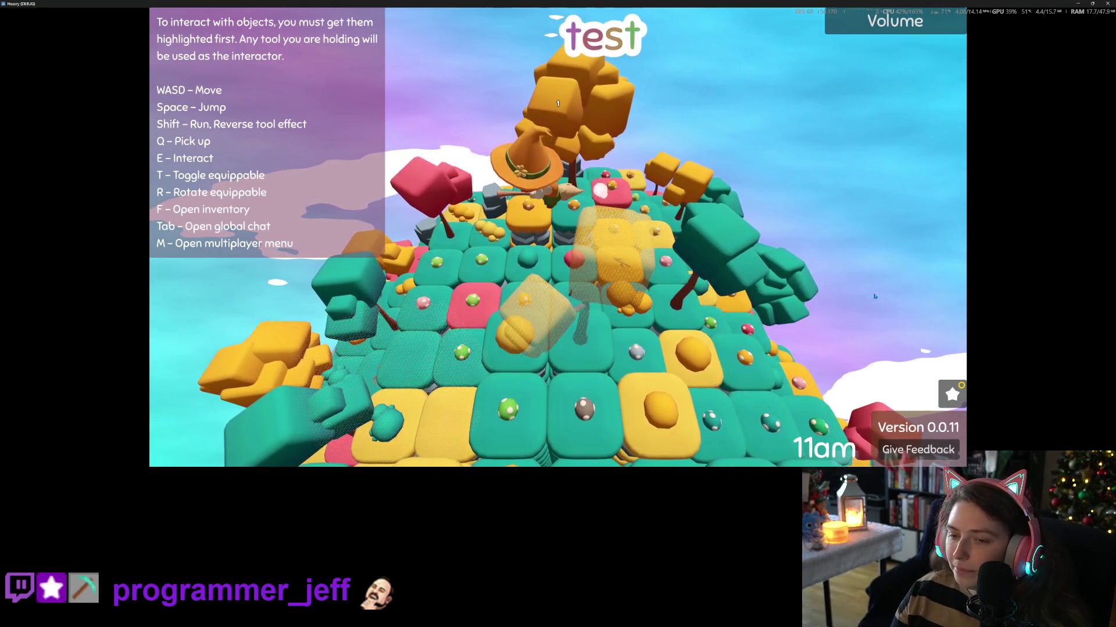
{"action": "key", "text": "d"}
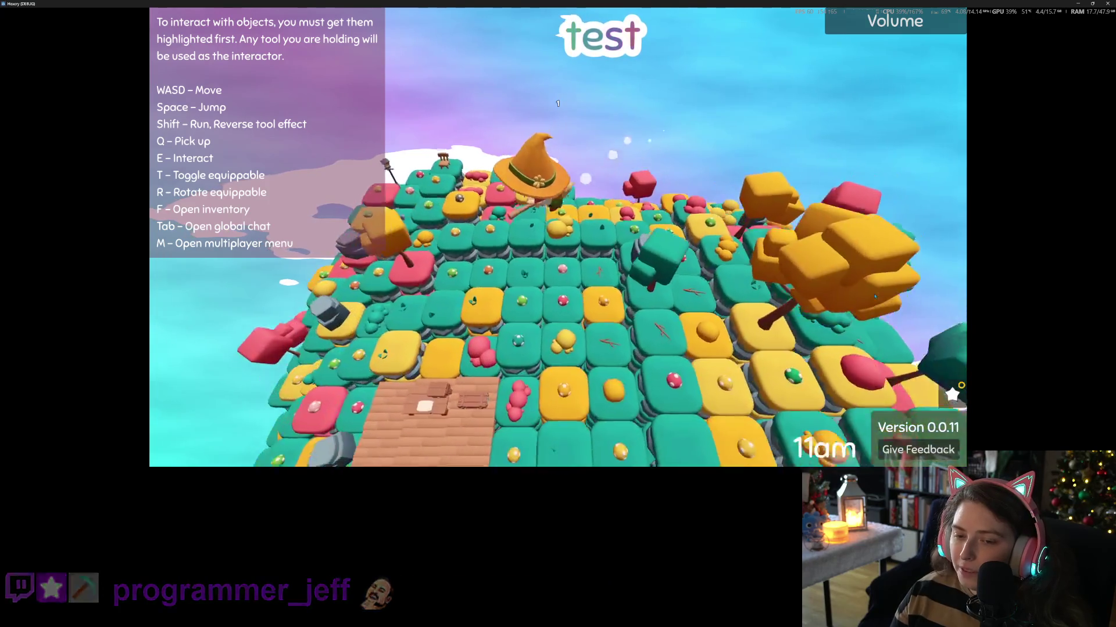
{"action": "key", "text": "d"}
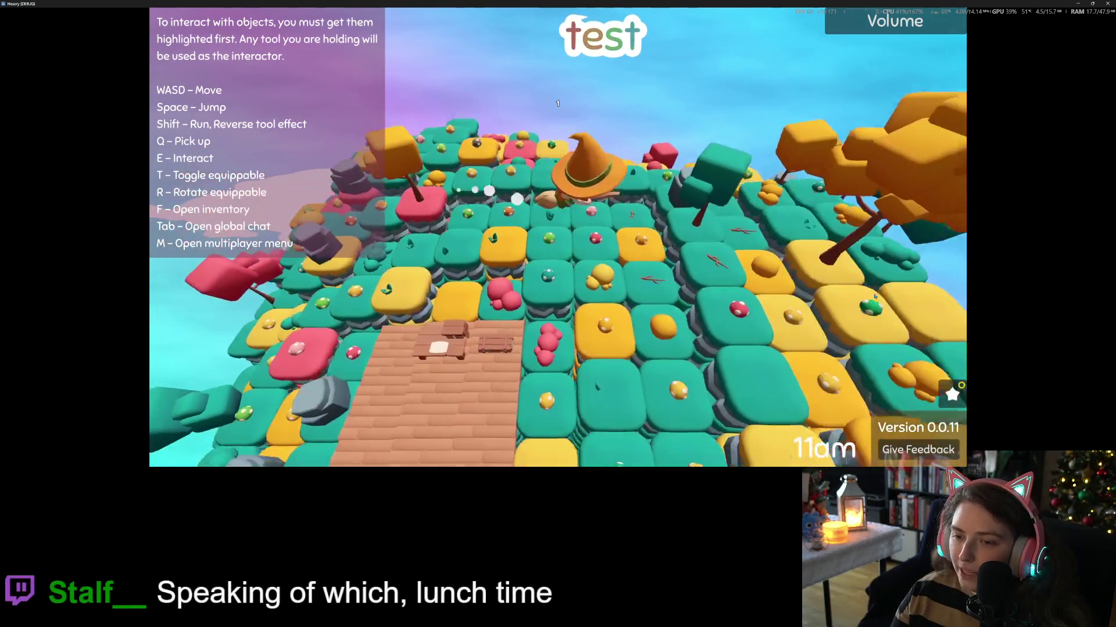
{"action": "key", "text": "d"}
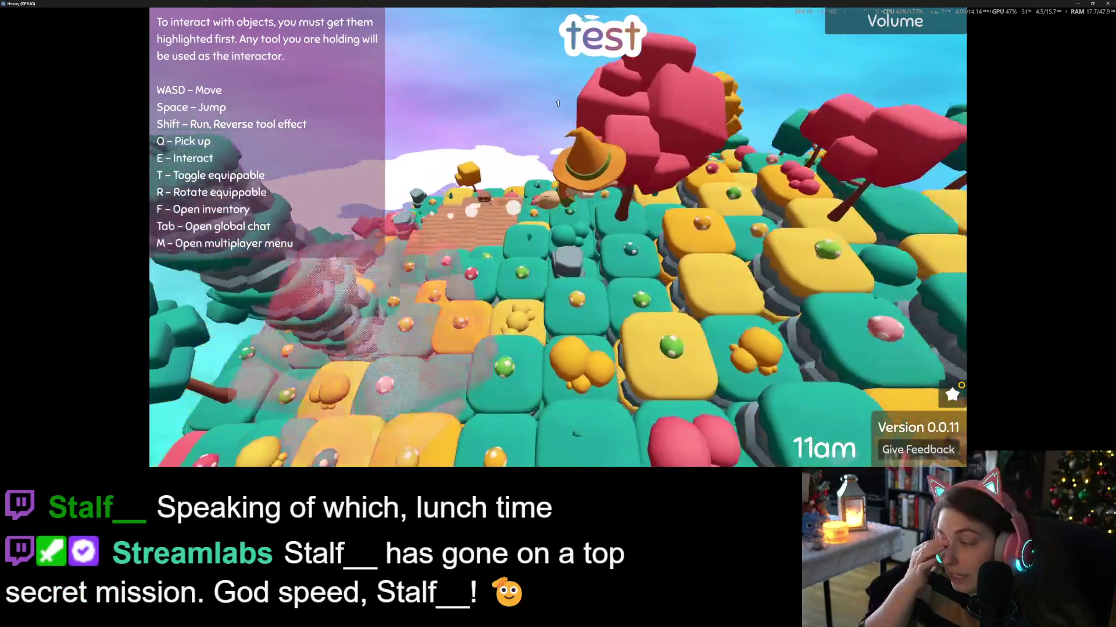
{"action": "key", "text": "d"}
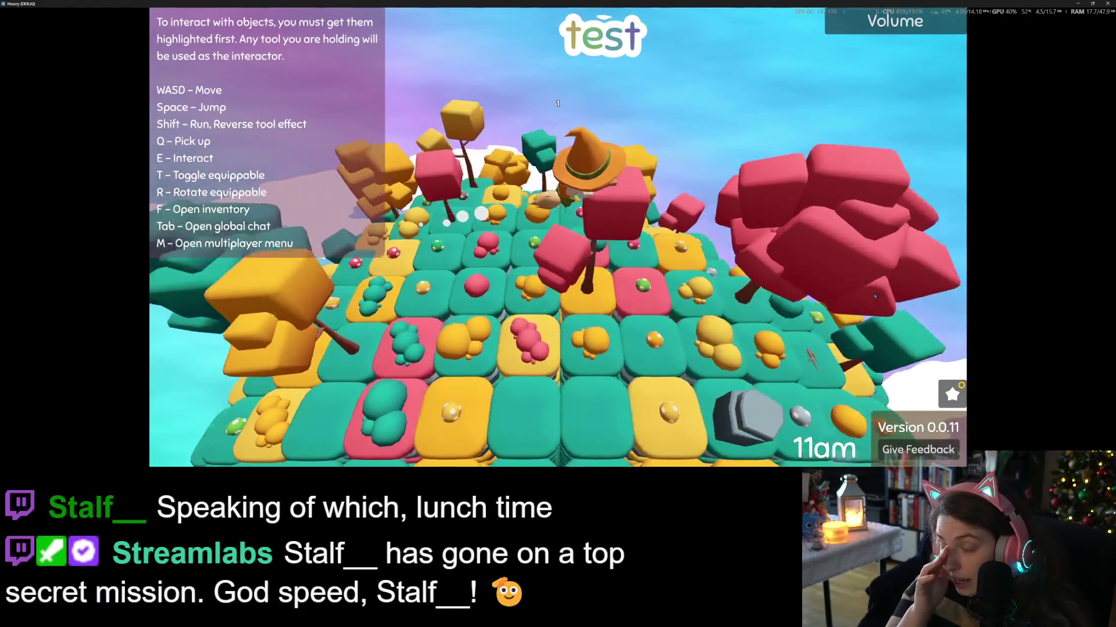
{"action": "key", "text": "d"}
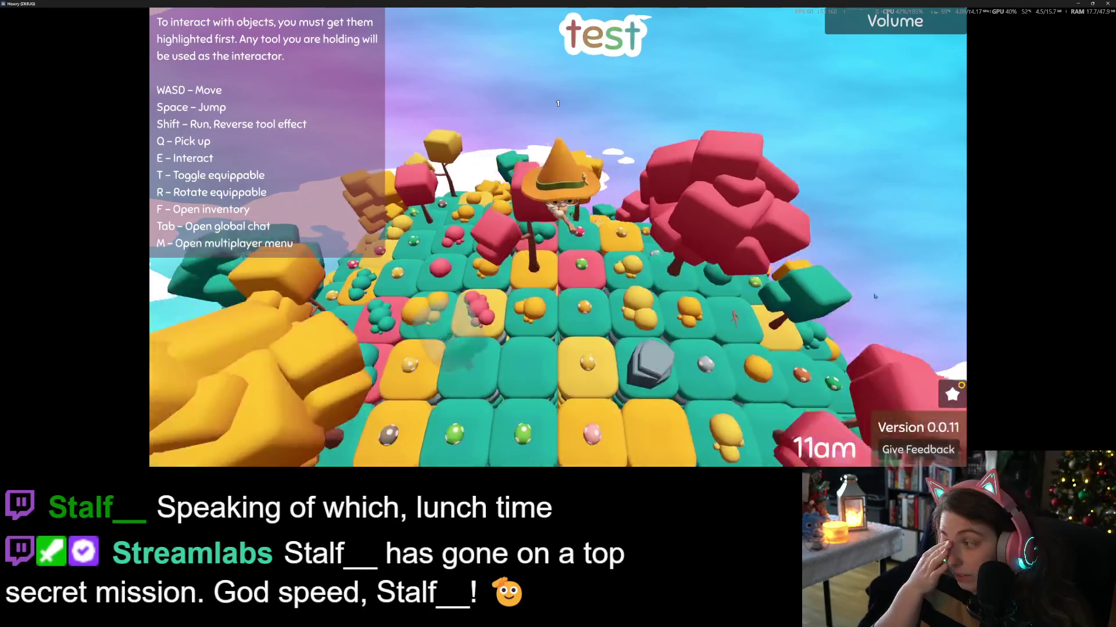
{"action": "key", "text": "d"}
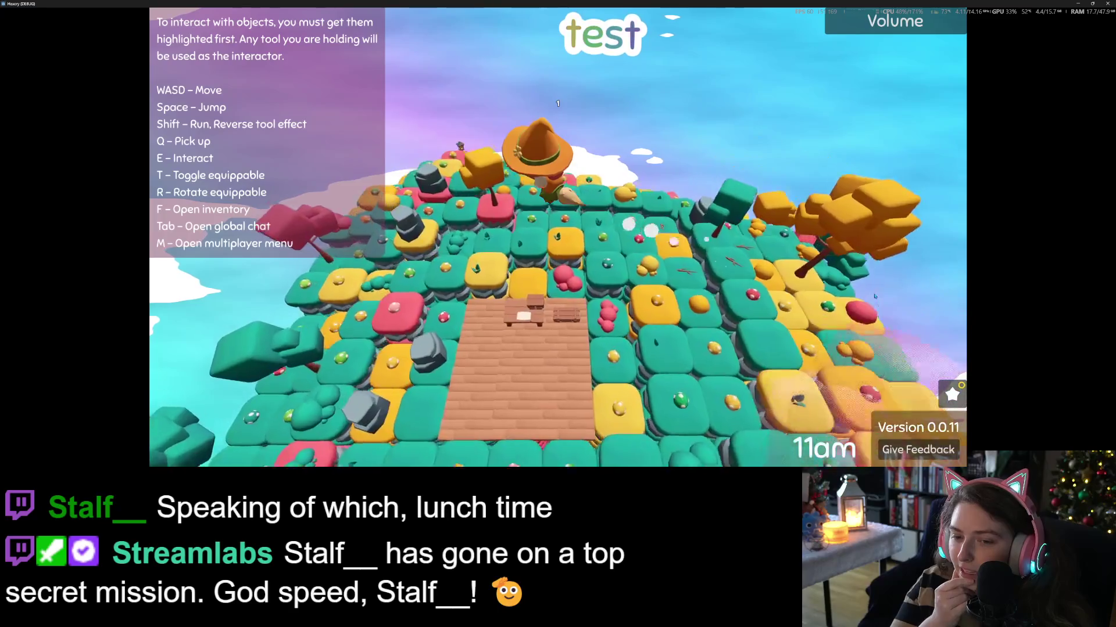
{"action": "key", "text": "d"}
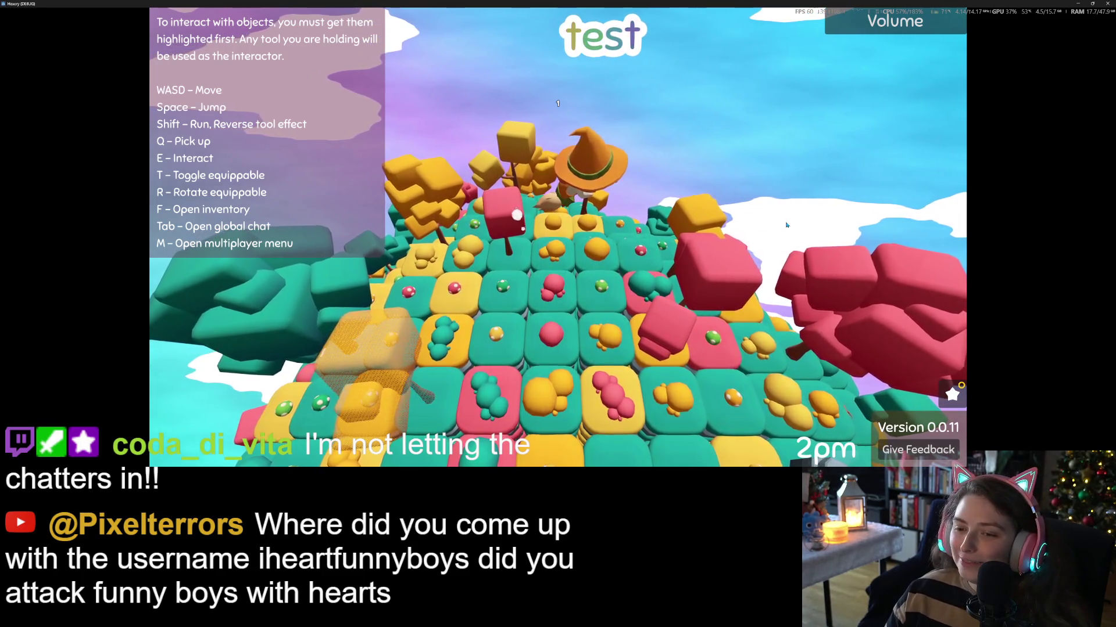
{"action": "left_click_drag", "start_coordinate": [698, 220], "coordinate": [783, 220]}
- Walk the witch across the island toward the wooden plot, with a running jump
{"action": "key", "text": "d"}
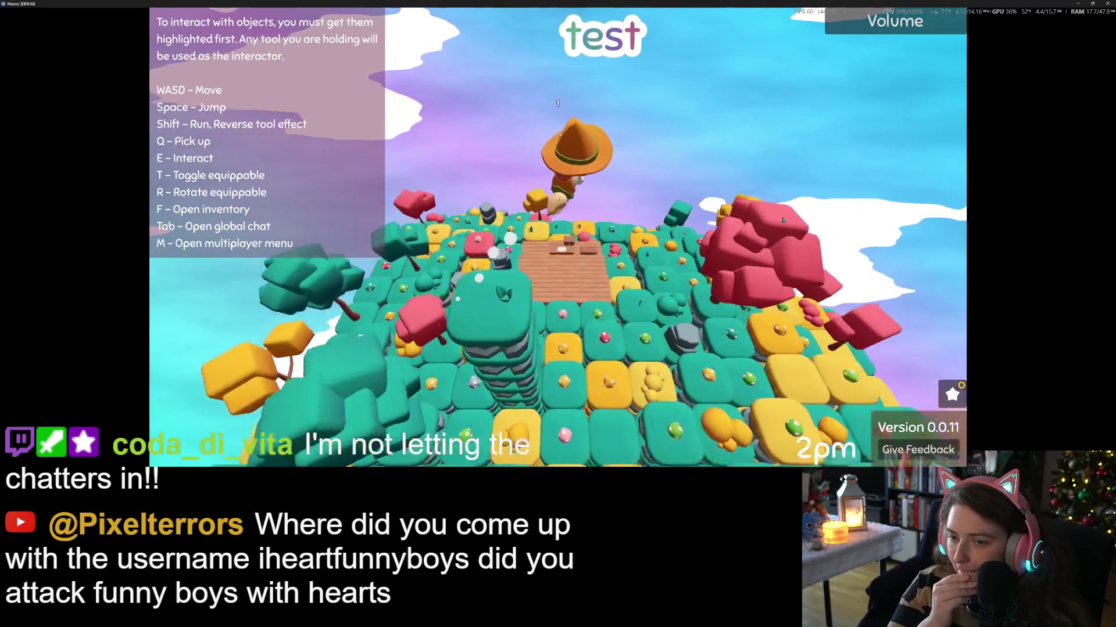
{"action": "key", "text": "d"}
{"action": "key", "text": "d"}
{"action": "key", "text": "space"}
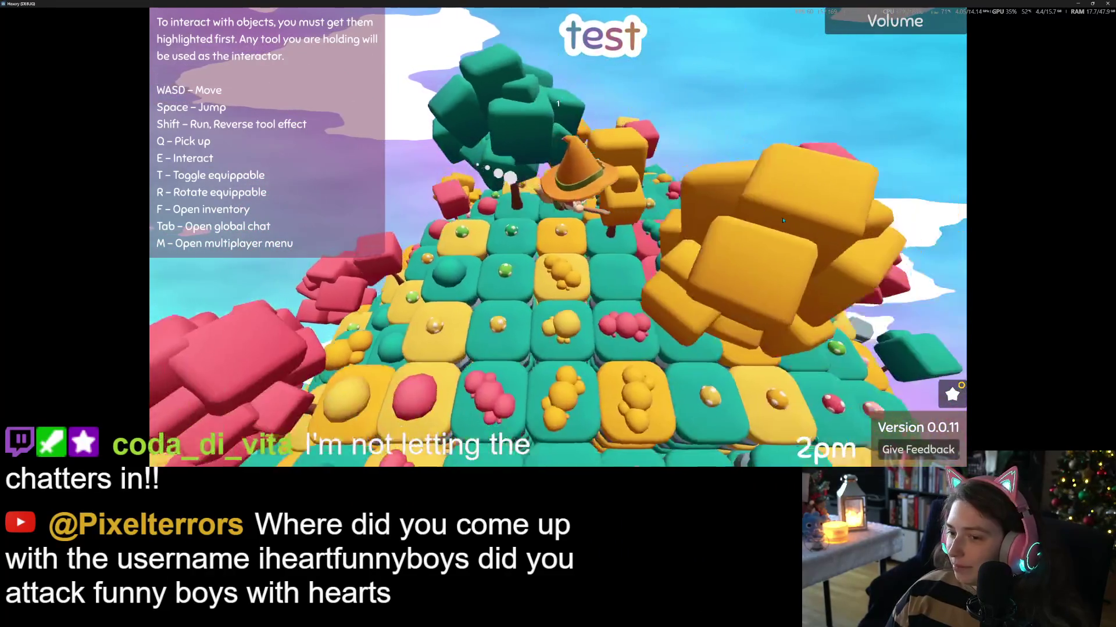
{"action": "key", "text": "d"}
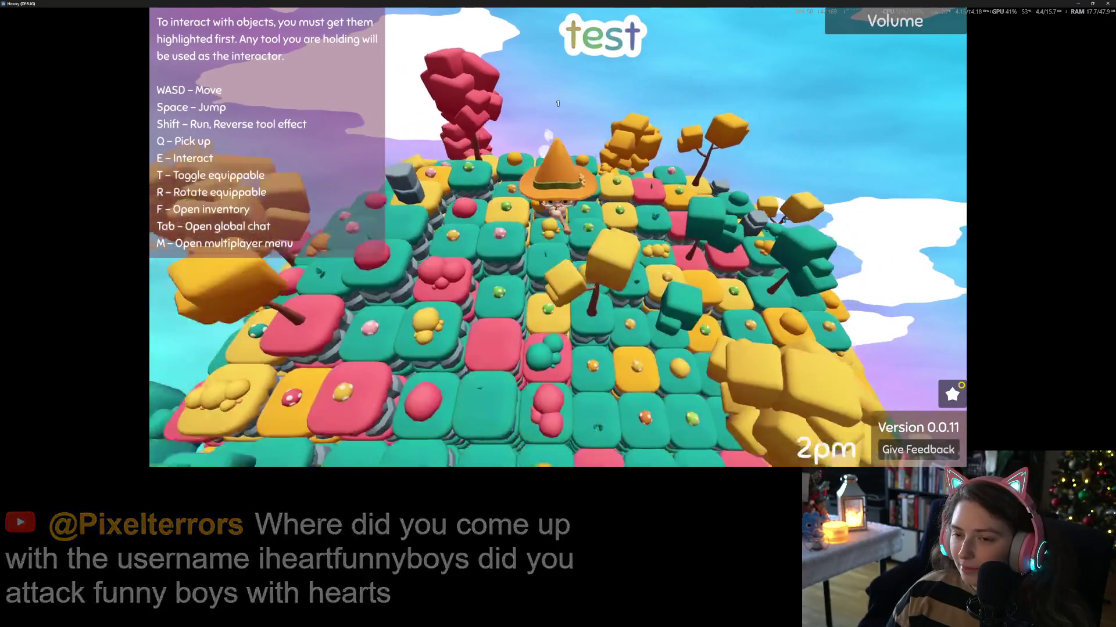
{"action": "key", "text": "d"}
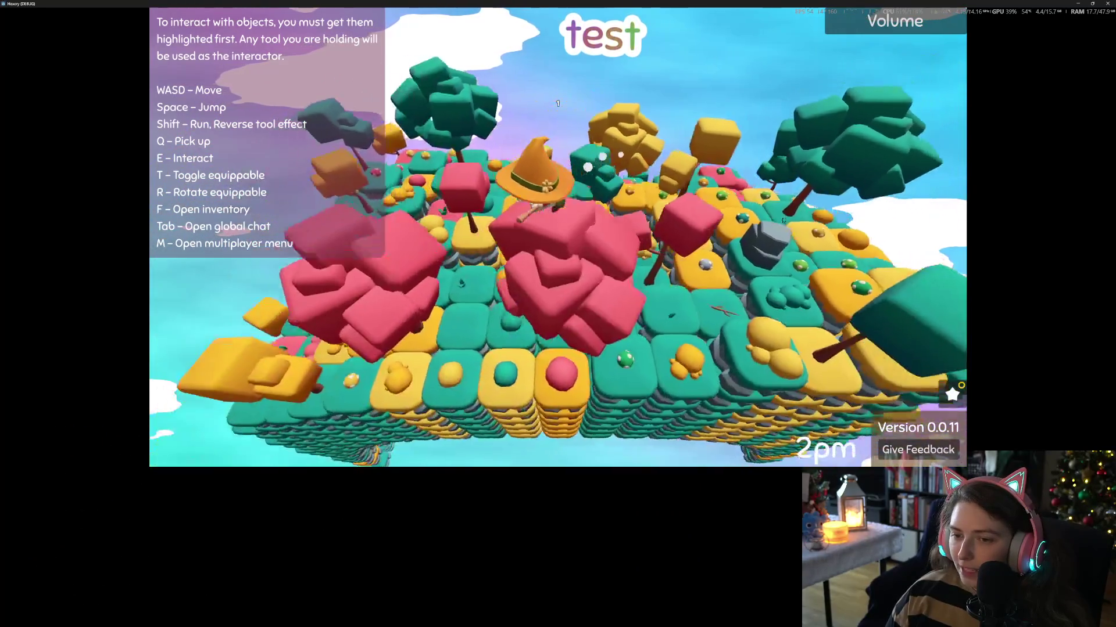
{"action": "key", "text": "d"}
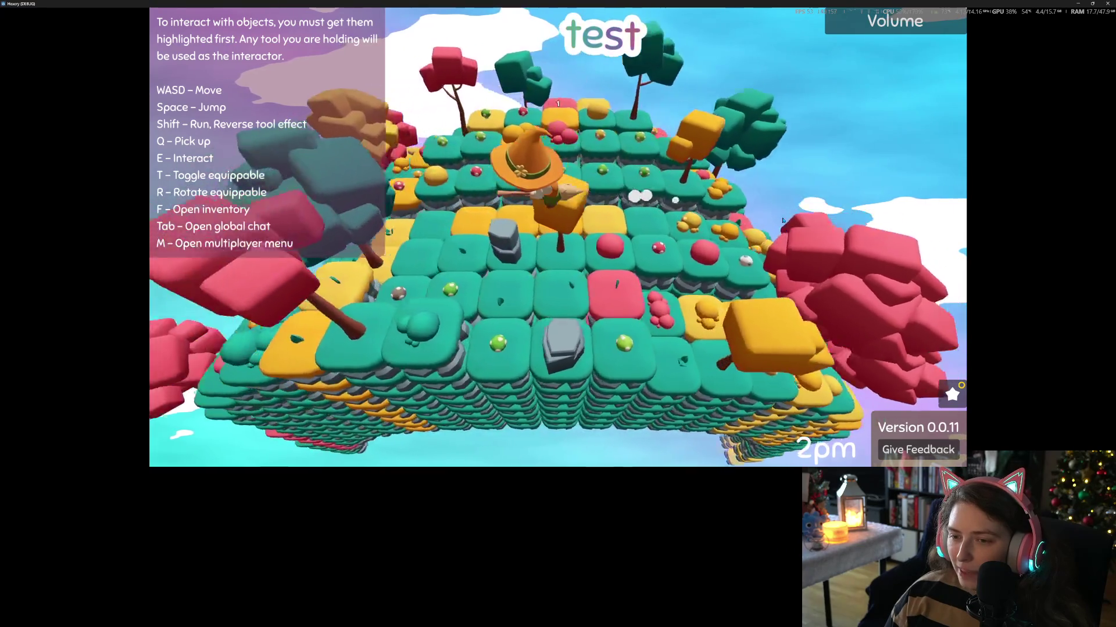
- Move closer across the tiles, take off on the broom, and quit the test game
{"action": "key", "text": "d"}
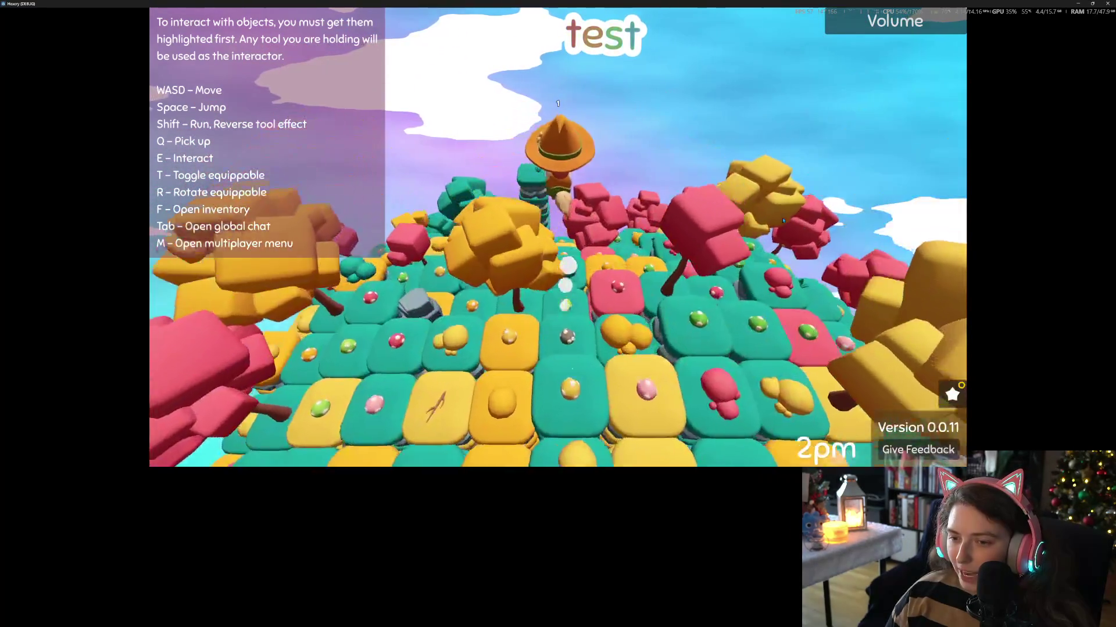
{"action": "key", "text": "d"}
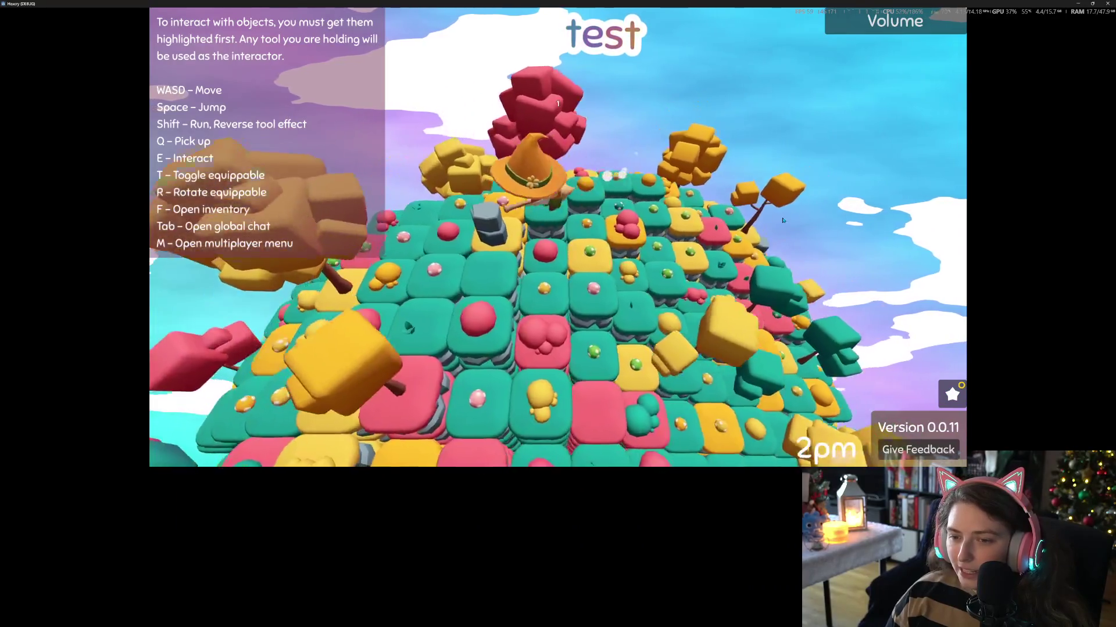
{"action": "key", "text": "space"}
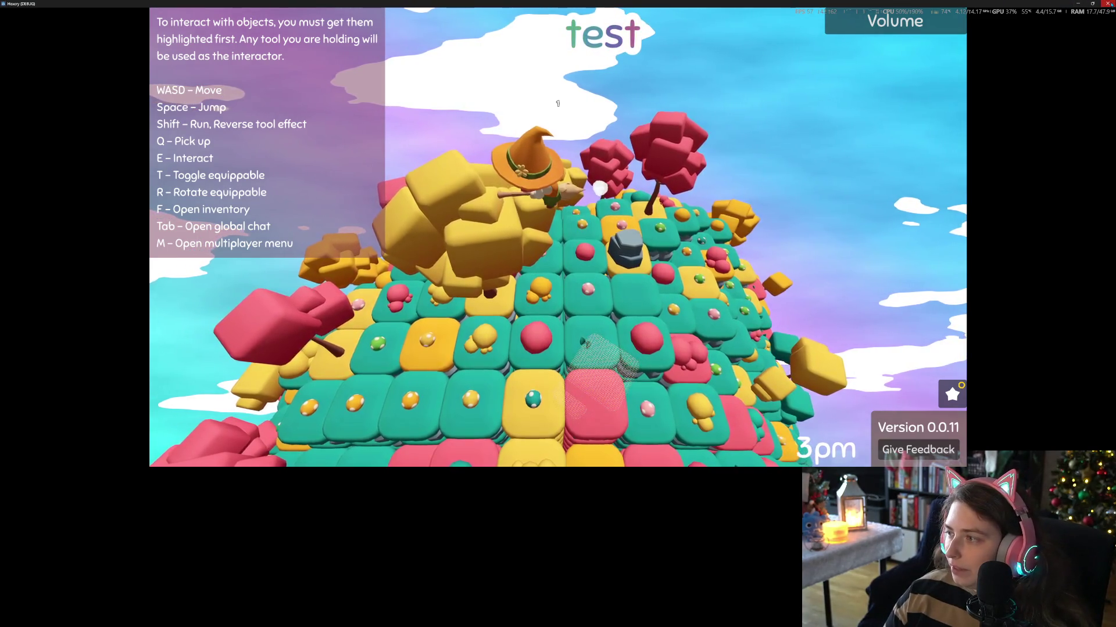
{"action": "key", "text": "alt+F4"}
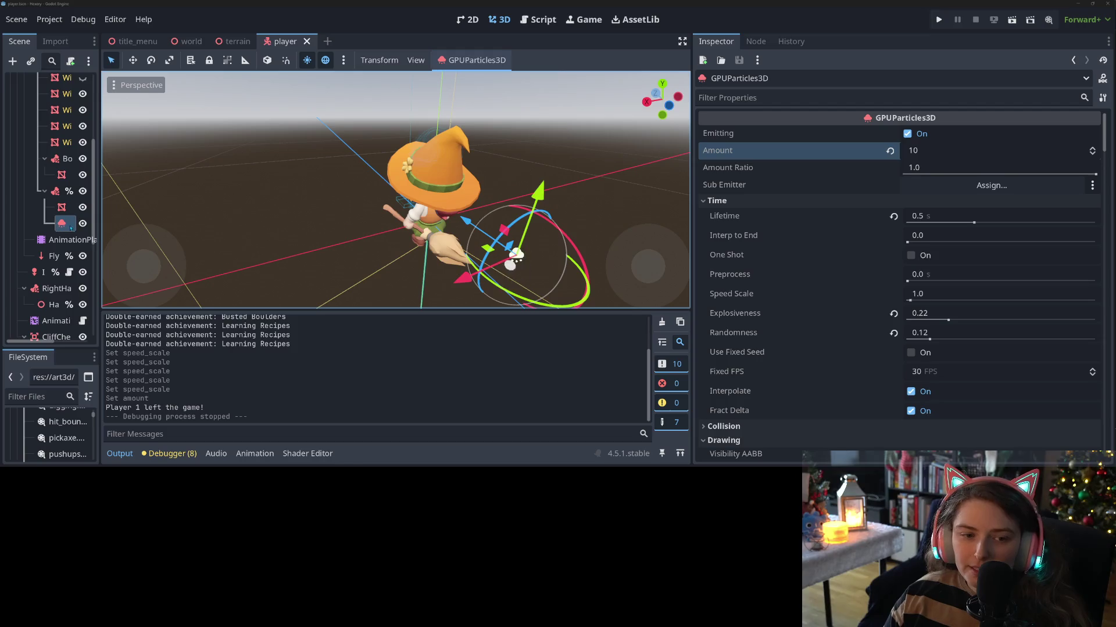
- Hide the broom node in the player scene and collapse the Output panel
{"action": "left_click", "coordinate": [82, 191]}
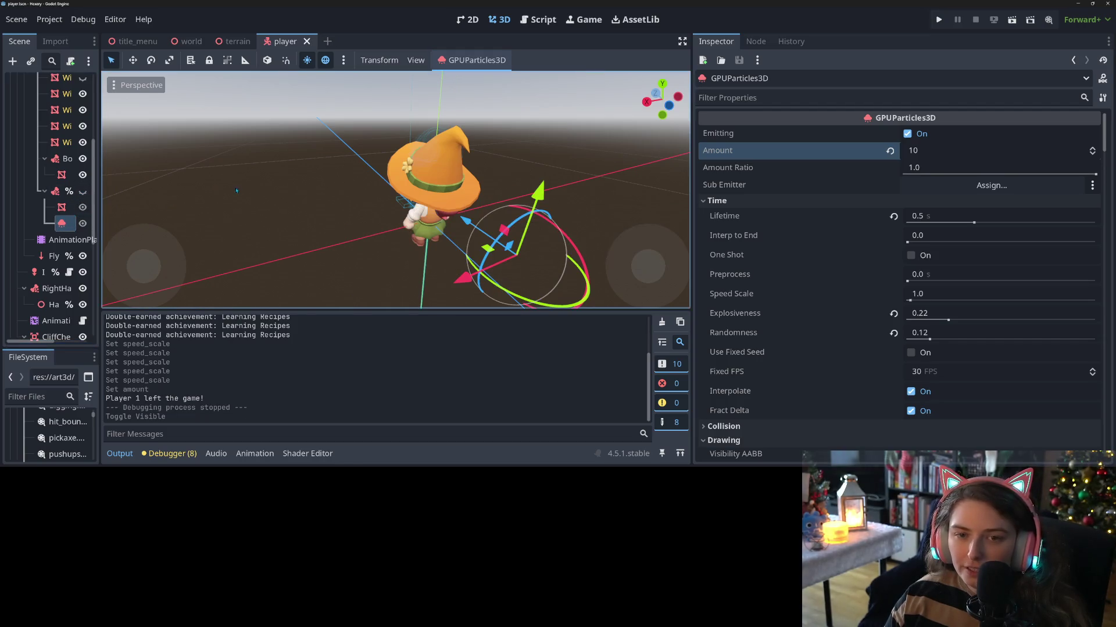
{"action": "scroll", "coordinate": [419, 253], "scroll_direction": "down", "scroll_amount": 3}
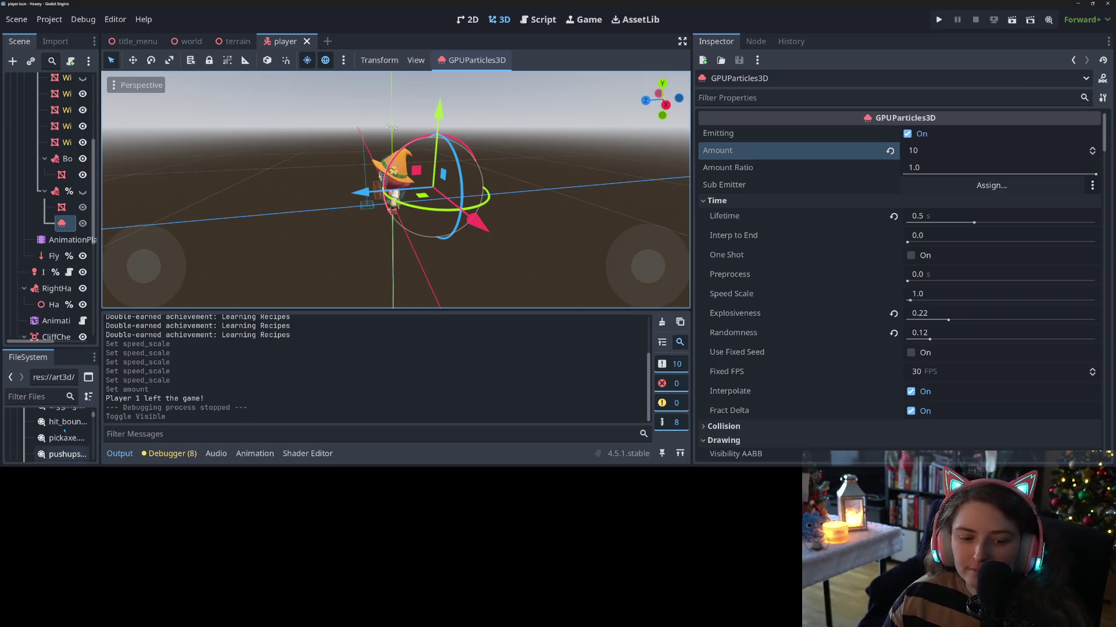
{"action": "key", "text": "alt+o"}
- Orbit around the witch and widen the 3D view by dragging the inspector divider right
{"action": "mouse_move", "coordinate": [395, 256]}
{"action": "left_mouse_down"}
{"action": "mouse_move", "coordinate": [372, 259]}
{"action": "mouse_move", "coordinate": [407, 256]}
{"action": "mouse_move", "coordinate": [384, 261]}
{"action": "mouse_move", "coordinate": [406, 259]}
{"action": "mouse_move", "coordinate": [427, 293]}
{"action": "mouse_move", "coordinate": [528, 314]}
{"action": "left_mouse_up"}
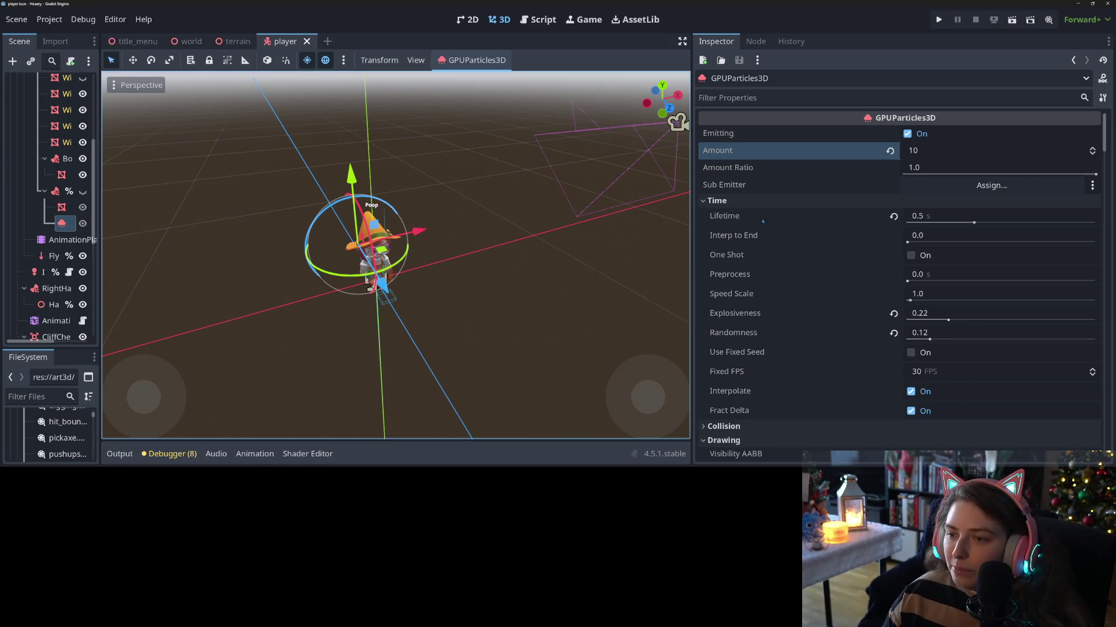
{"action": "left_click_drag", "start_coordinate": [692, 168], "coordinate": [920, 169]}
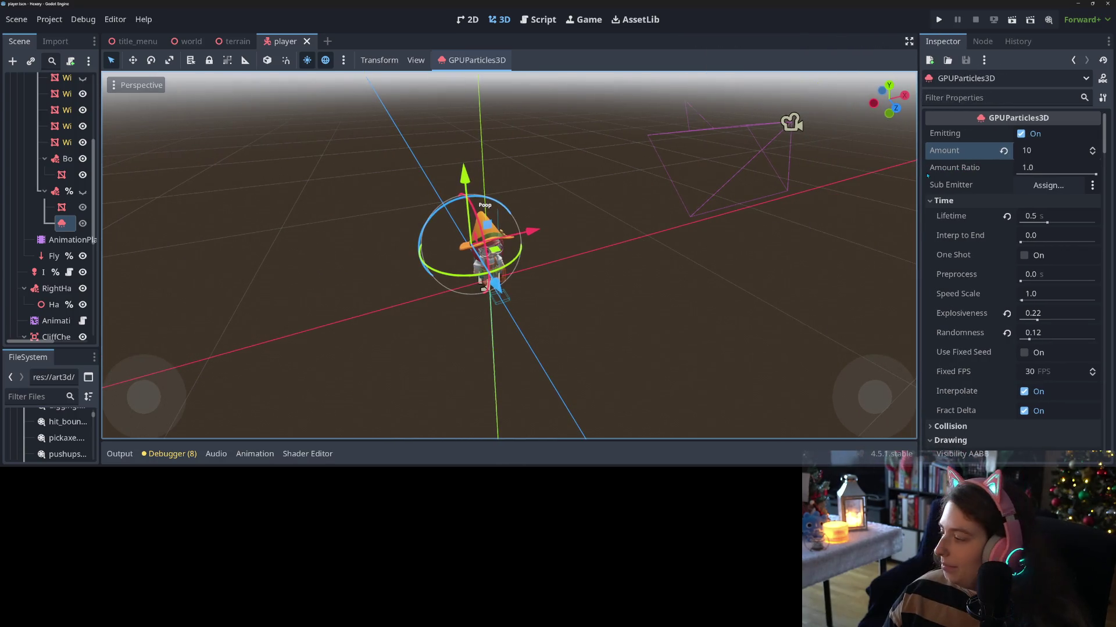
{"action": "key", "text": "alt+Tab"}
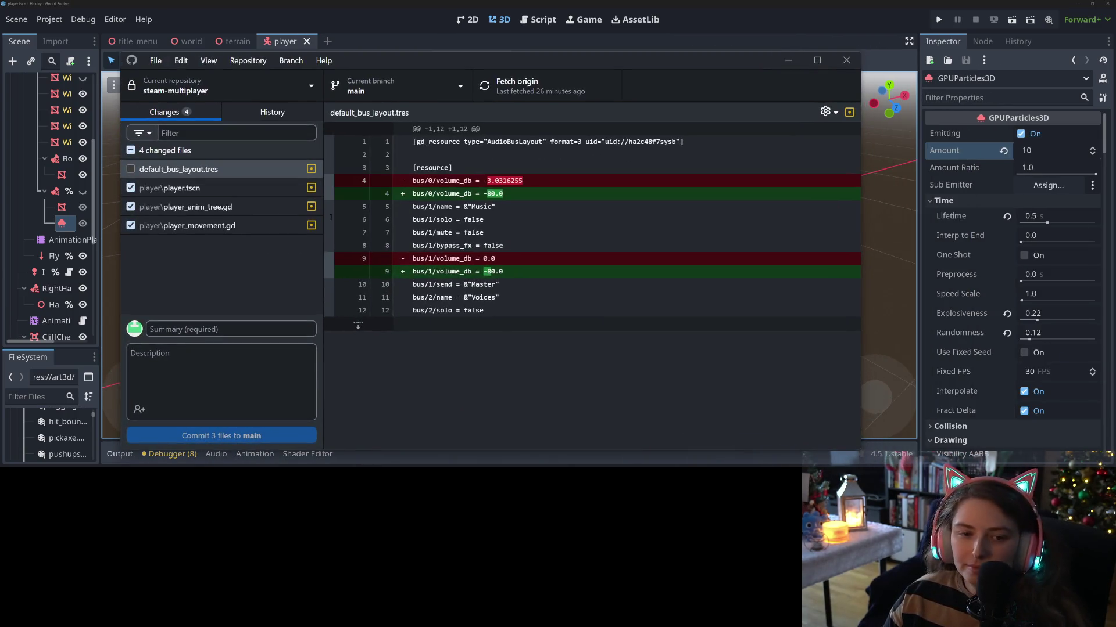
- Review the changes to the player scene, animation tree script and player movement script
{"action": "left_click", "coordinate": [169, 188]}
{"action": "left_click", "coordinate": [232, 213]}
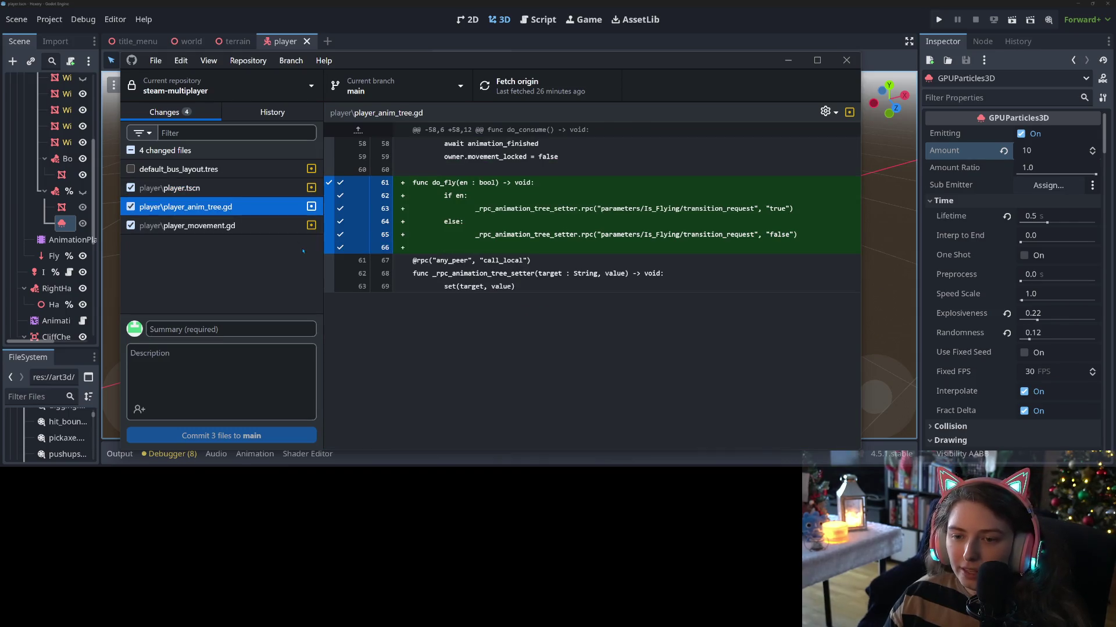
{"action": "left_click", "coordinate": [191, 228]}
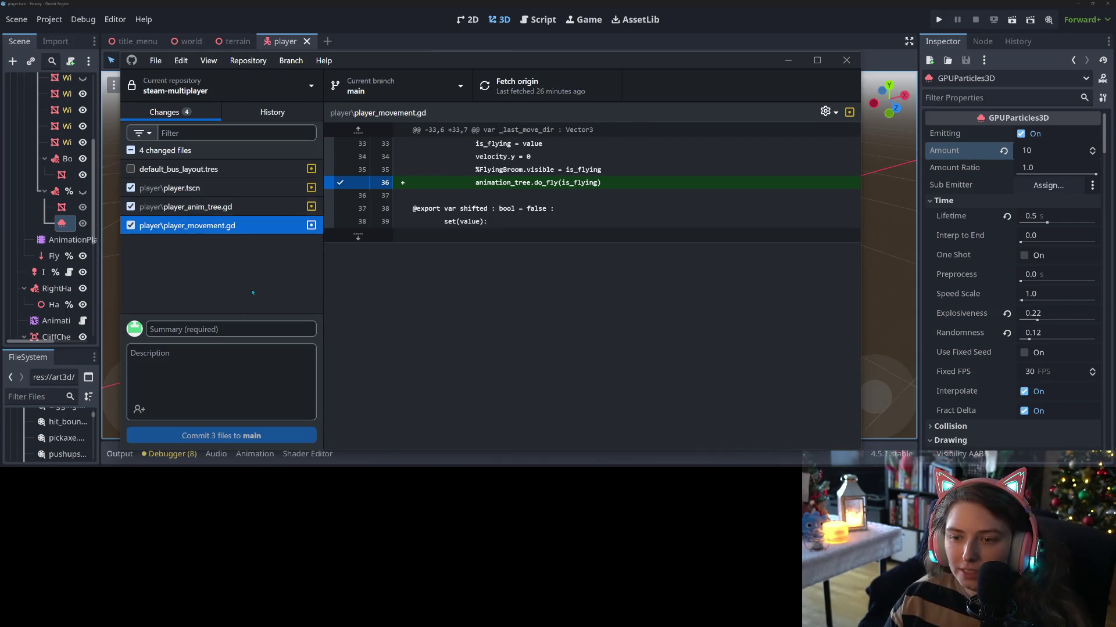
- Commit the three files to main as 'adds flying animation and particle effect' and push to origin
{"action": "left_click", "coordinate": [256, 330]}
{"action": "type", "text": "a"}
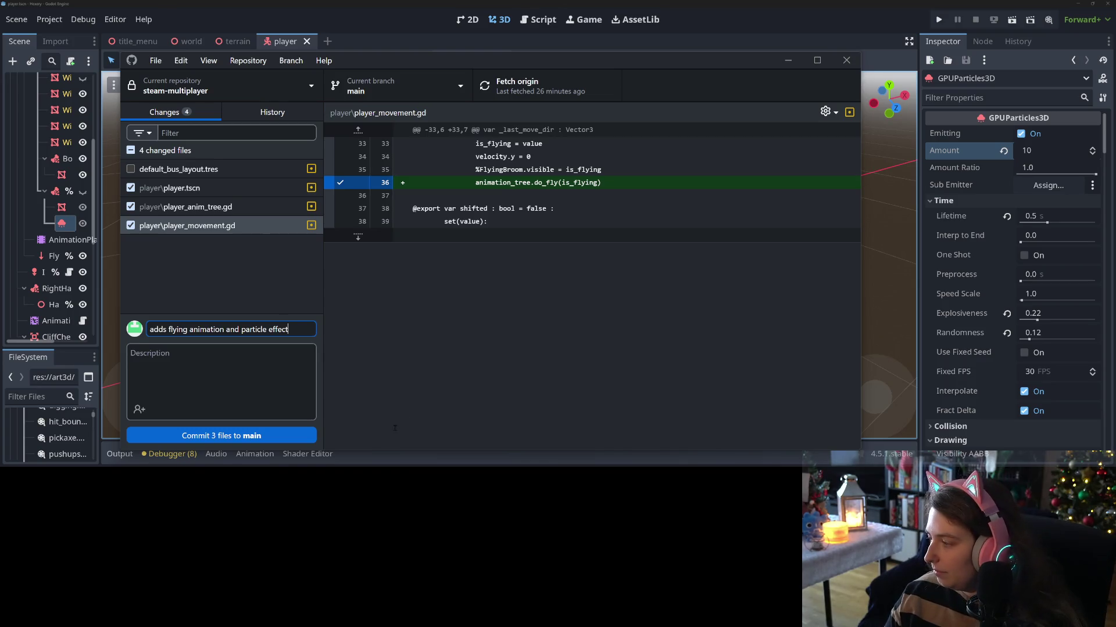
{"action": "key", "text": "ctrl+Return"}
{"action": "key", "text": "ctrl+p"}
{"action": "left_click", "coordinate": [787, 60]}
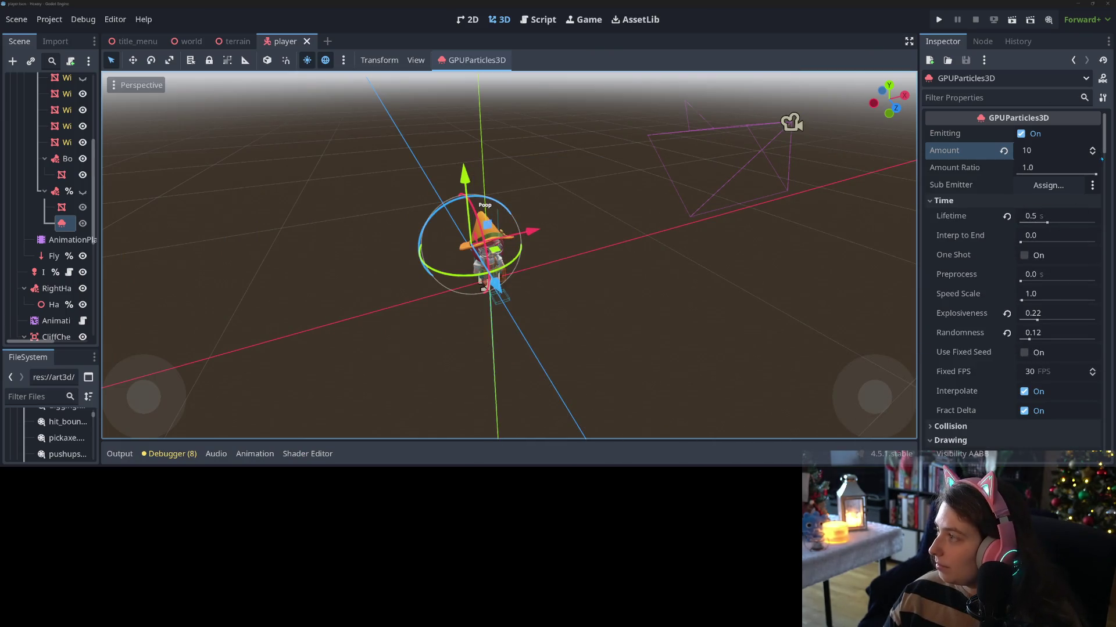
- Show the audio bus mixer and restore the Master bus volume to 0 dB
{"action": "left_click", "coordinate": [133, 456]}
{"action": "left_click", "coordinate": [216, 453]}
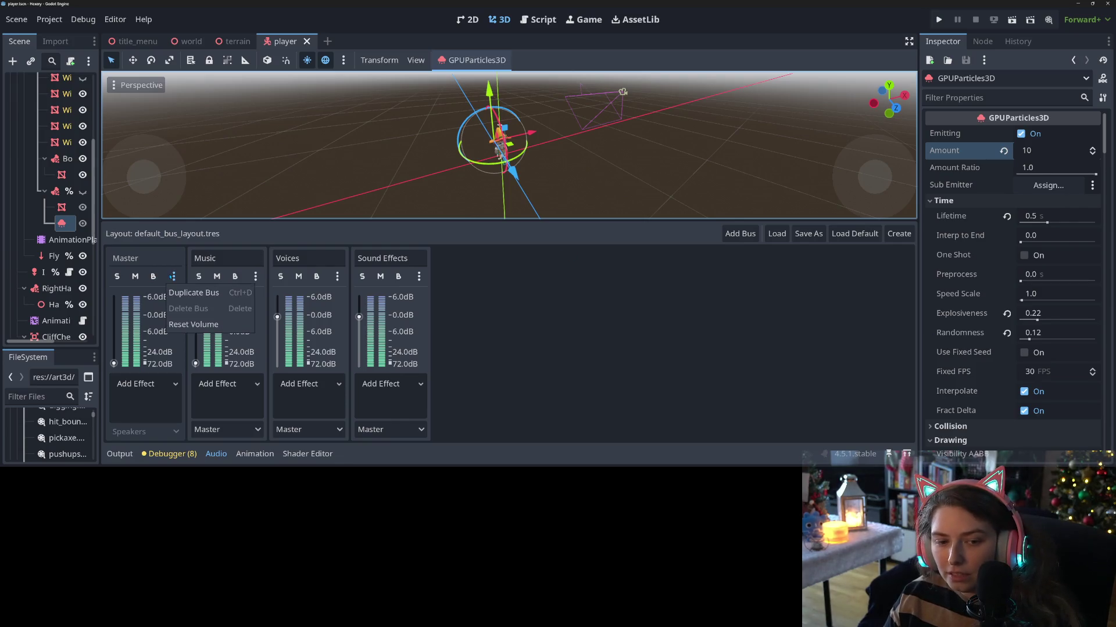
{"action": "key", "text": "ctrl+z"}
- Reset the Music bus volume to 0 dB, save, and move the Media Player window aside
{"action": "left_click", "coordinate": [256, 279]}
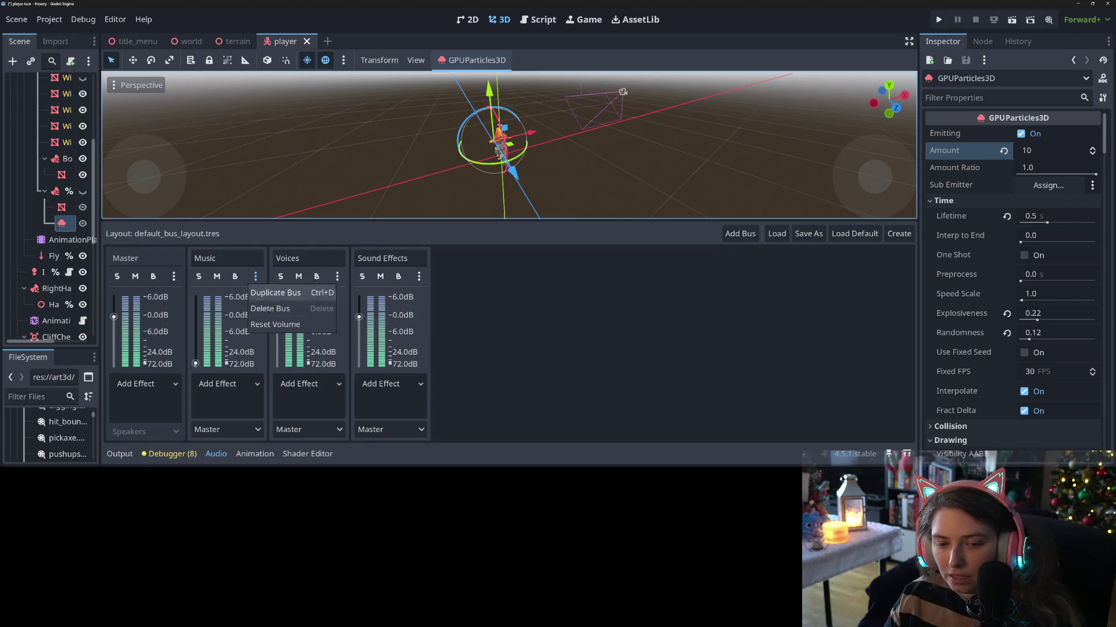
{"action": "left_click", "coordinate": [281, 330]}
{"action": "key", "text": "ctrl+s"}
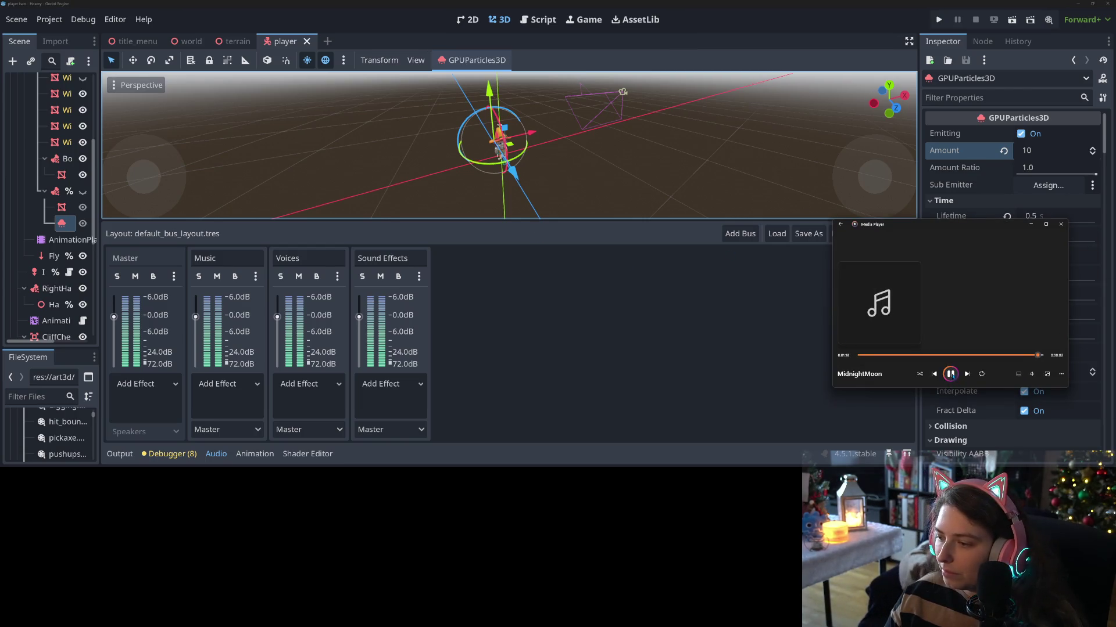
{"action": "mouse_move", "coordinate": [939, 232]}
{"action": "left_mouse_down"}
{"action": "mouse_move", "coordinate": [928, 281]}
{"action": "mouse_move", "coordinate": [893, 340]}
{"action": "left_mouse_up"}
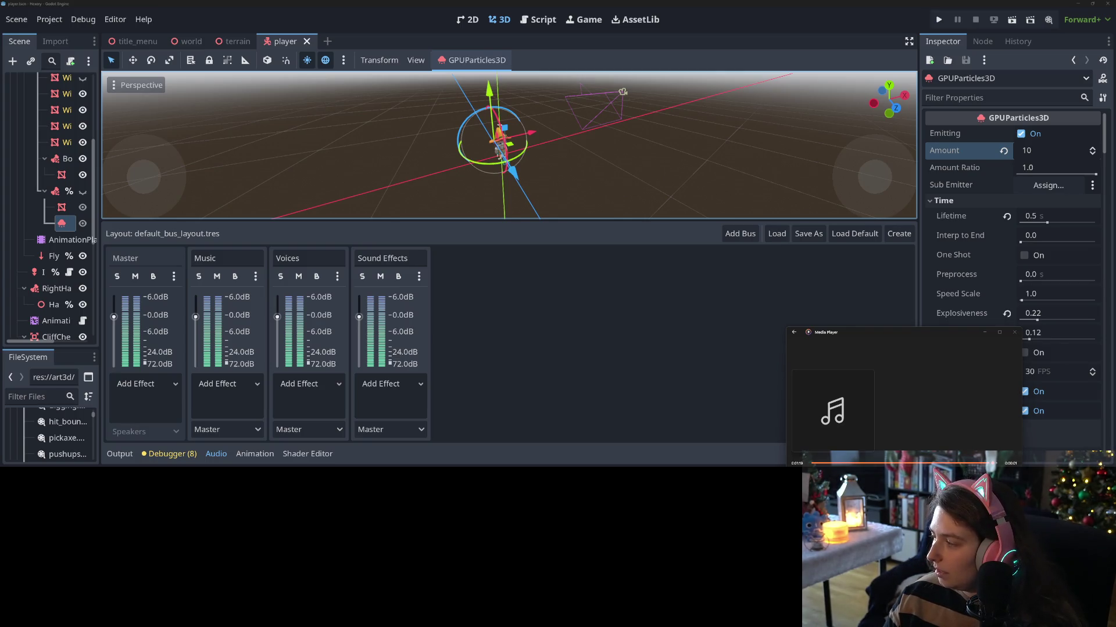
{"action": "key", "text": "alt+Tab"}
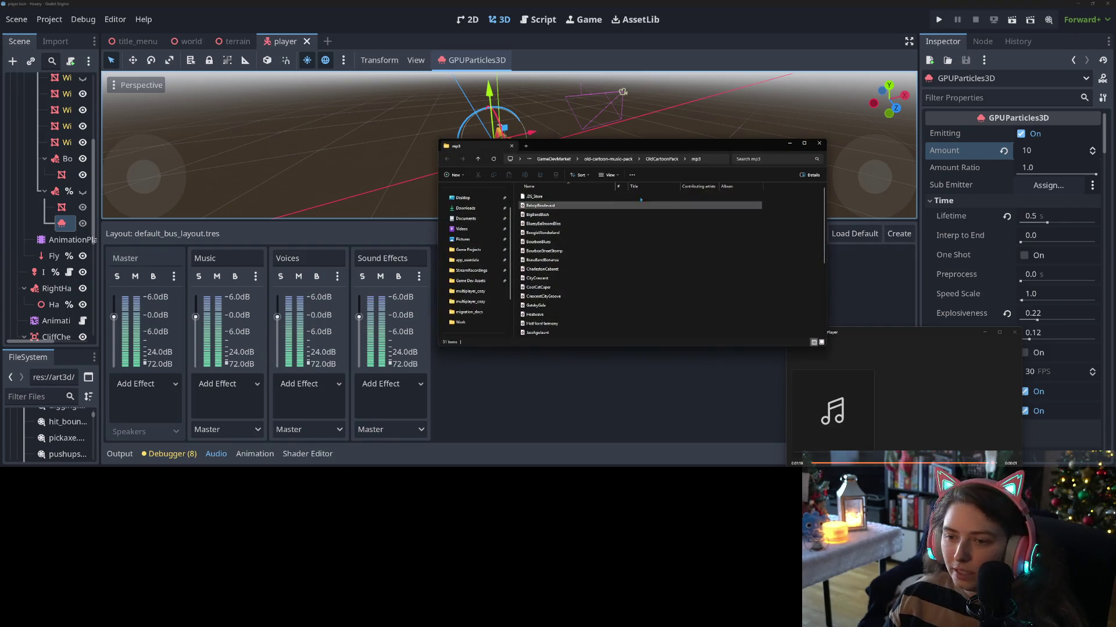
- Go up to the Game Dev Assets folder and open SFX
{"action": "left_click", "coordinate": [567, 160]}
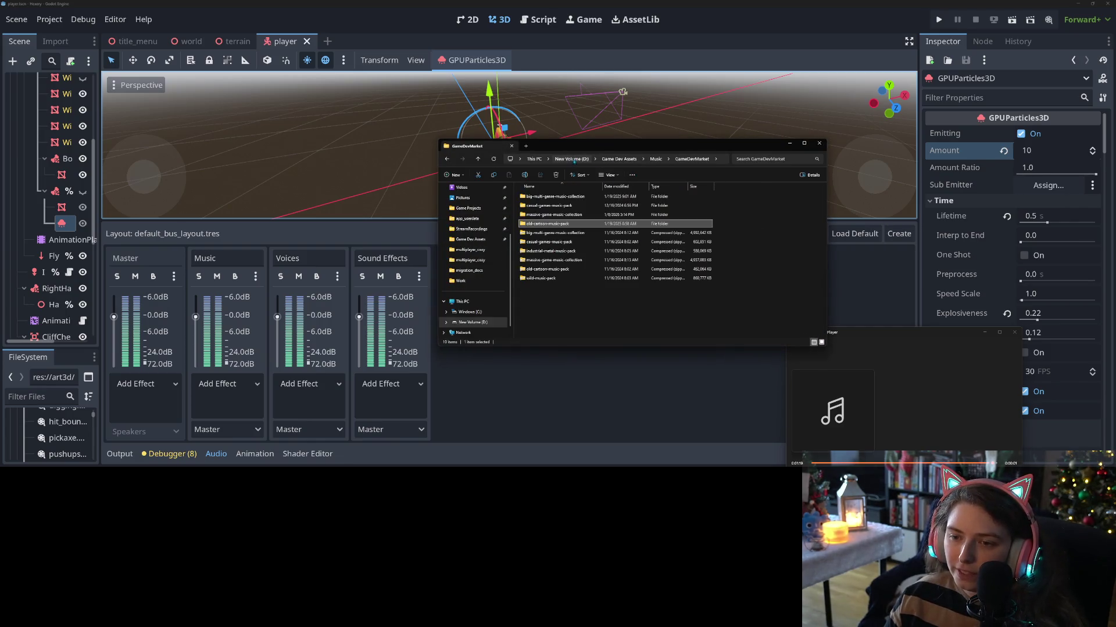
{"action": "left_click", "coordinate": [603, 159]}
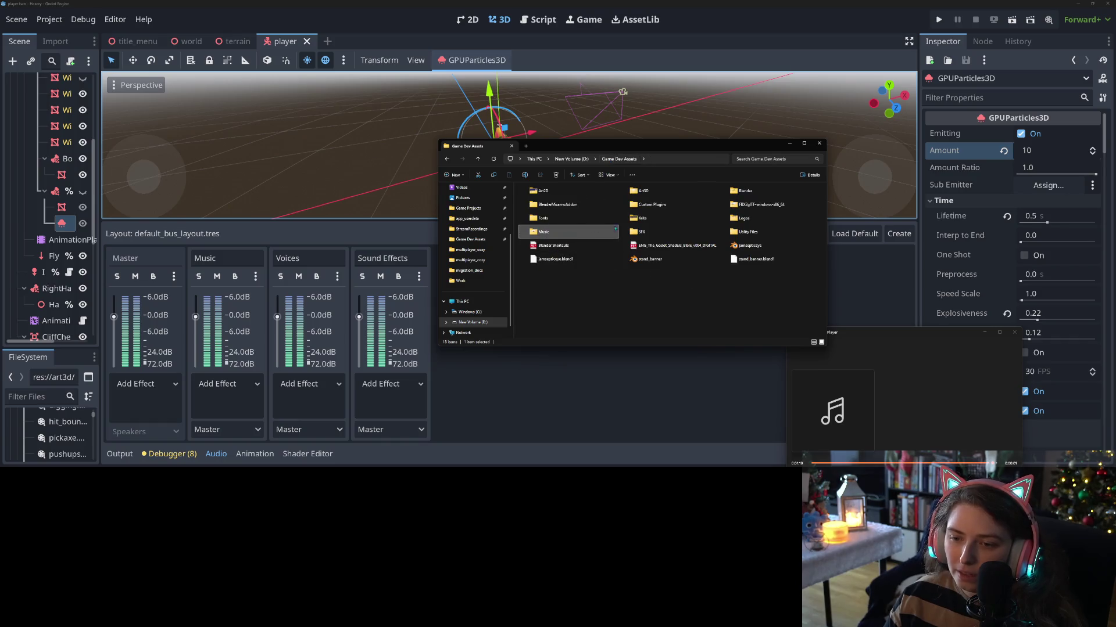
{"action": "left_click", "coordinate": [706, 235]}
{"action": "double_click", "coordinate": [707, 235]}
- Open GameDevMarket > pro-sound-collection > Gamemaster Audio > Whooshes and move Media Player to the upper left
{"action": "double_click", "coordinate": [549, 215]}
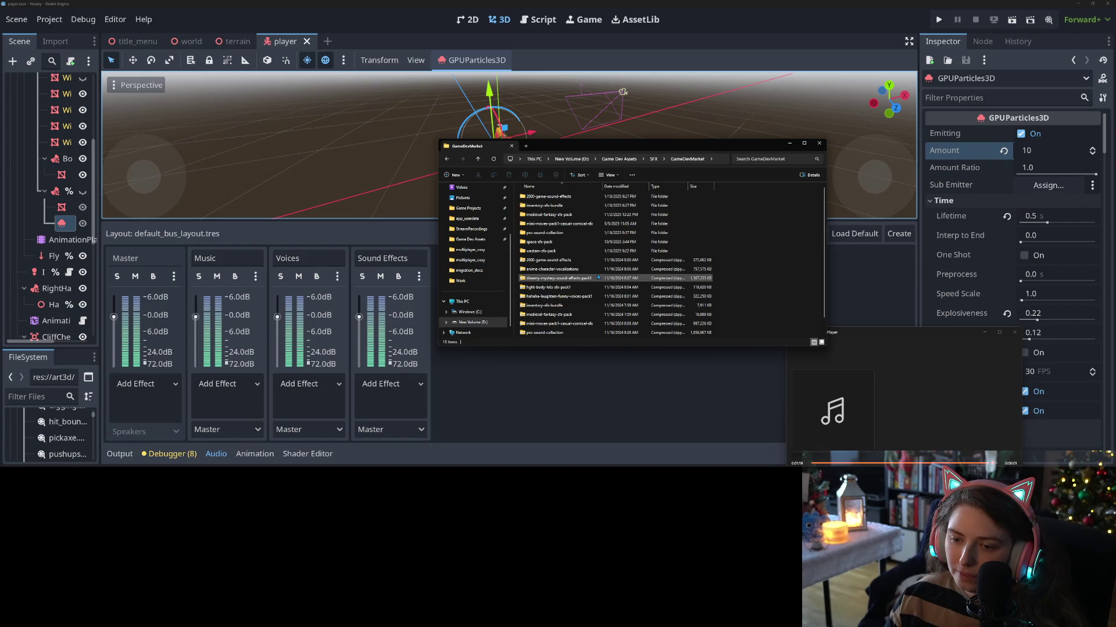
{"action": "double_click", "coordinate": [574, 233]}
{"action": "double_click", "coordinate": [567, 197]}
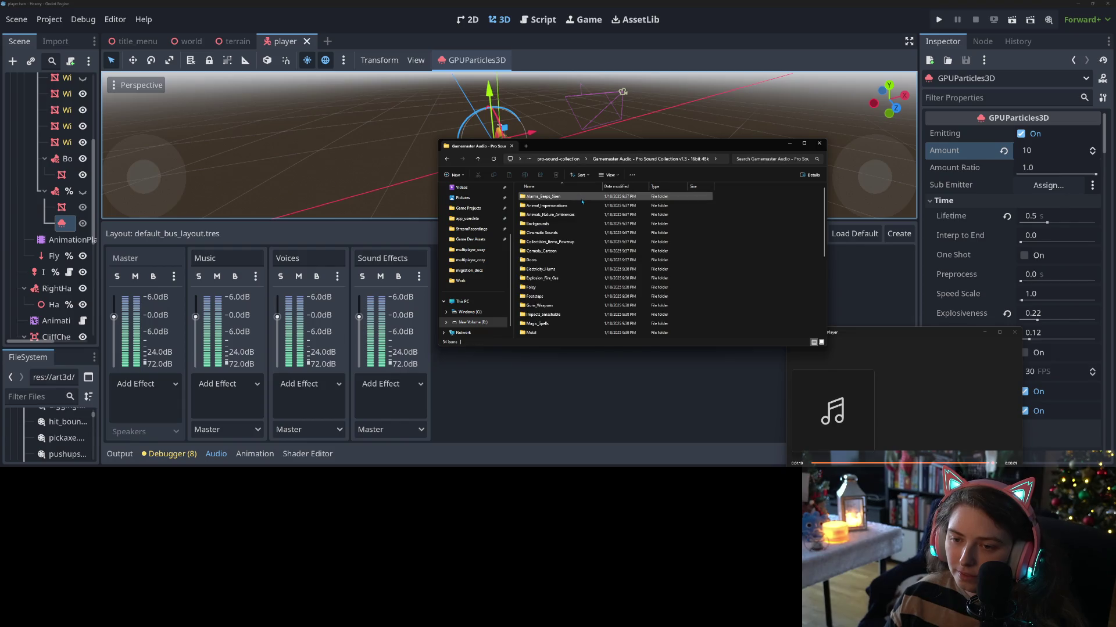
{"action": "scroll", "coordinate": [579, 289], "scroll_direction": "down", "scroll_amount": 5}
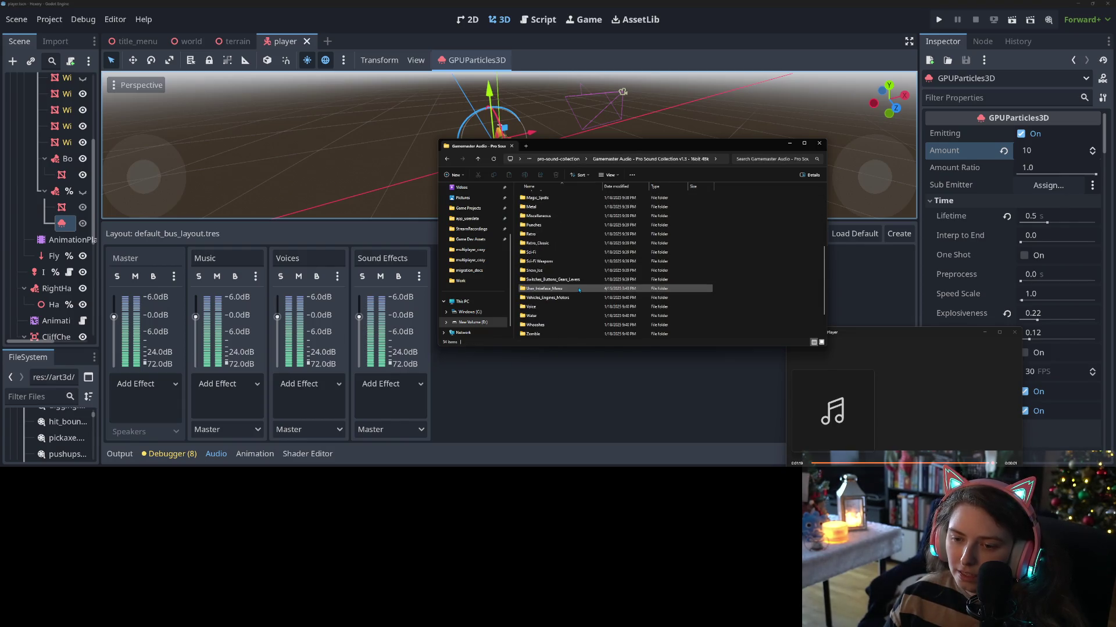
{"action": "double_click", "coordinate": [530, 289]}
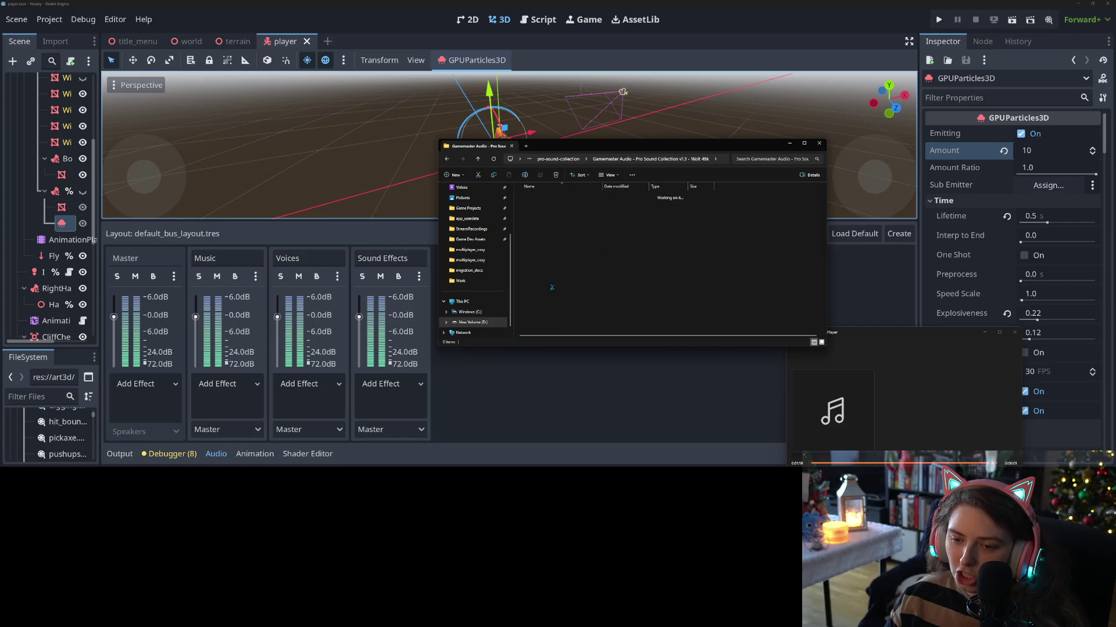
{"action": "scroll", "coordinate": [581, 261], "scroll_direction": "down", "scroll_amount": 5}
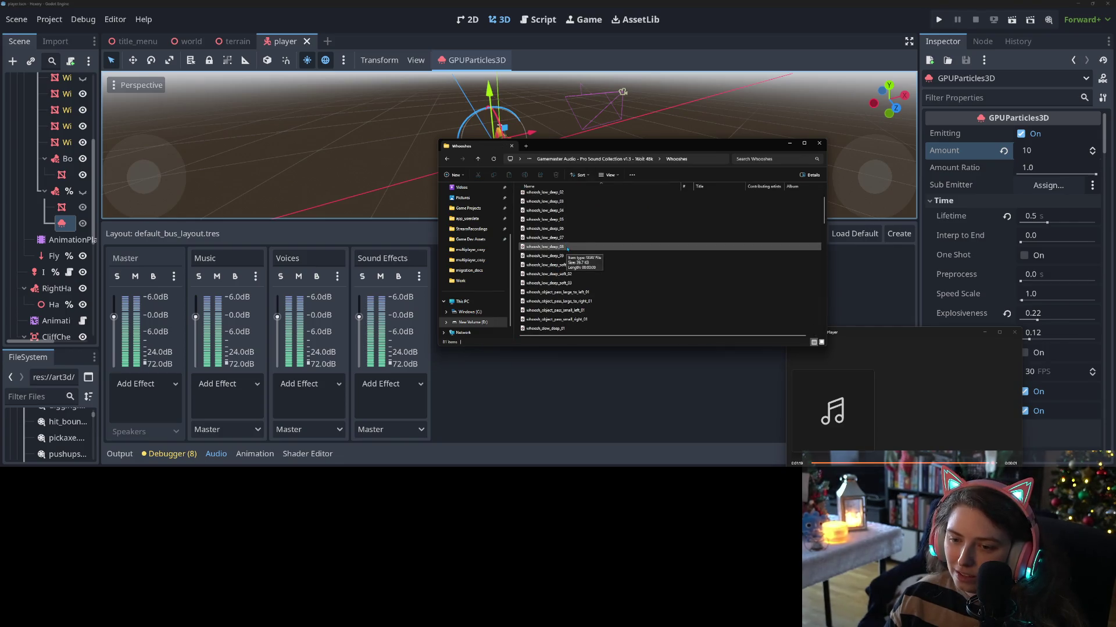
{"action": "scroll", "coordinate": [634, 272], "scroll_direction": "down", "scroll_amount": 5}
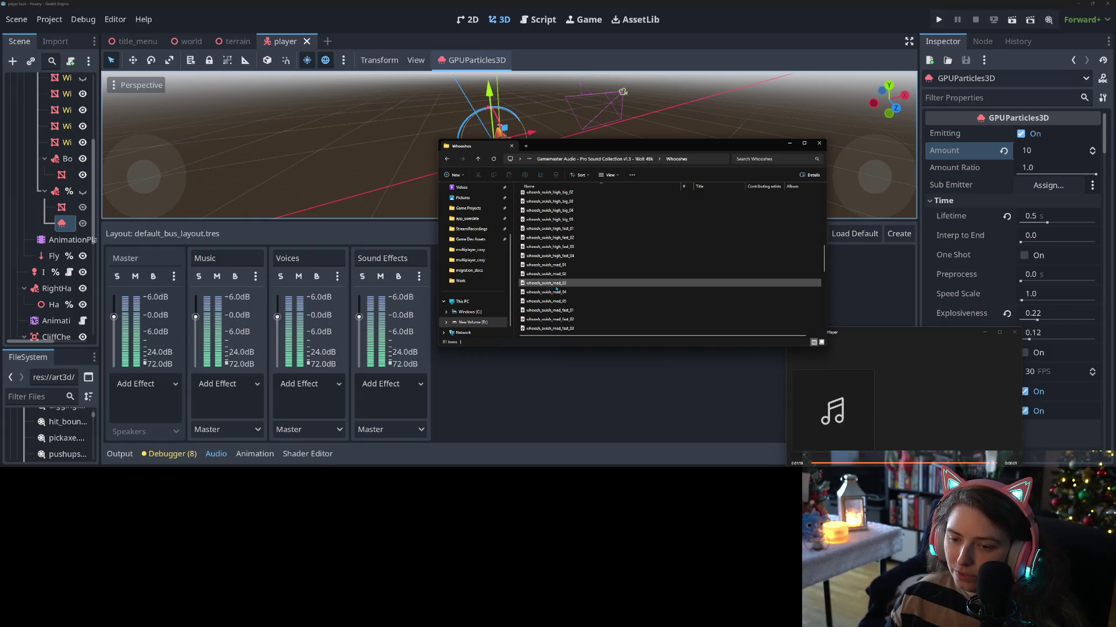
{"action": "scroll", "coordinate": [557, 288], "scroll_direction": "up", "scroll_amount": 2}
{"action": "mouse_move", "coordinate": [880, 348]}
{"action": "left_mouse_down"}
{"action": "mouse_move", "coordinate": [237, 137]}
{"action": "mouse_move", "coordinate": [241, 148]}
{"action": "left_mouse_up"}
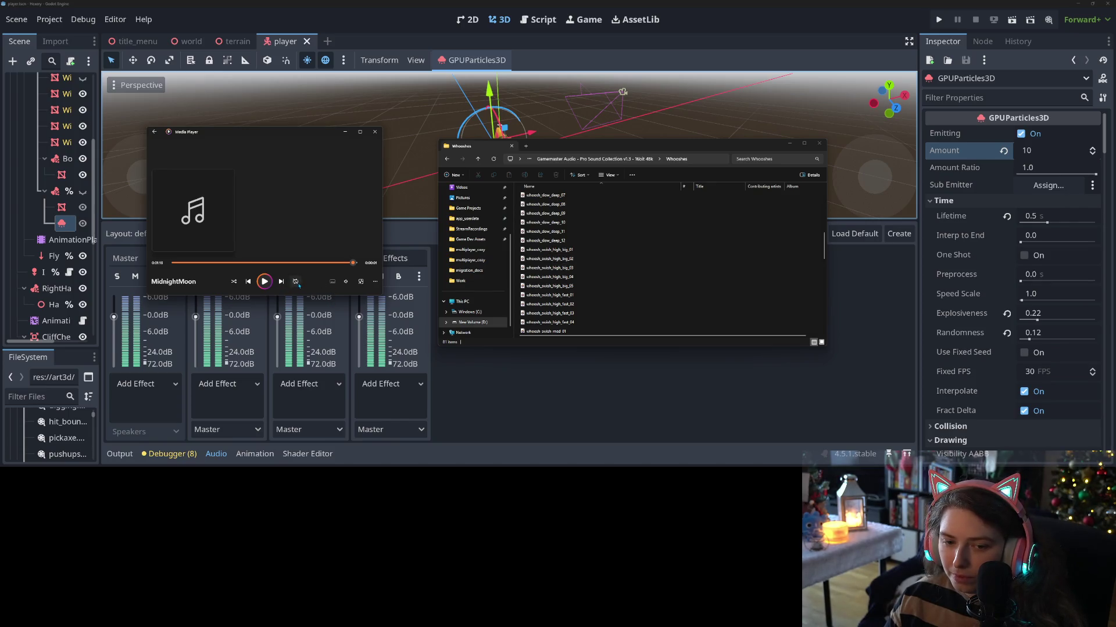
- Play whoosh_swish_high_big_01 and _02, check the volume control, then play whoosh_slow_deep_12
{"action": "double_click", "coordinate": [567, 251]}
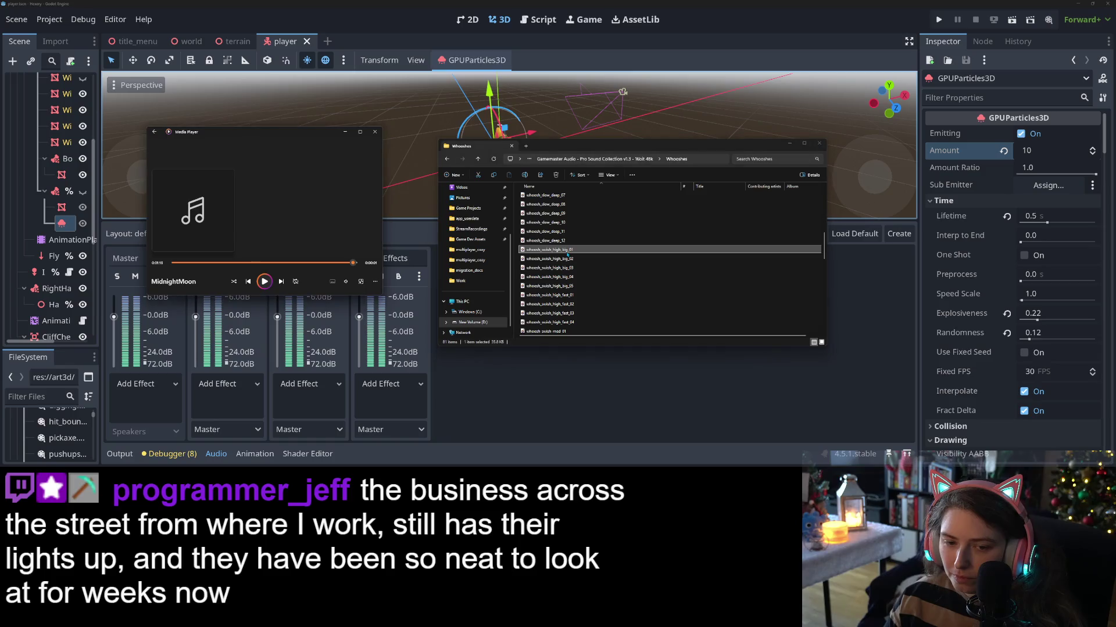
{"action": "double_click", "coordinate": [560, 259]}
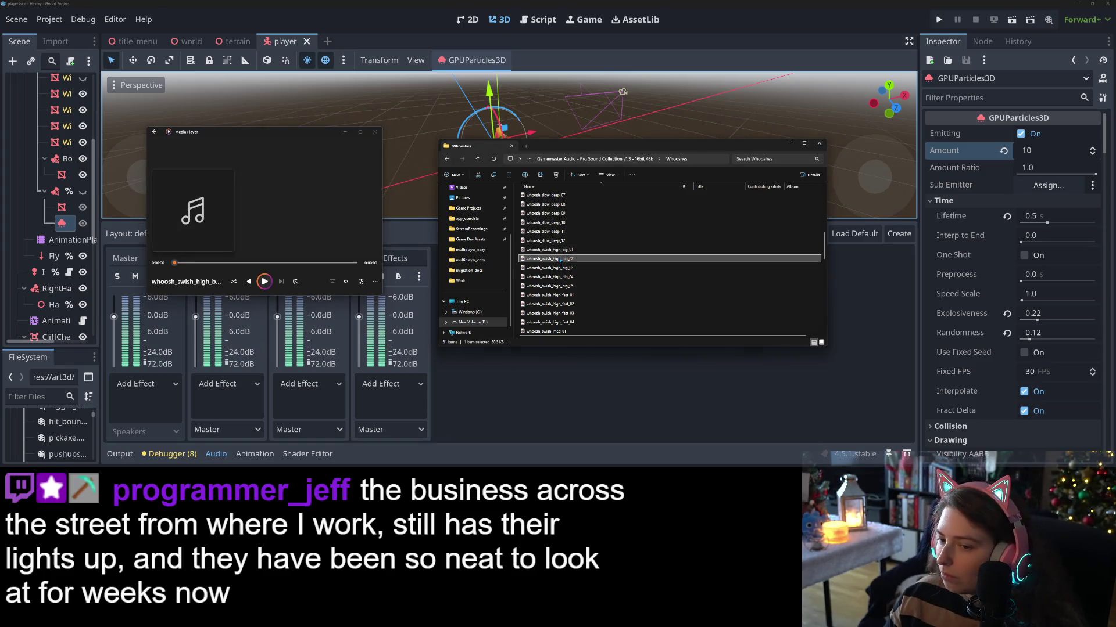
{"action": "left_click", "coordinate": [346, 282]}
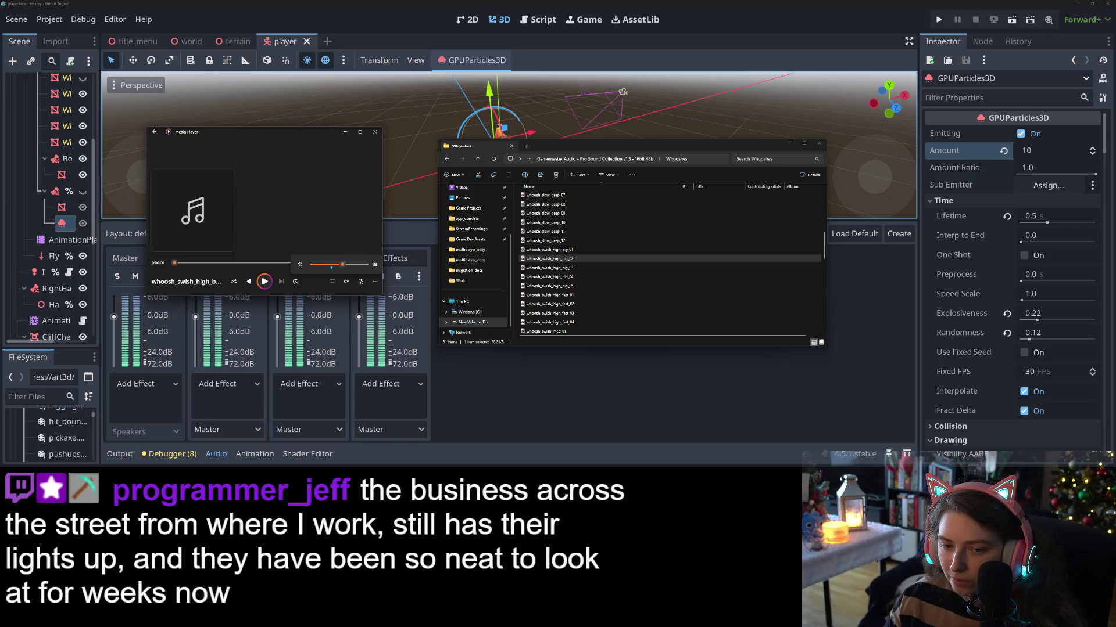
{"action": "left_click", "coordinate": [565, 260]}
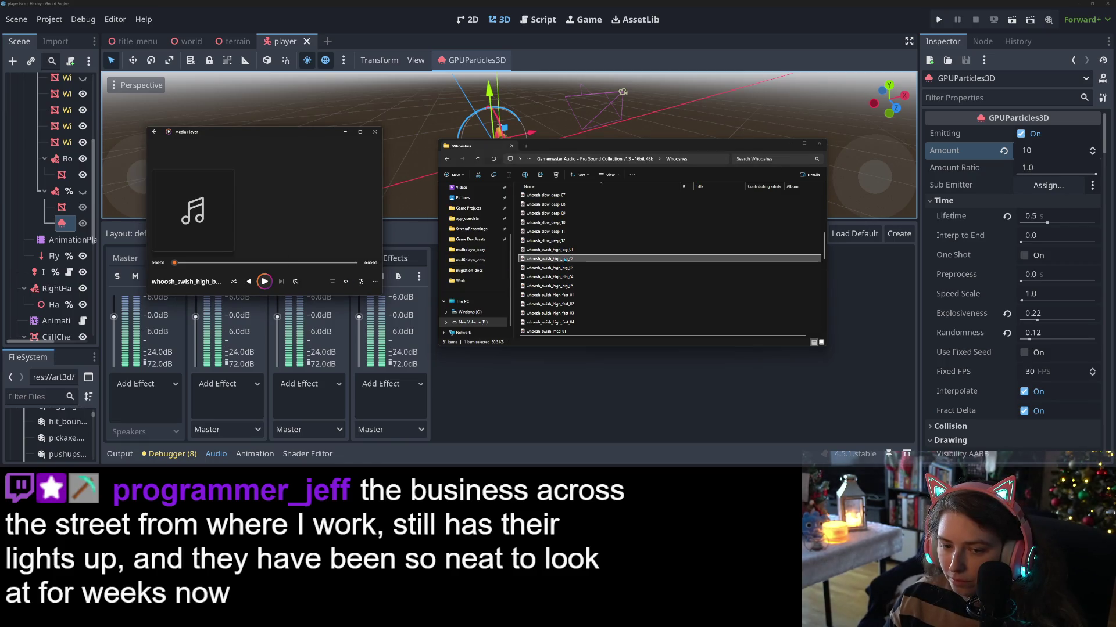
{"action": "left_click", "coordinate": [555, 240]}
{"action": "double_click", "coordinate": [556, 240]}
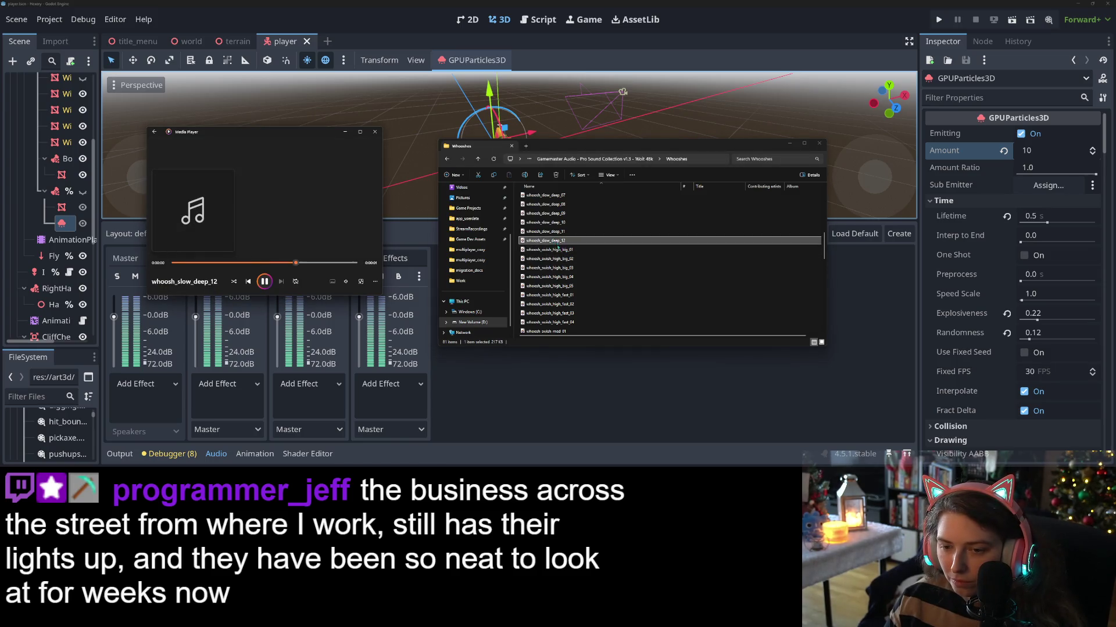
- Play whoosh_swish_med_fast_04 twice and a weapon spin whoosh
{"action": "scroll", "coordinate": [556, 246], "scroll_direction": "down", "scroll_amount": 2}
{"action": "left_click", "coordinate": [573, 293]}
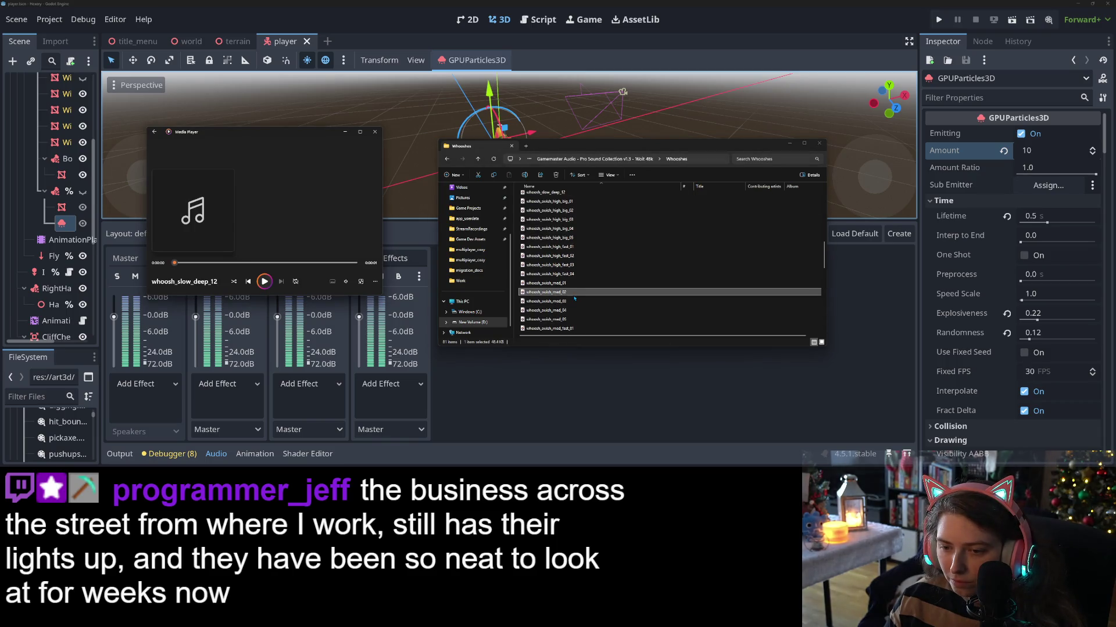
{"action": "scroll", "coordinate": [574, 298], "scroll_direction": "down", "scroll_amount": 2}
{"action": "double_click", "coordinate": [577, 302]}
{"action": "double_click", "coordinate": [577, 302]}
{"action": "scroll", "coordinate": [562, 310], "scroll_direction": "down", "scroll_amount": 9}
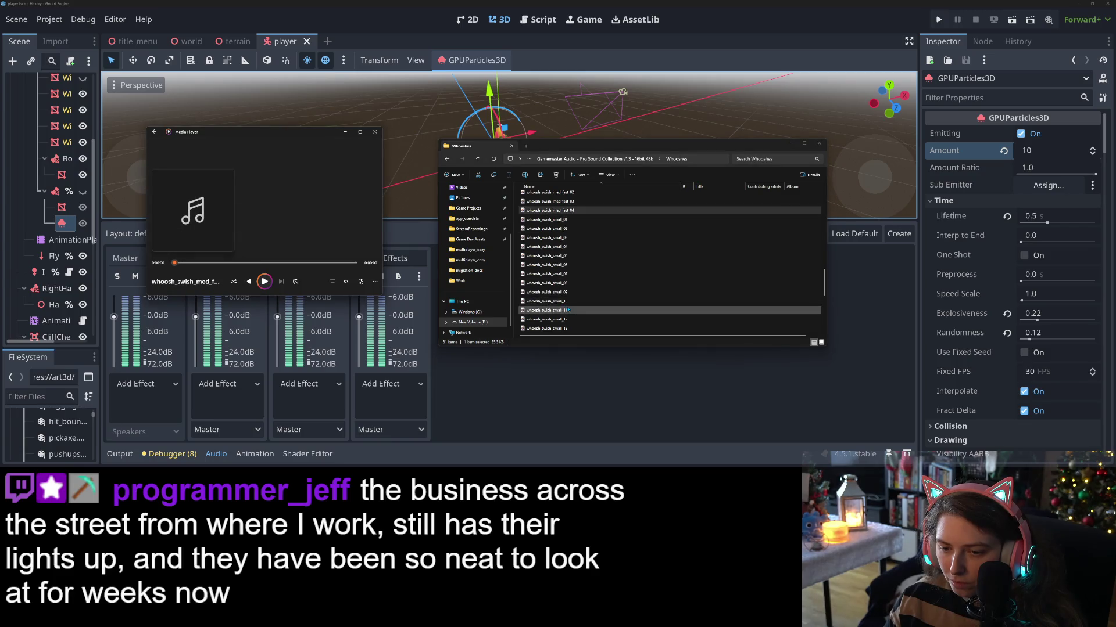
{"action": "double_click", "coordinate": [580, 320]}
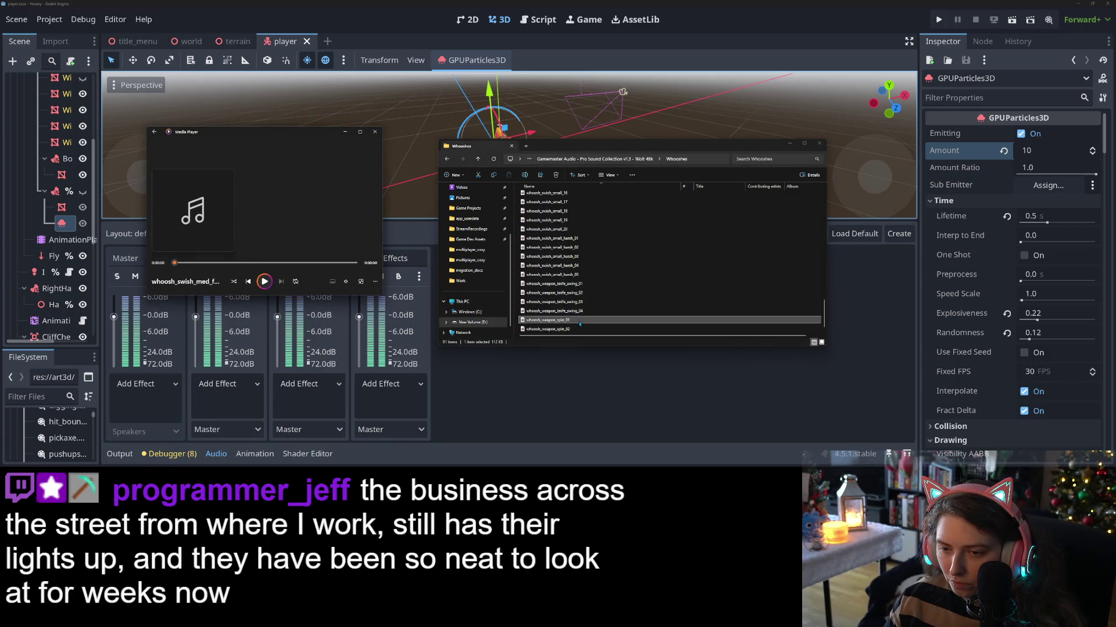
{"action": "scroll", "coordinate": [579, 304], "scroll_direction": "up", "scroll_amount": 4}
{"action": "scroll", "coordinate": [578, 304], "scroll_direction": "up", "scroll_amount": 5}
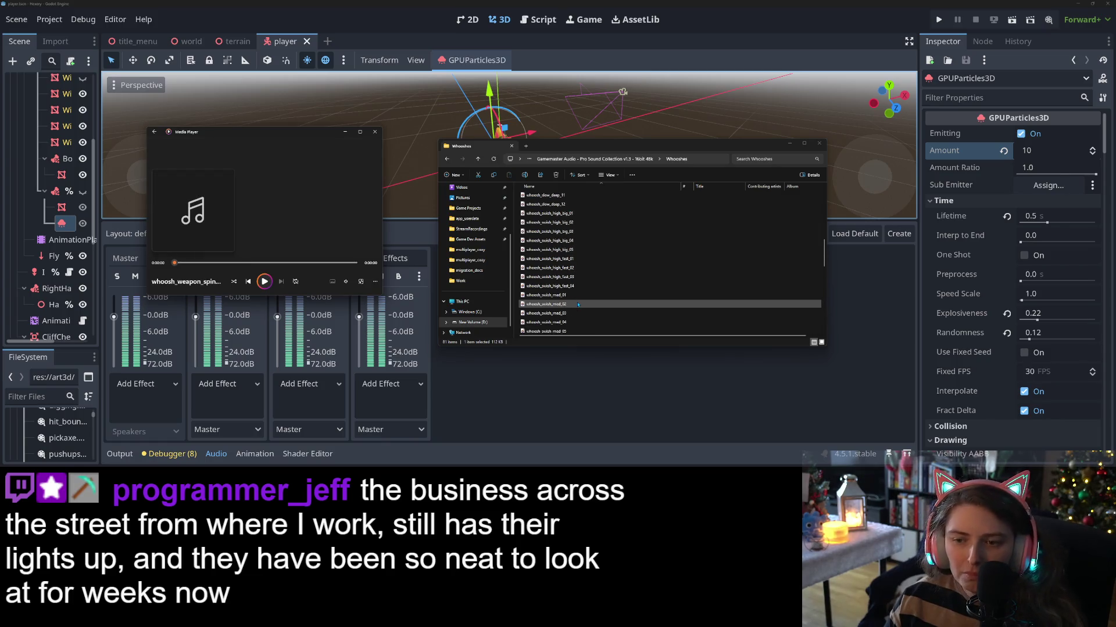
{"action": "scroll", "coordinate": [577, 304], "scroll_direction": "up", "scroll_amount": 5}
- Play the large and small object pass-by whooshes, then go back up to the category folders
{"action": "left_click", "coordinate": [581, 269]}
{"action": "double_click", "coordinate": [581, 269]}
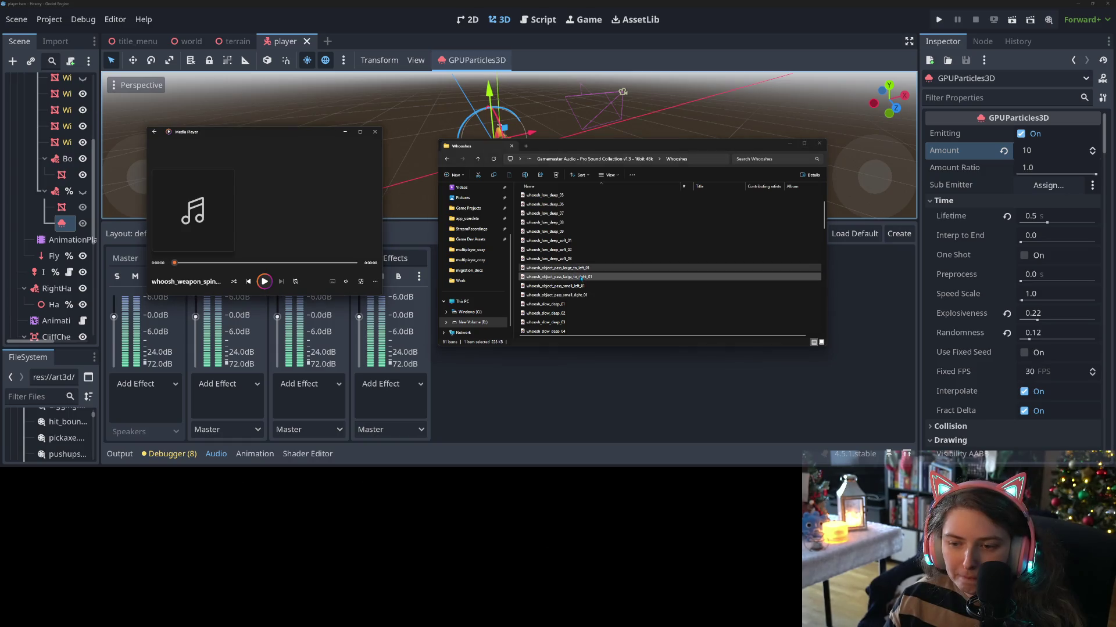
{"action": "double_click", "coordinate": [581, 277]}
{"action": "double_click", "coordinate": [577, 285]}
{"action": "double_click", "coordinate": [572, 295]}
{"action": "scroll", "coordinate": [562, 320], "scroll_direction": "up", "scroll_amount": 1}
{"action": "scroll", "coordinate": [562, 321], "scroll_direction": "up", "scroll_amount": 2}
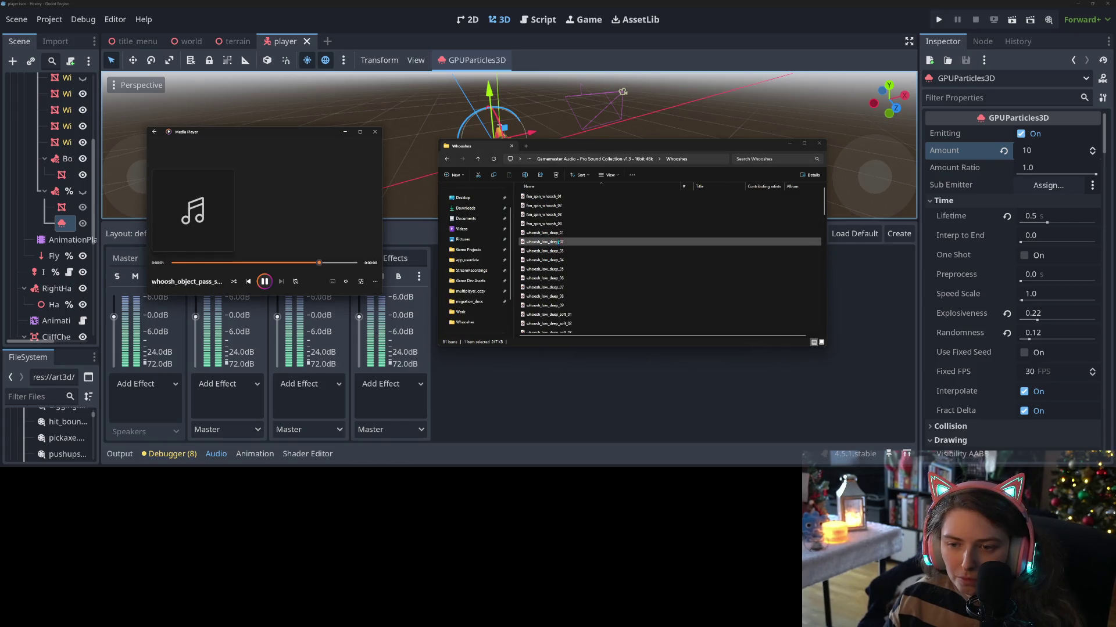
{"action": "left_click", "coordinate": [638, 161]}
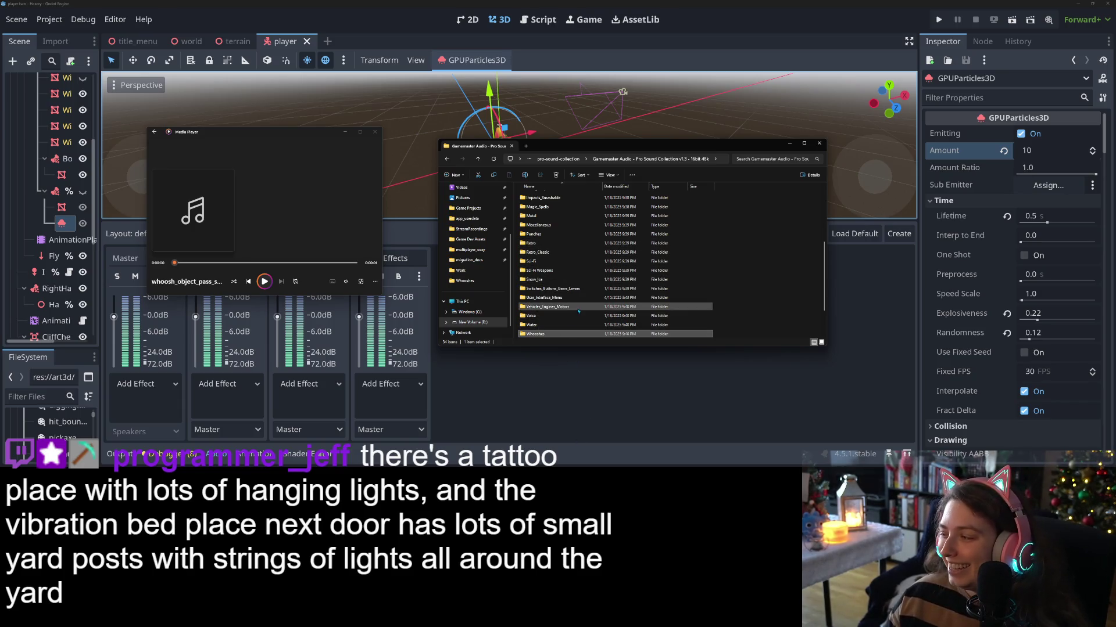
{"action": "scroll", "coordinate": [580, 279], "scroll_direction": "up", "scroll_amount": 3}
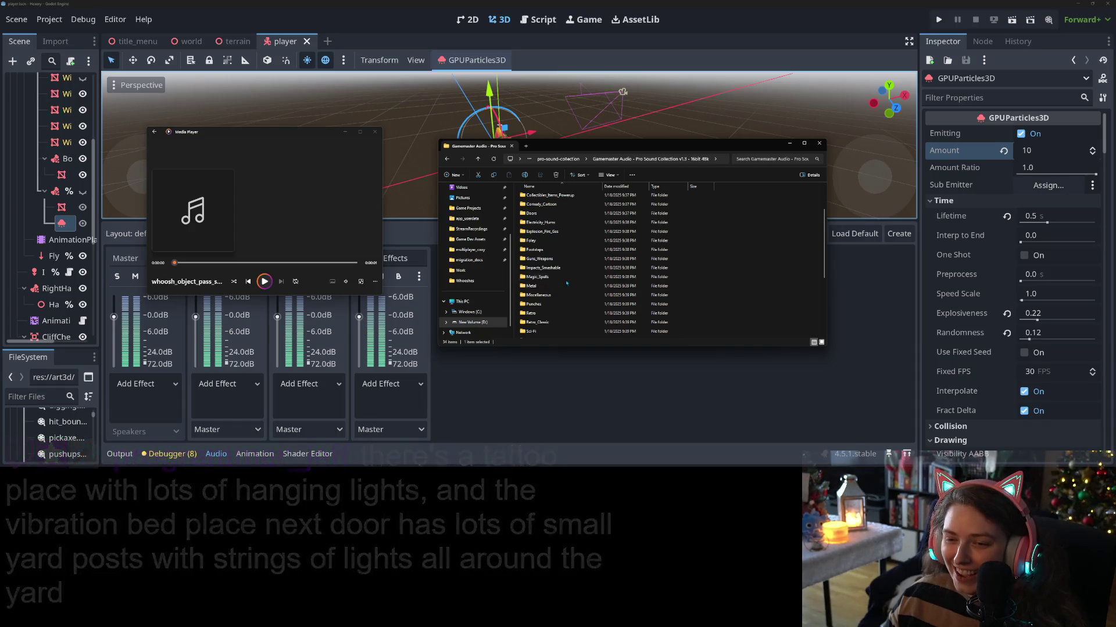
- Open Magic_Spells and preview dark_wind_growls_01 and dark_portal_wind_effect_01
{"action": "double_click", "coordinate": [567, 278]}
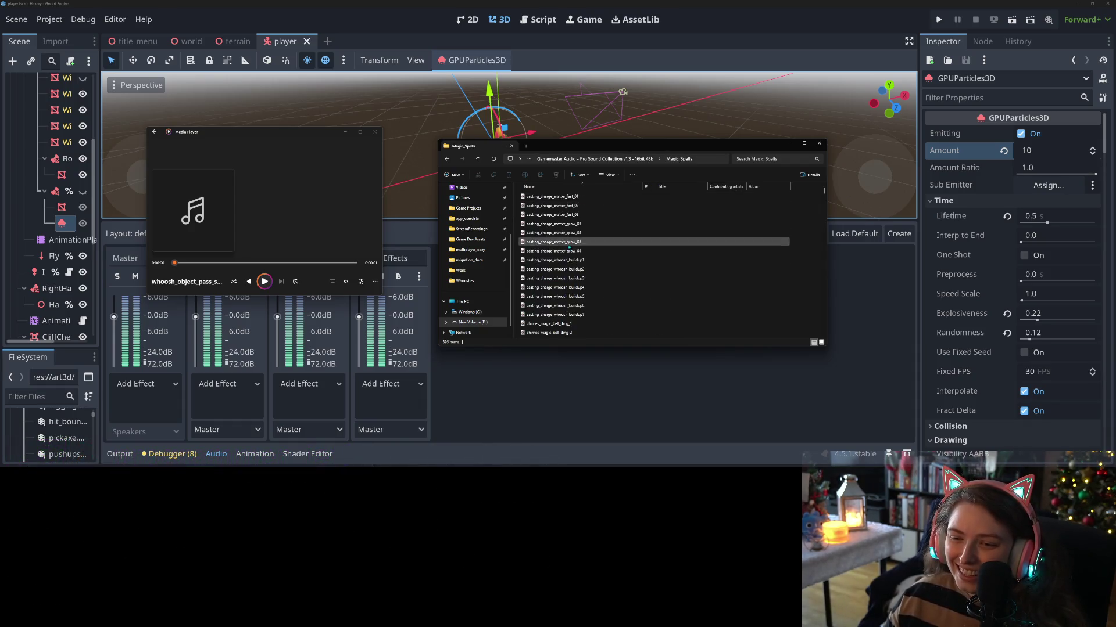
{"action": "scroll", "coordinate": [575, 261], "scroll_direction": "up", "scroll_amount": 5}
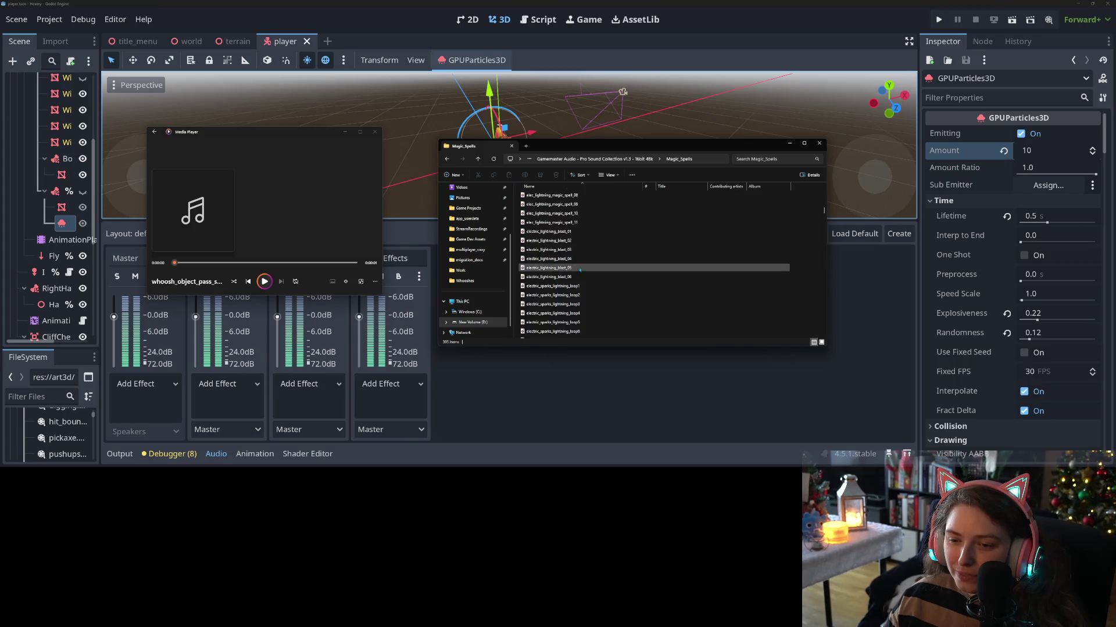
{"action": "scroll", "coordinate": [581, 279], "scroll_direction": "up", "scroll_amount": 5}
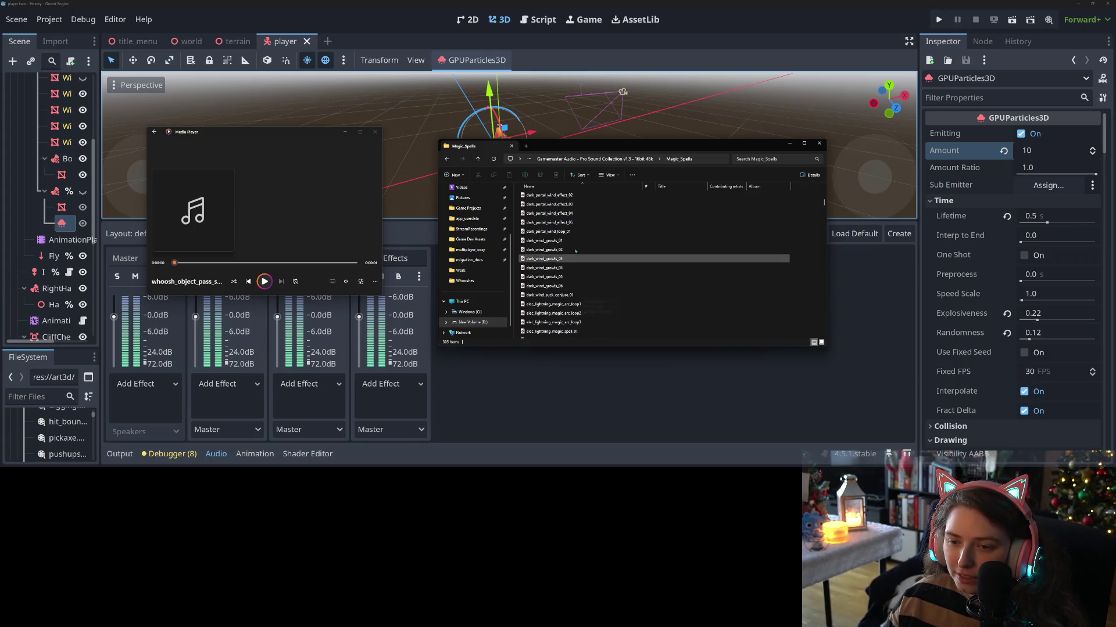
{"action": "double_click", "coordinate": [574, 243]}
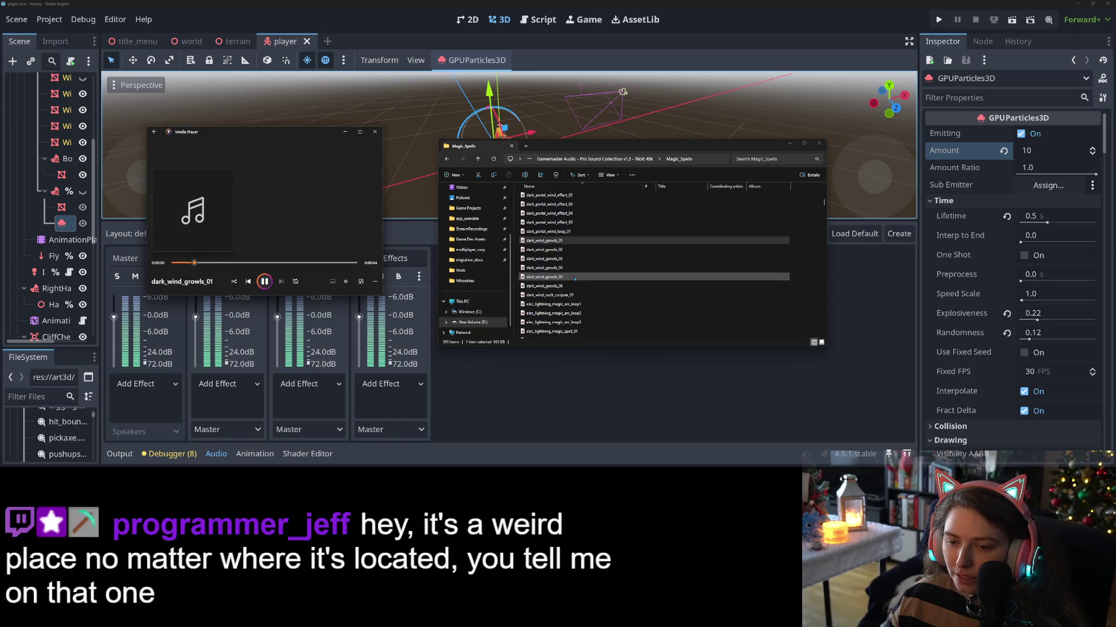
{"action": "scroll", "coordinate": [562, 250], "scroll_direction": "up", "scroll_amount": 2}
{"action": "left_click", "coordinate": [563, 250]}
{"action": "double_click", "coordinate": [575, 240]}
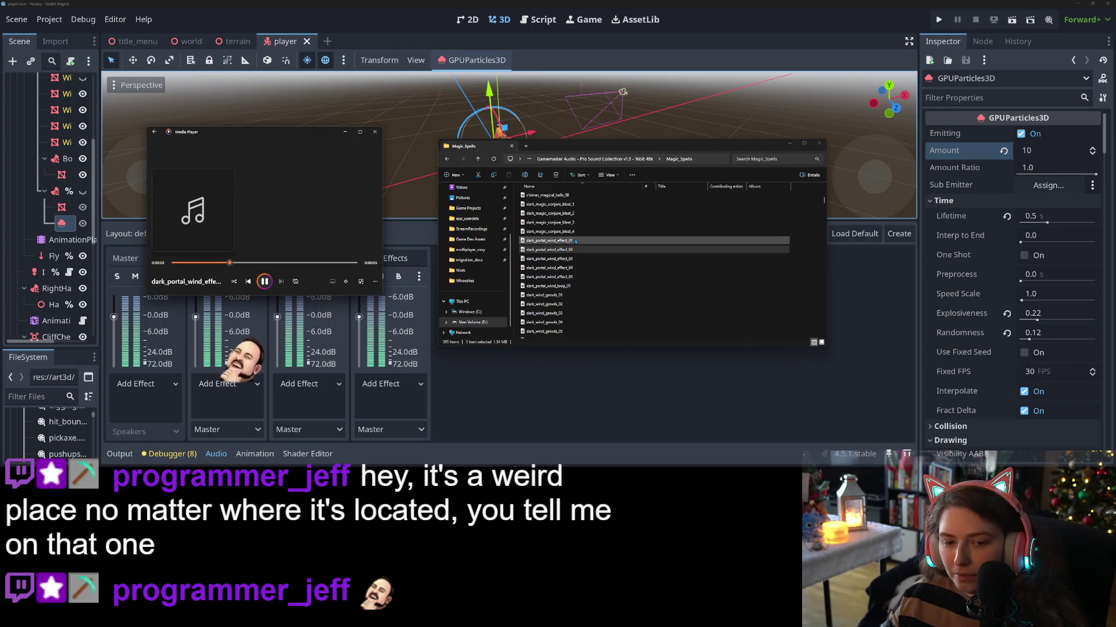
{"action": "left_click", "coordinate": [575, 240]}
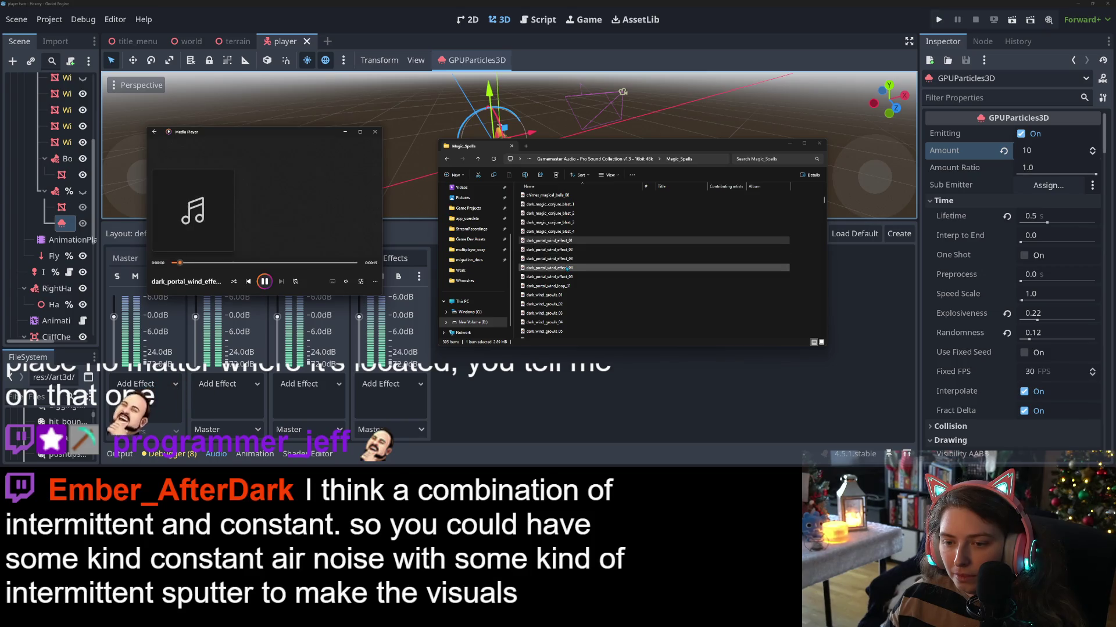
- Preview strange_ghostly_ambience_loop and a time_warp_reverse_spell sound
{"action": "scroll", "coordinate": [588, 305], "scroll_direction": "up", "scroll_amount": 8}
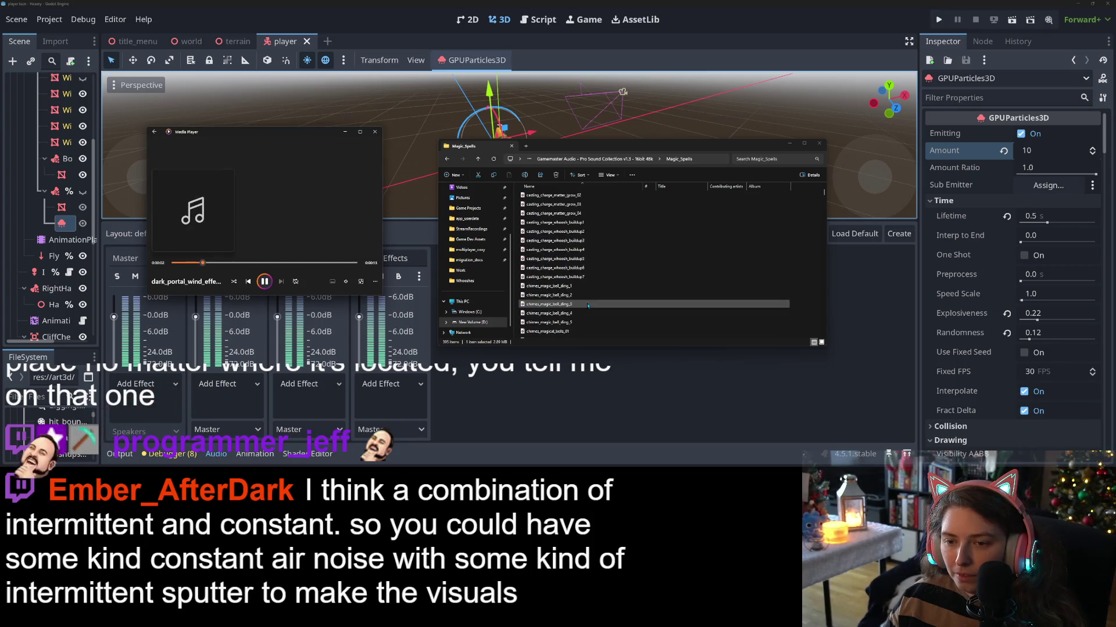
{"action": "scroll", "coordinate": [588, 305], "scroll_direction": "down", "scroll_amount": 10}
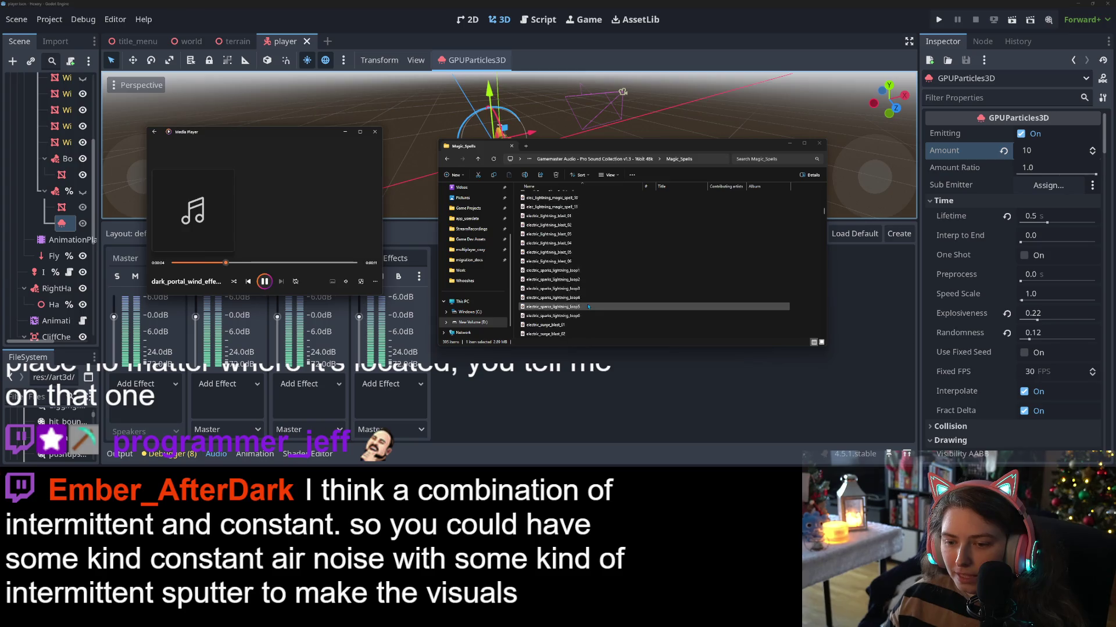
{"action": "scroll", "coordinate": [588, 306], "scroll_direction": "down", "scroll_amount": 10}
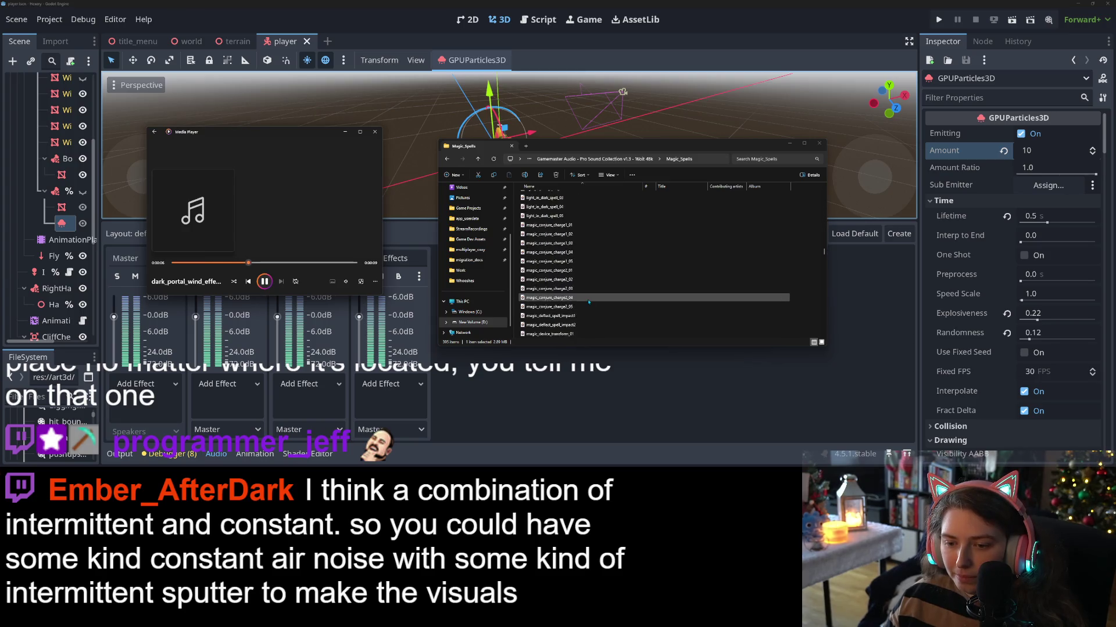
{"action": "scroll", "coordinate": [588, 302], "scroll_direction": "down", "scroll_amount": 5}
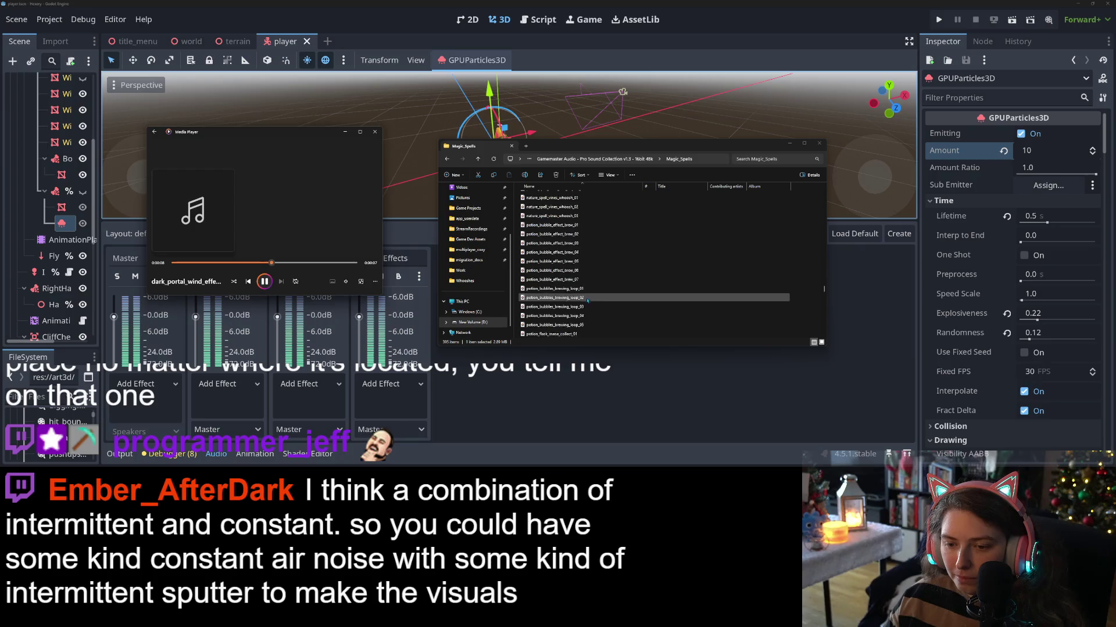
{"action": "double_click", "coordinate": [579, 308]}
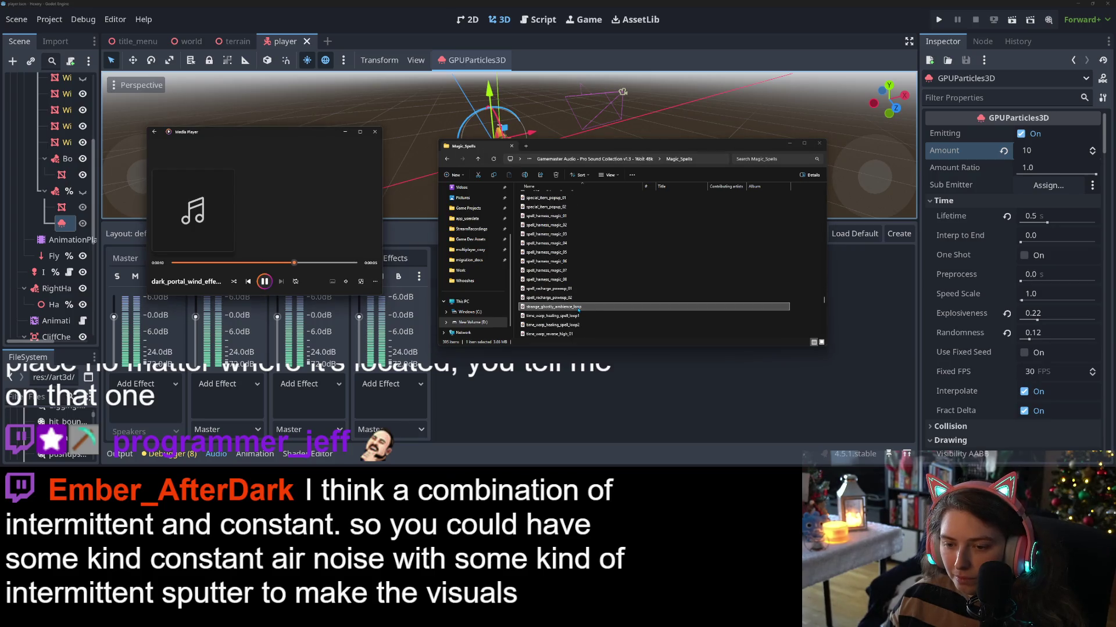
{"action": "scroll", "coordinate": [566, 303], "scroll_direction": "down", "scroll_amount": 2}
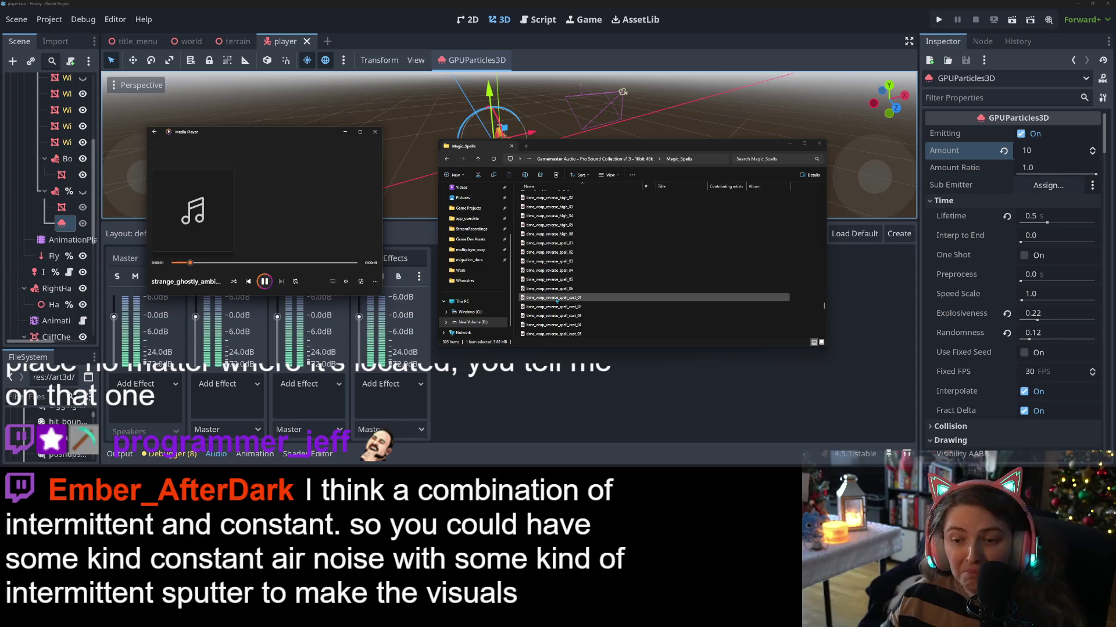
{"action": "scroll", "coordinate": [558, 300], "scroll_direction": "down", "scroll_amount": 4}
{"action": "double_click", "coordinate": [559, 281]}
{"action": "scroll", "coordinate": [581, 291], "scroll_direction": "down", "scroll_amount": 5}
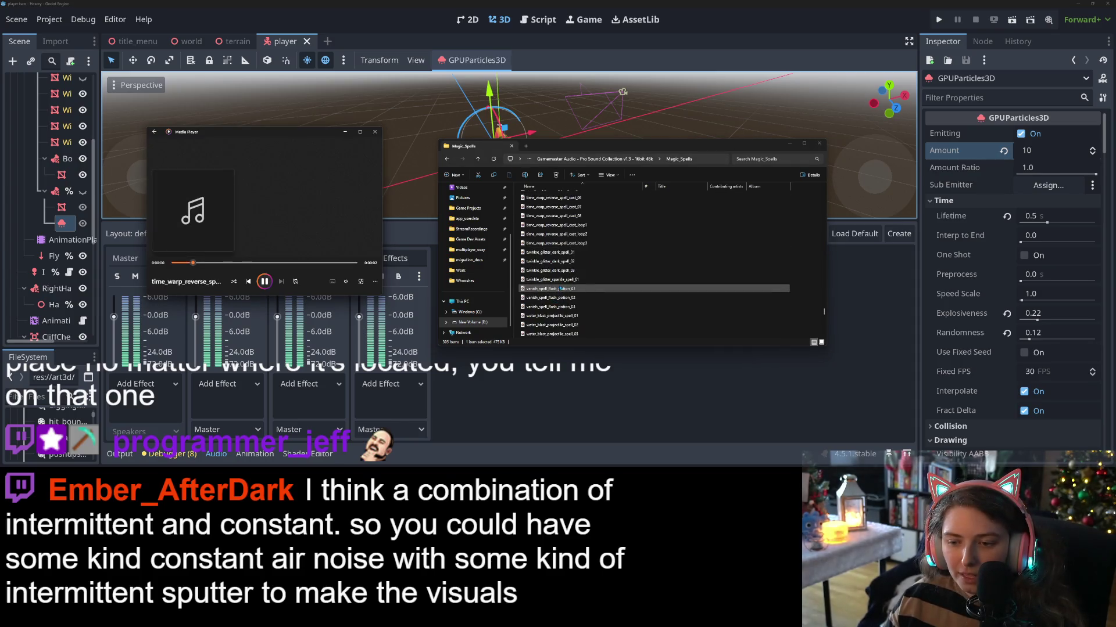
{"action": "scroll", "coordinate": [604, 295], "scroll_direction": "down", "scroll_amount": 5}
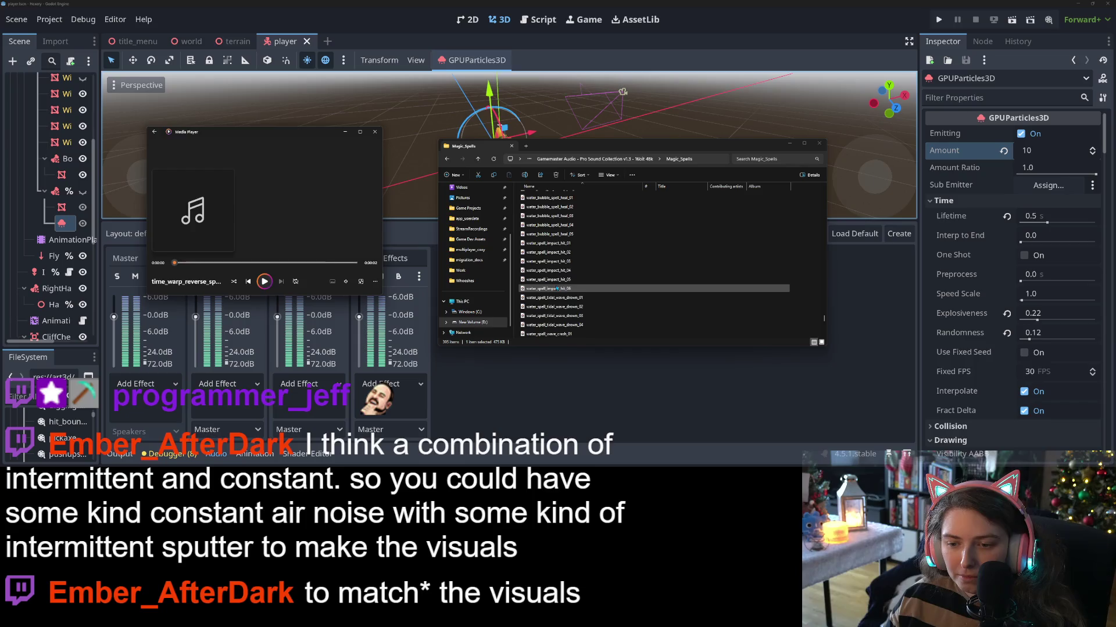
- Look through the wind_blizzard_storm_spell light and heavy files and witch_dr_shrine_bells_jingle_06
{"action": "left_click", "coordinate": [566, 297]}
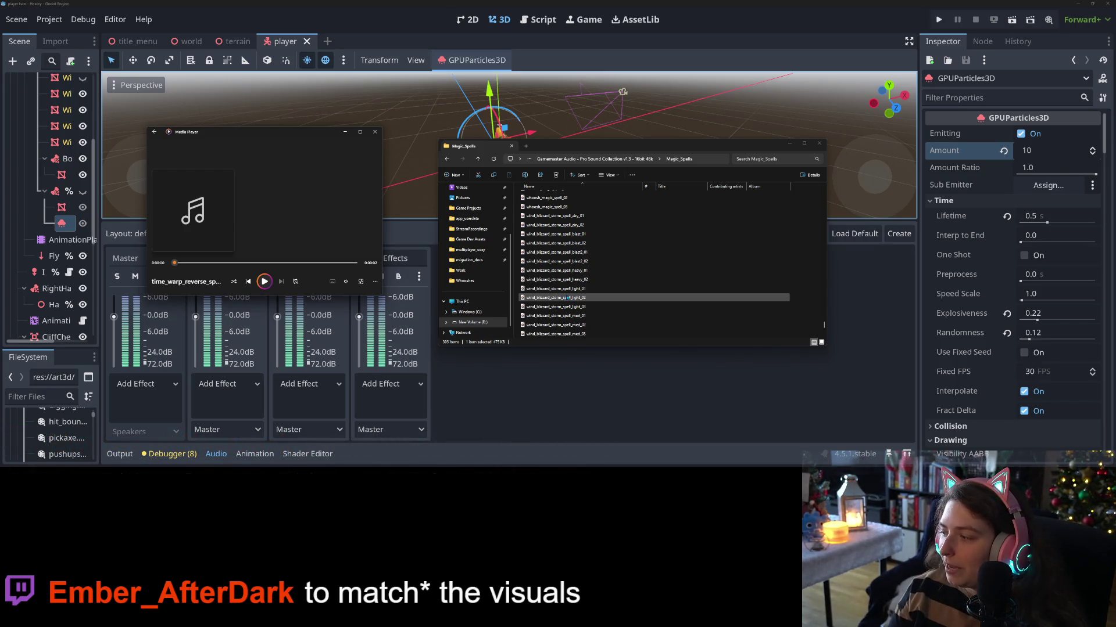
{"action": "left_click", "coordinate": [625, 290]}
{"action": "left_click", "coordinate": [577, 298]}
{"action": "scroll", "coordinate": [578, 298], "scroll_direction": "down", "scroll_amount": 4}
{"action": "left_click", "coordinate": [576, 290]}
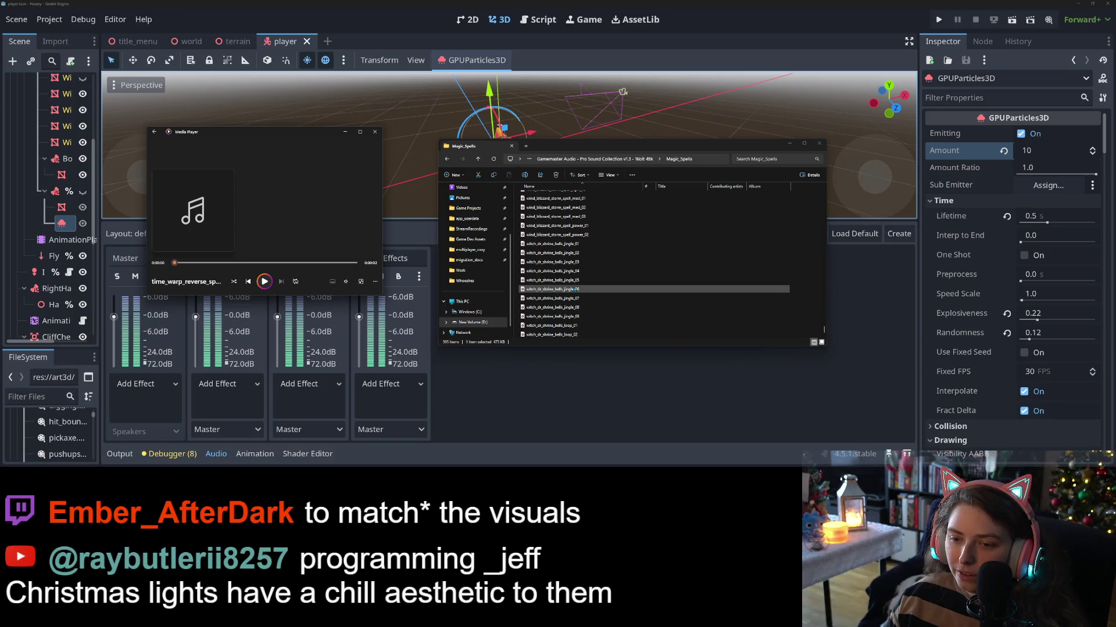
{"action": "scroll", "coordinate": [528, 304], "scroll_direction": "up", "scroll_amount": 5}
{"action": "left_click", "coordinate": [528, 303]}
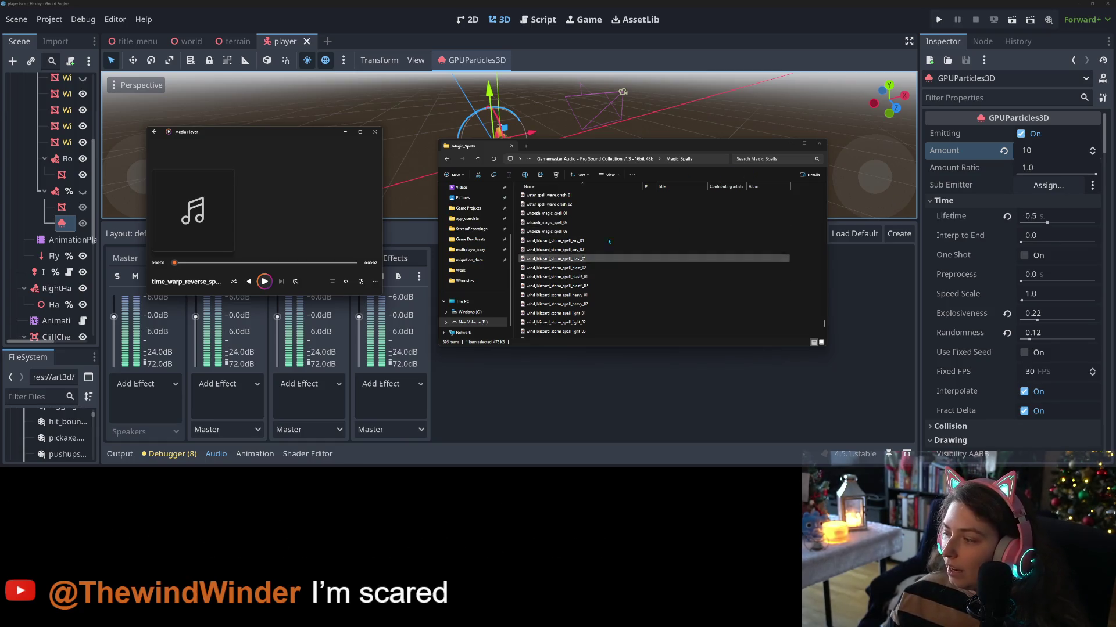
{"action": "scroll", "coordinate": [559, 251], "scroll_direction": "up", "scroll_amount": 3}
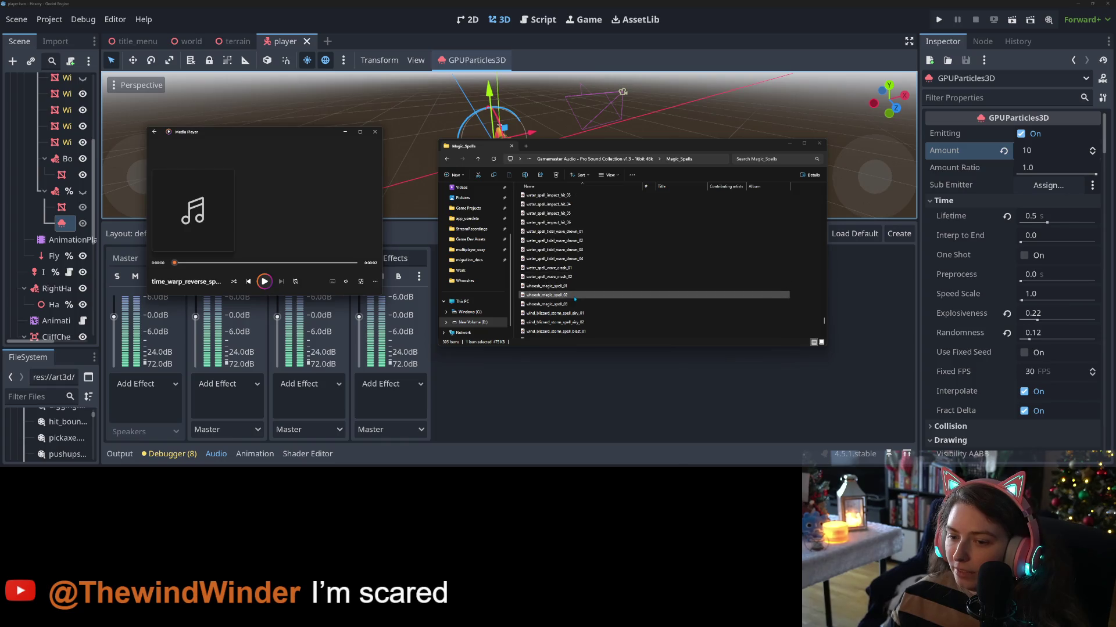
- Play whoosh_magic_spell_01 and _02, then go up to the parent sound collection folder
{"action": "left_click", "coordinate": [563, 286]}
{"action": "double_click", "coordinate": [563, 287]}
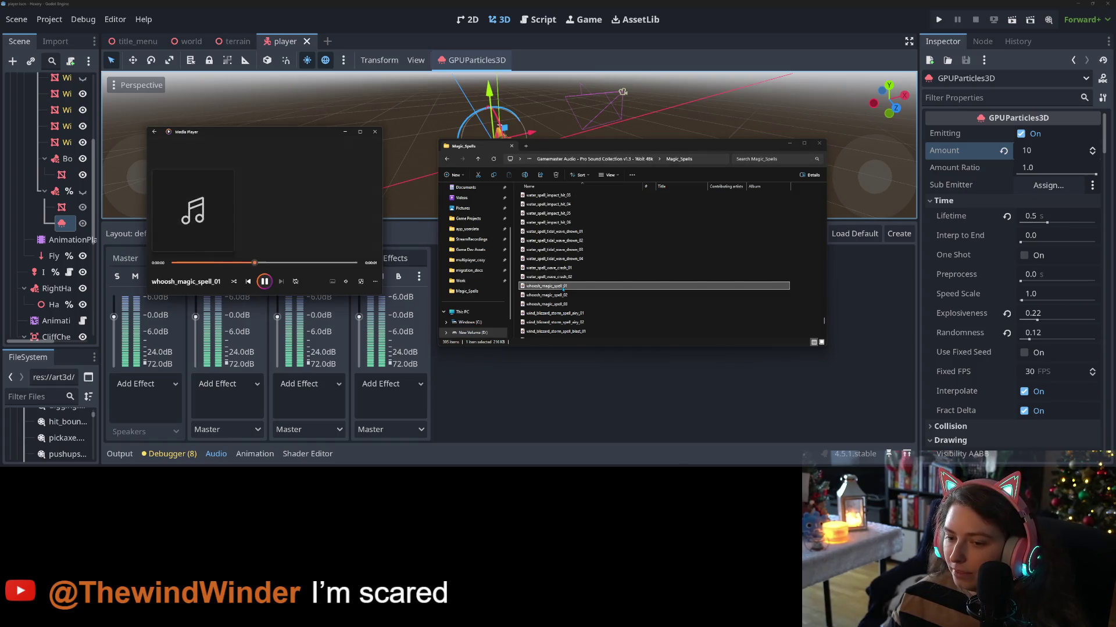
{"action": "double_click", "coordinate": [563, 295]}
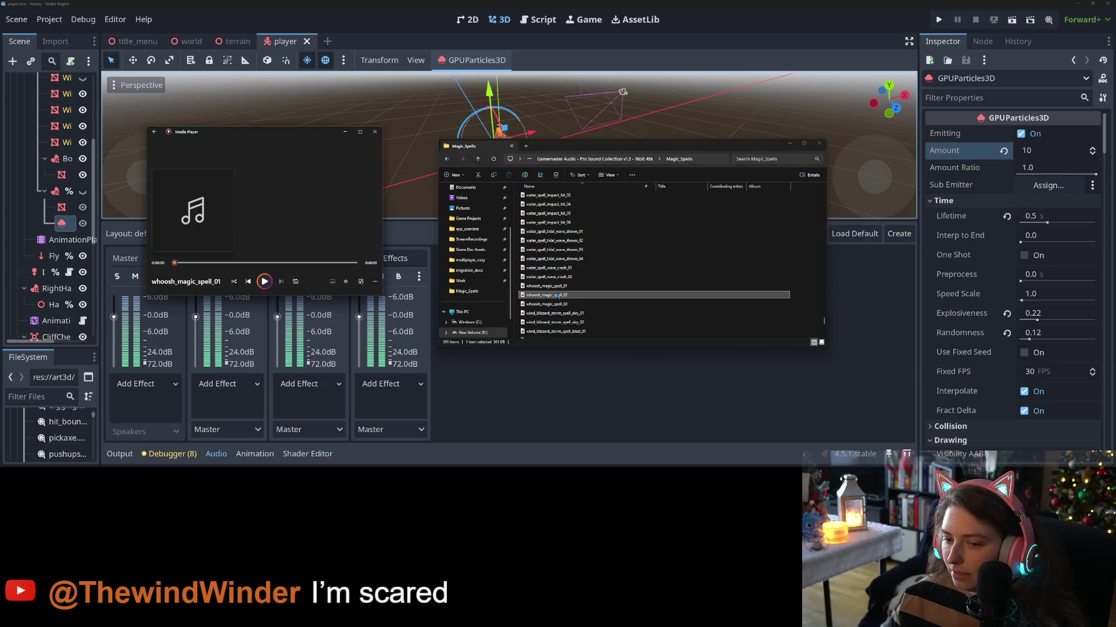
{"action": "left_click", "coordinate": [619, 159]}
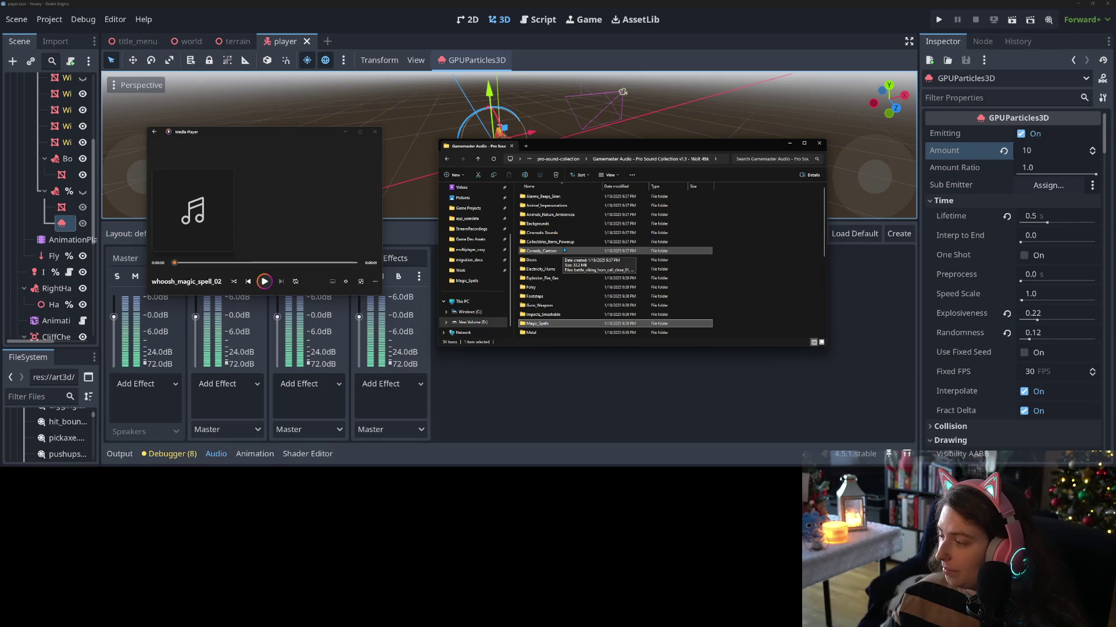
- Open Backgrounds and play background_wind_chimes_loop and background_room_tone
{"action": "double_click", "coordinate": [556, 225]}
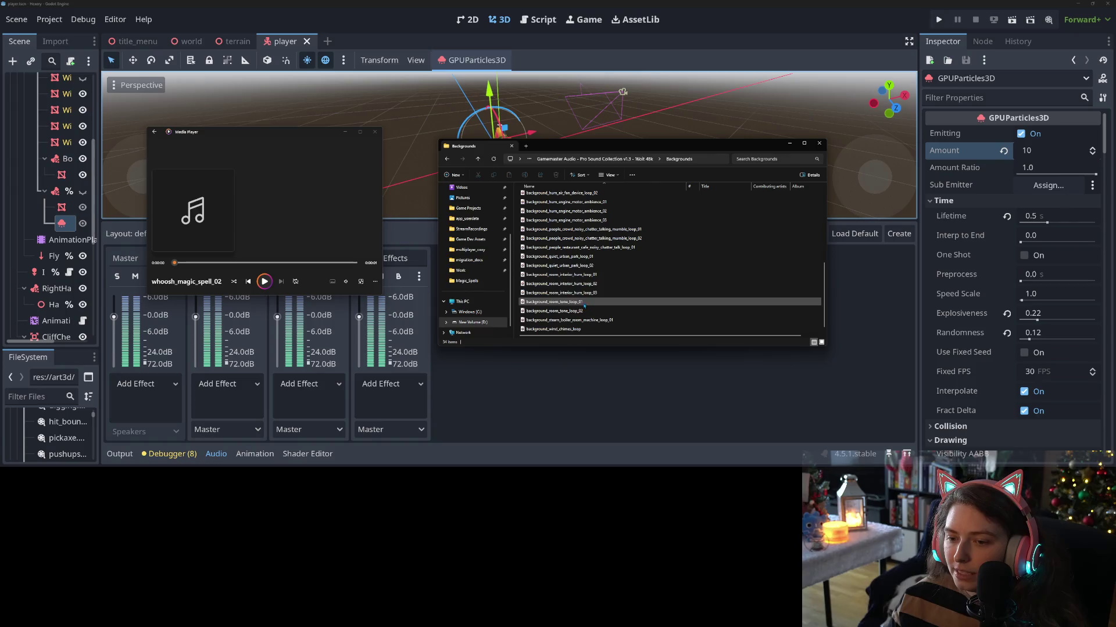
{"action": "left_click", "coordinate": [580, 330]}
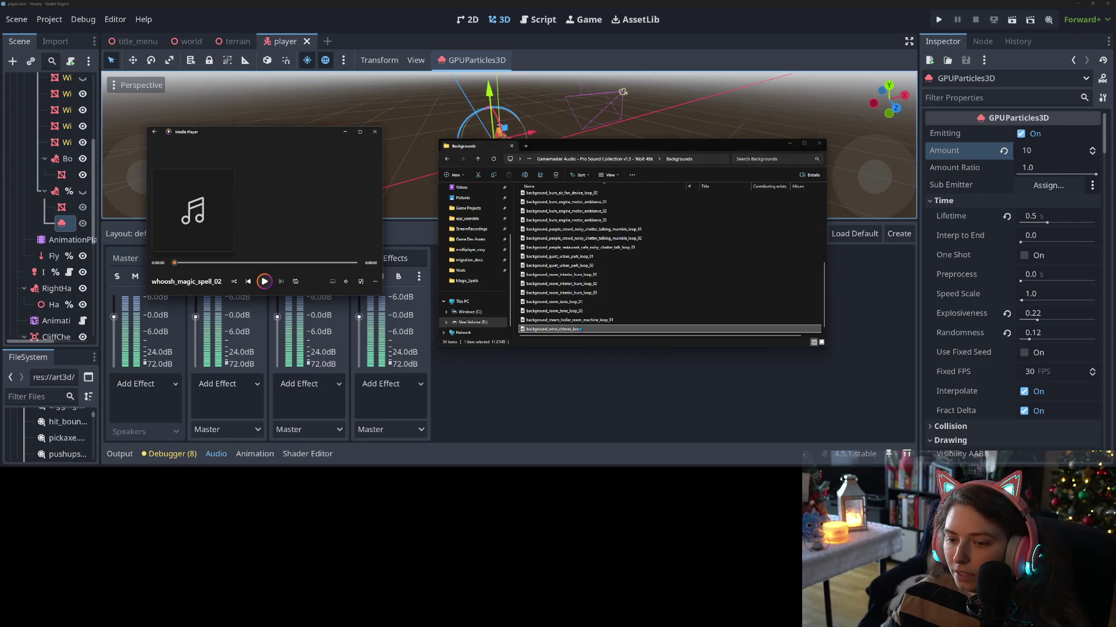
{"action": "double_click", "coordinate": [581, 329]}
{"action": "double_click", "coordinate": [579, 304]}
{"action": "scroll", "coordinate": [604, 311], "scroll_direction": "up", "scroll_amount": 2}
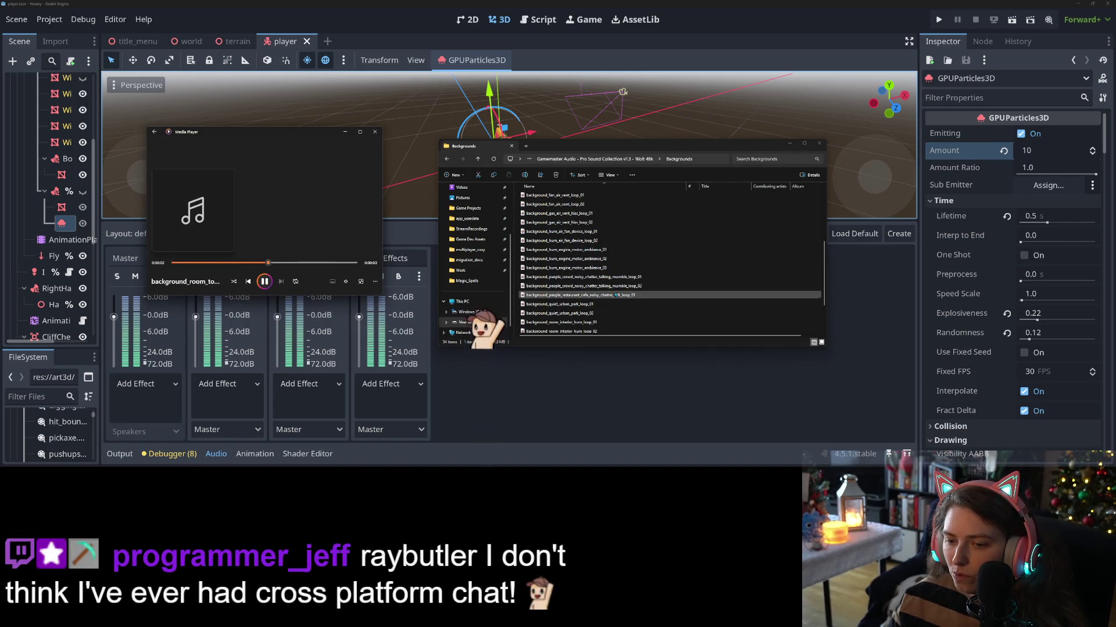
{"action": "scroll", "coordinate": [616, 295], "scroll_direction": "up", "scroll_amount": 5}
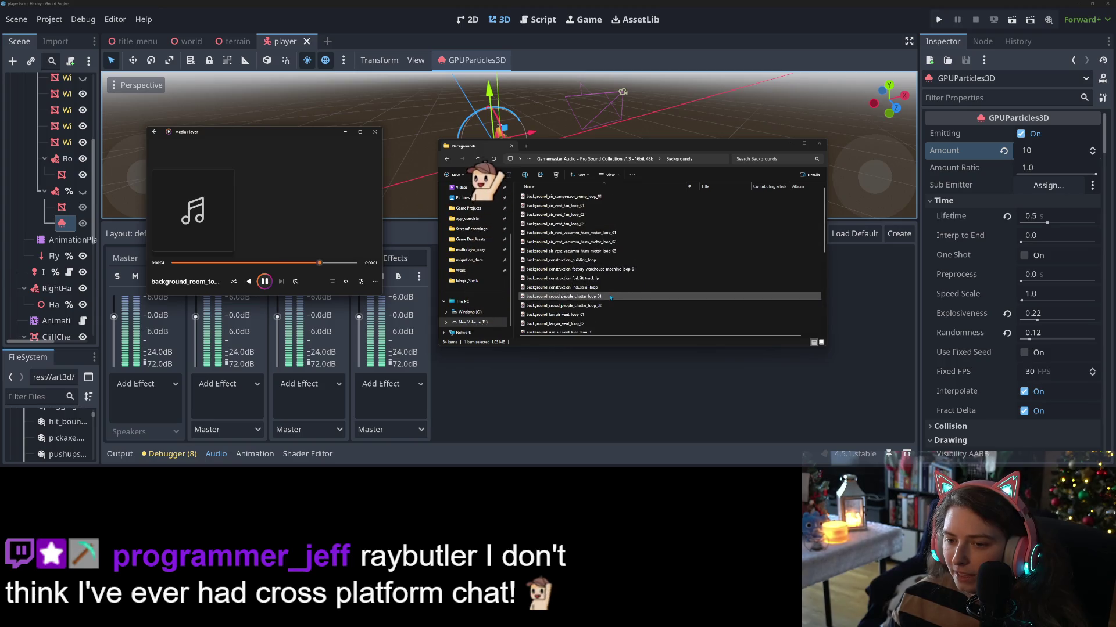
- Select the forklift truck loop, go back up, and open Animals_Nature_Ambiences
{"action": "left_click", "coordinate": [642, 172]}
{"action": "left_click", "coordinate": [561, 278]}
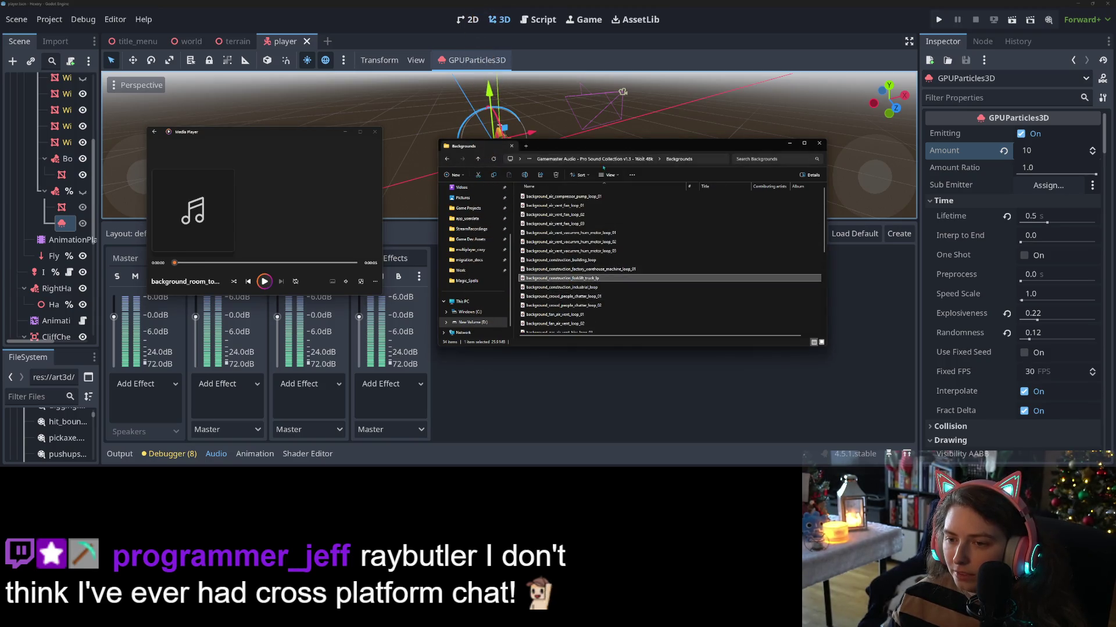
{"action": "left_click", "coordinate": [593, 158]}
{"action": "double_click", "coordinate": [550, 215]}
{"action": "scroll", "coordinate": [572, 303], "scroll_direction": "down", "scroll_amount": 5}
- Play soft low loops 01–02, gusty low loop 02 and gusty high loop 01
{"action": "scroll", "coordinate": [575, 305], "scroll_direction": "down", "scroll_amount": 20}
{"action": "left_click", "coordinate": [573, 295]}
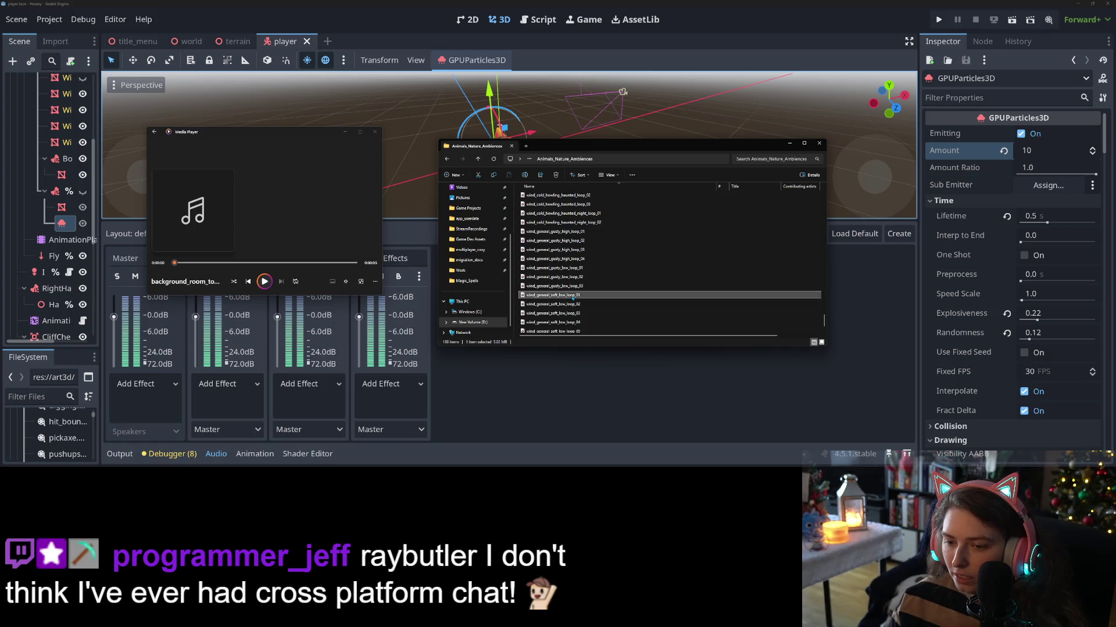
{"action": "double_click", "coordinate": [573, 295]}
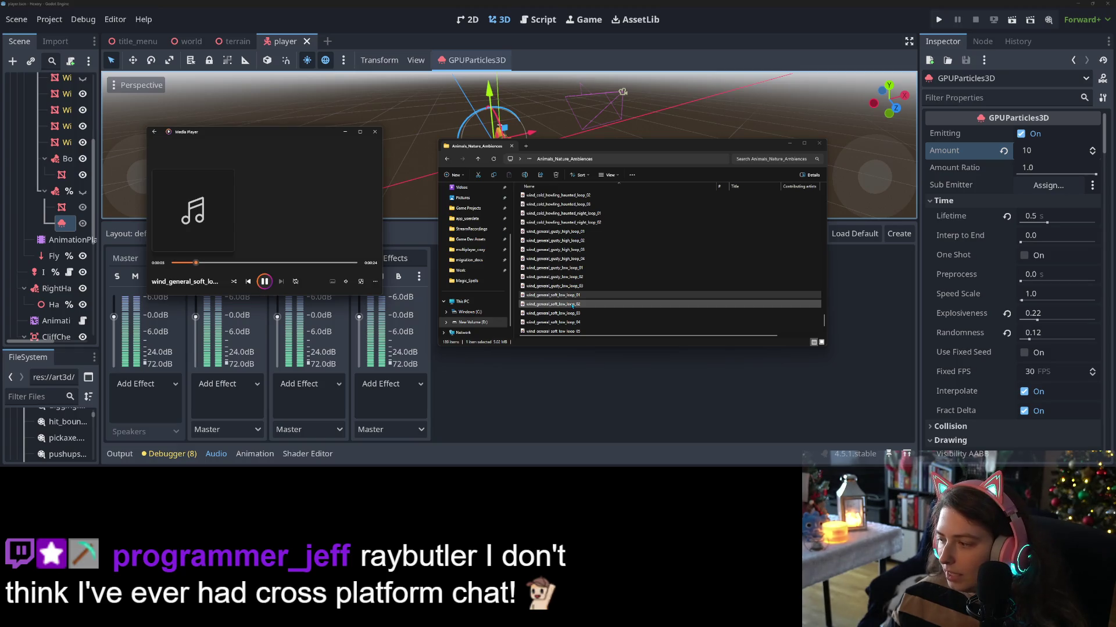
{"action": "double_click", "coordinate": [573, 305]}
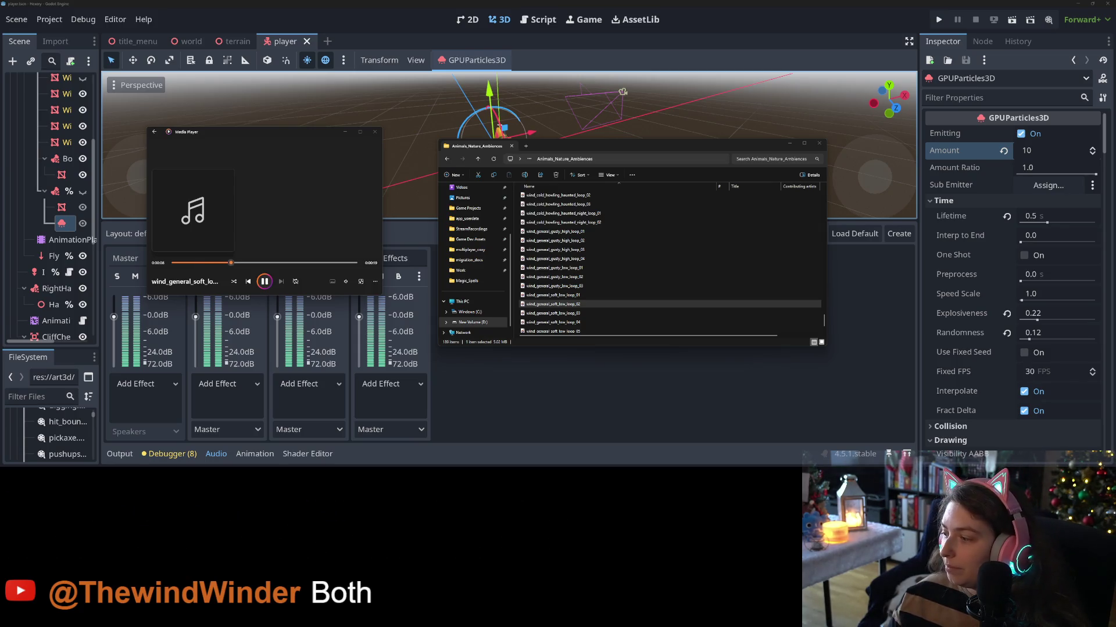
{"action": "double_click", "coordinate": [573, 278]}
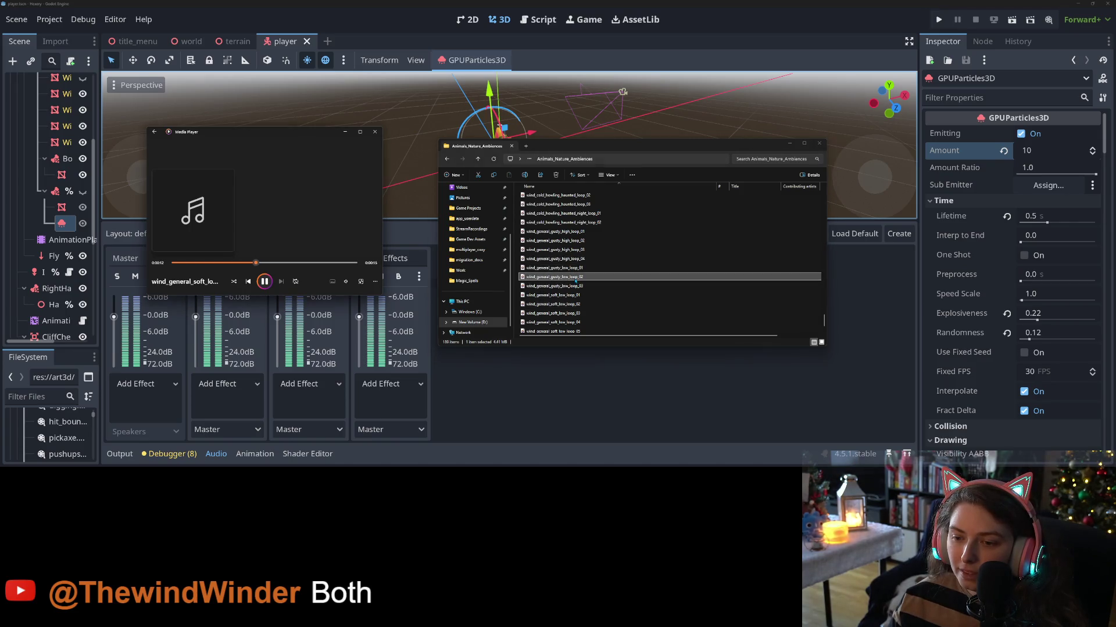
{"action": "double_click", "coordinate": [559, 231]}
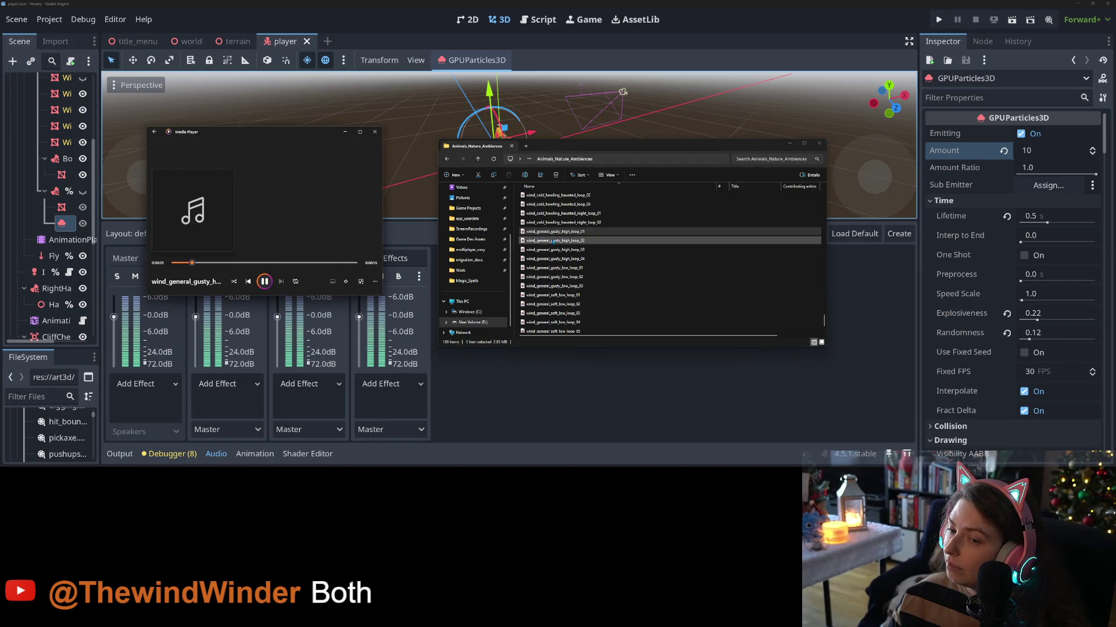
- Audition gusty high loops 03–04 and gusty low loops 01–03, adjusting playback volume
{"action": "left_click", "coordinate": [553, 240]}
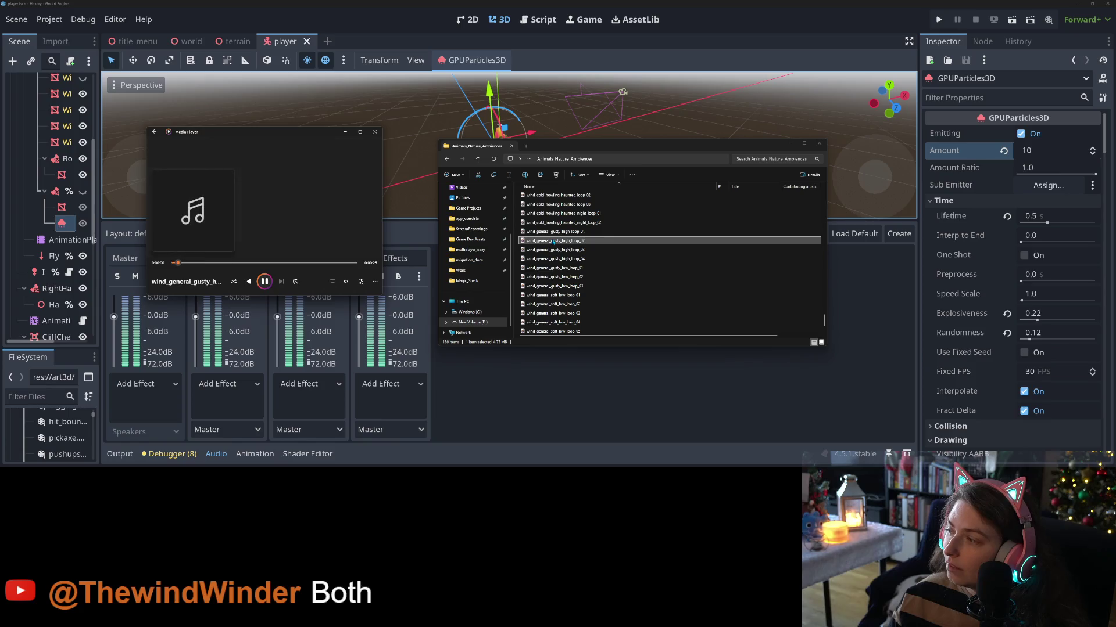
{"action": "double_click", "coordinate": [567, 251]}
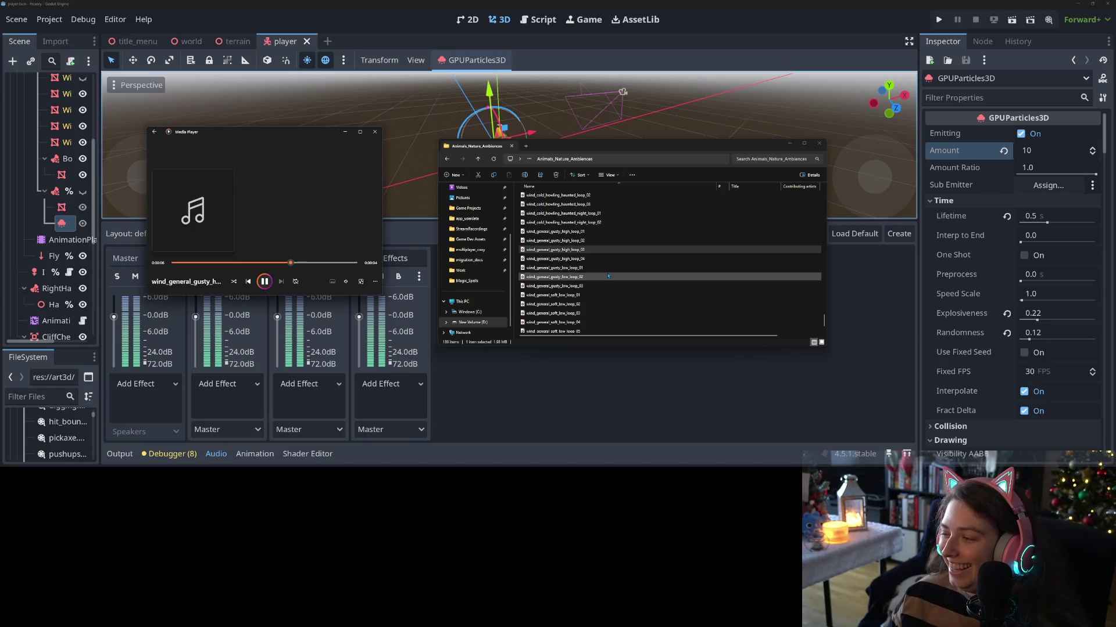
{"action": "double_click", "coordinate": [550, 258]}
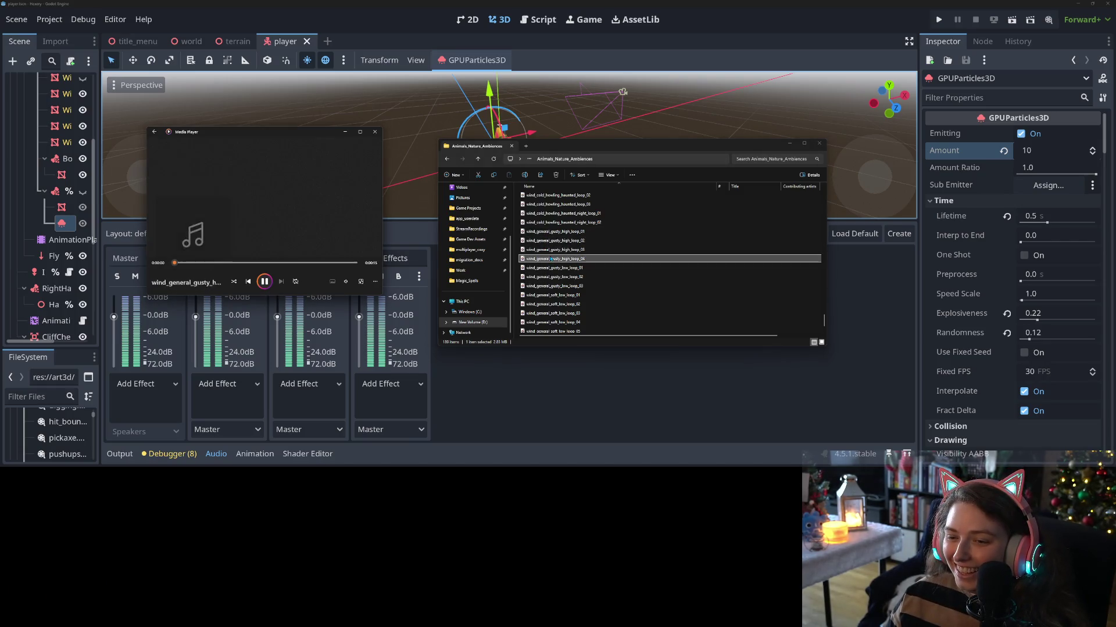
{"action": "double_click", "coordinate": [562, 269]}
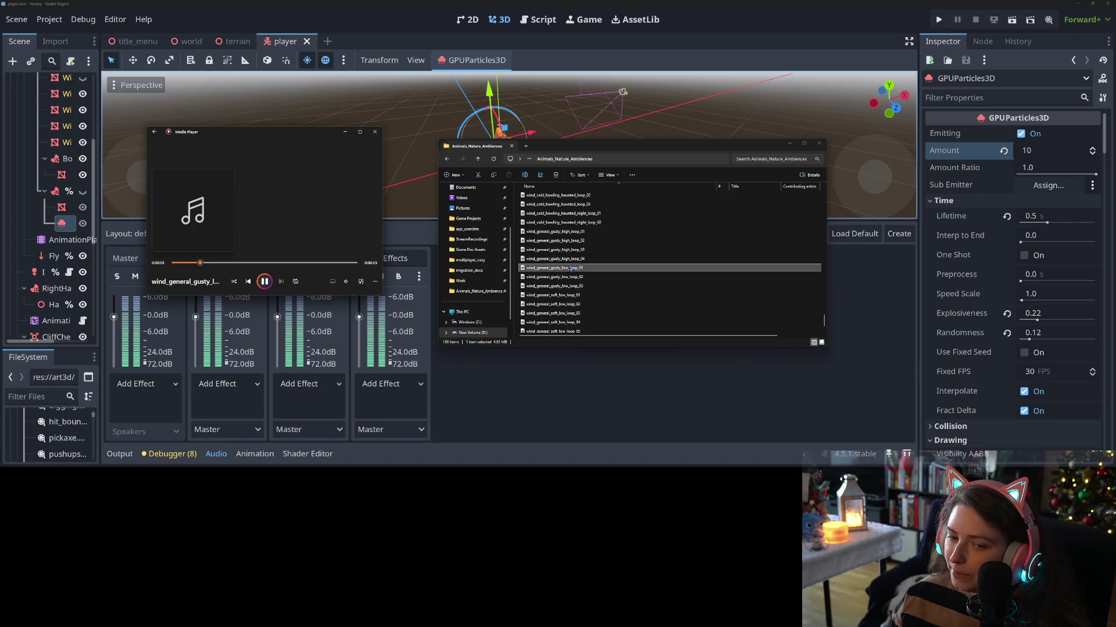
{"action": "left_click", "coordinate": [346, 282]}
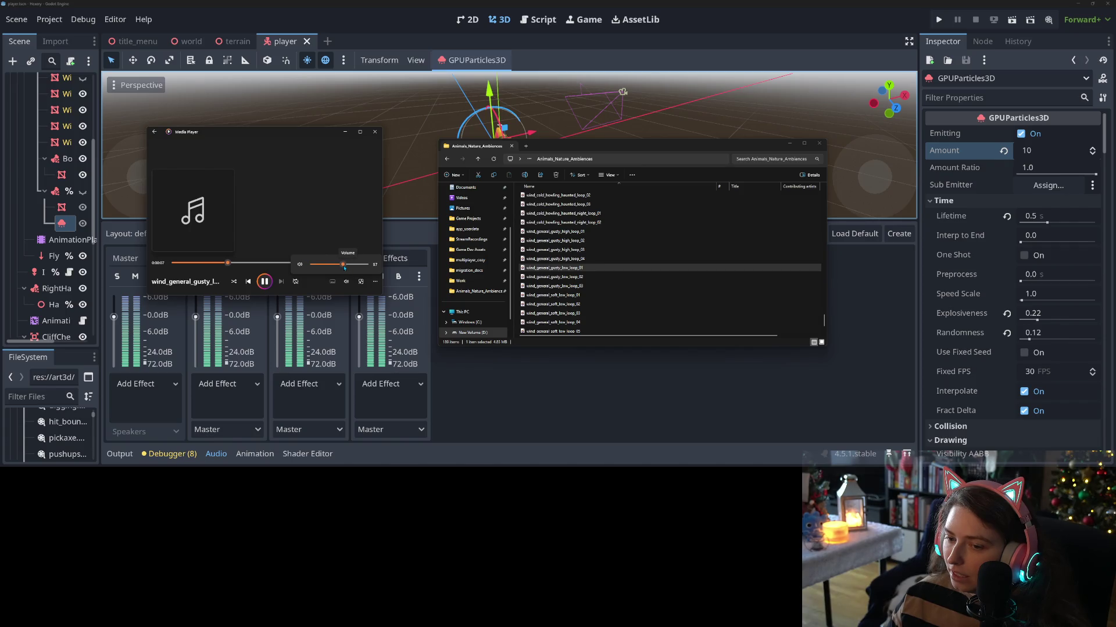
{"action": "double_click", "coordinate": [570, 277]}
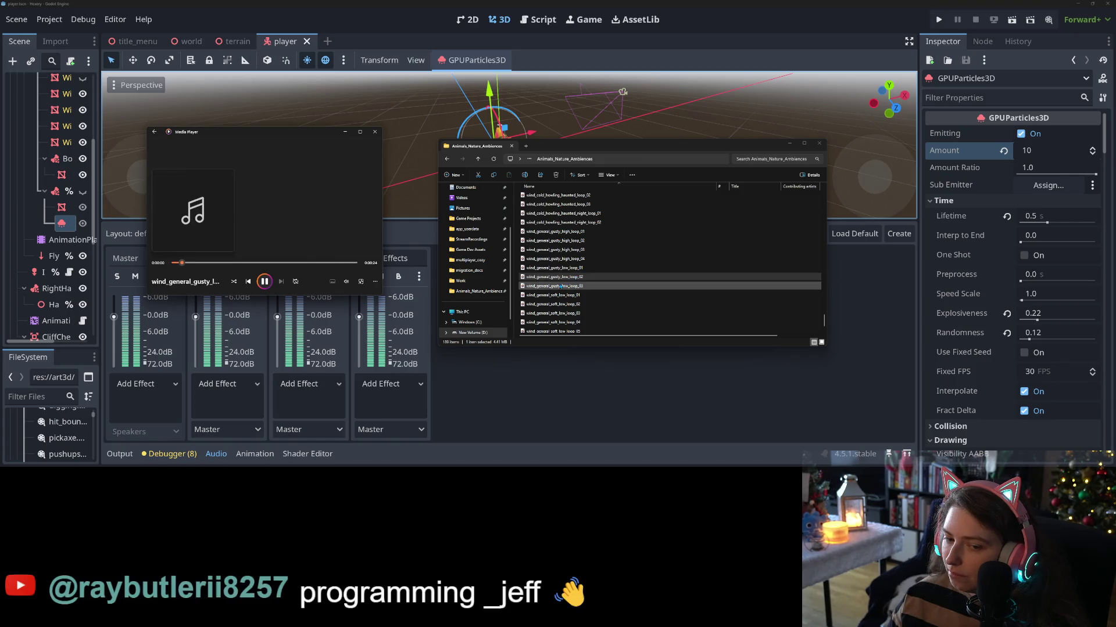
{"action": "double_click", "coordinate": [560, 286]}
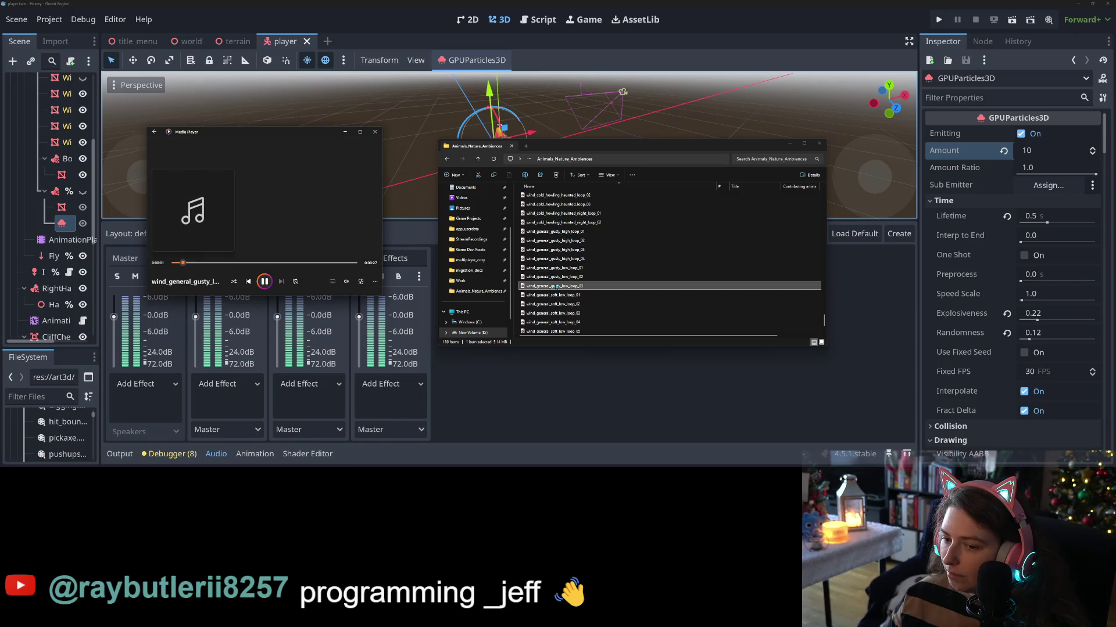
- Pause playback, then audition soft low wind loops 01 through 04
{"action": "left_click", "coordinate": [265, 281]}
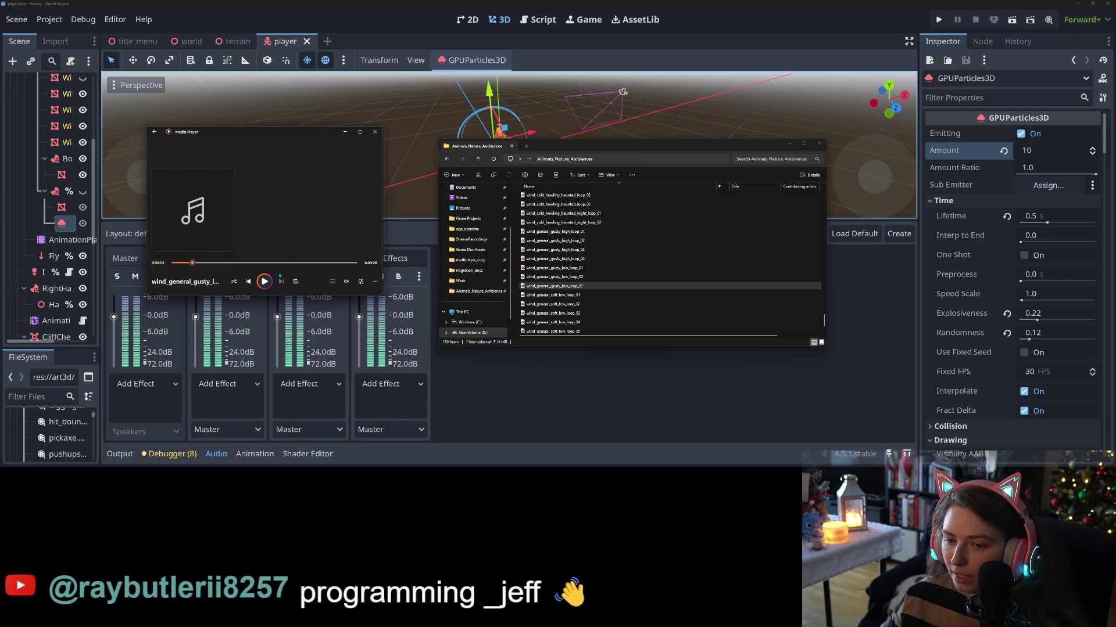
{"action": "left_click", "coordinate": [555, 268]}
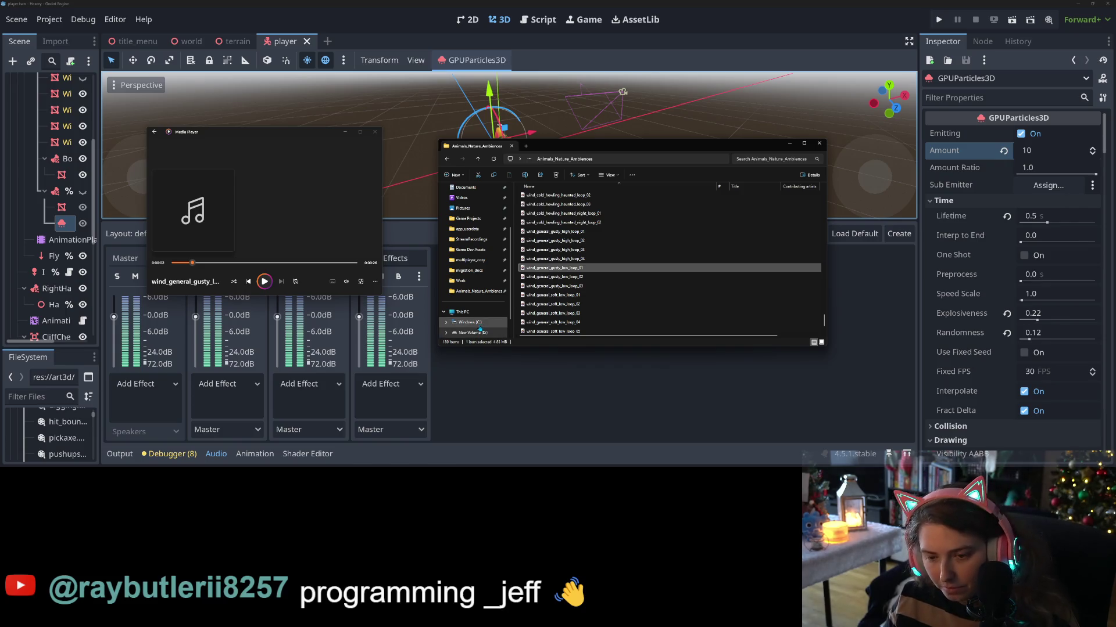
{"action": "double_click", "coordinate": [555, 296]}
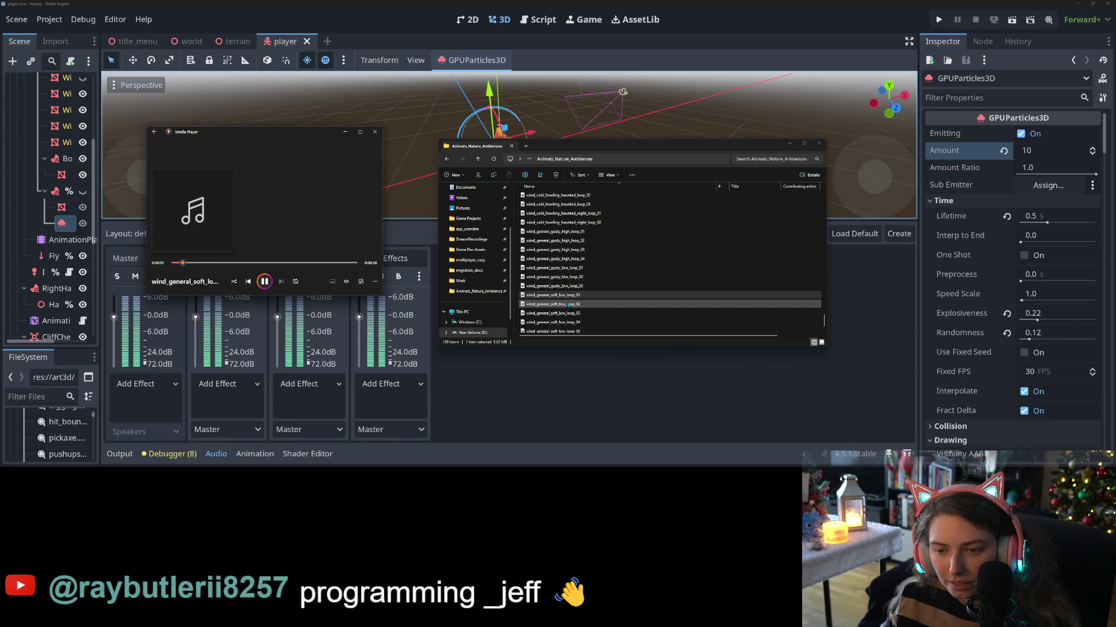
{"action": "double_click", "coordinate": [561, 303]}
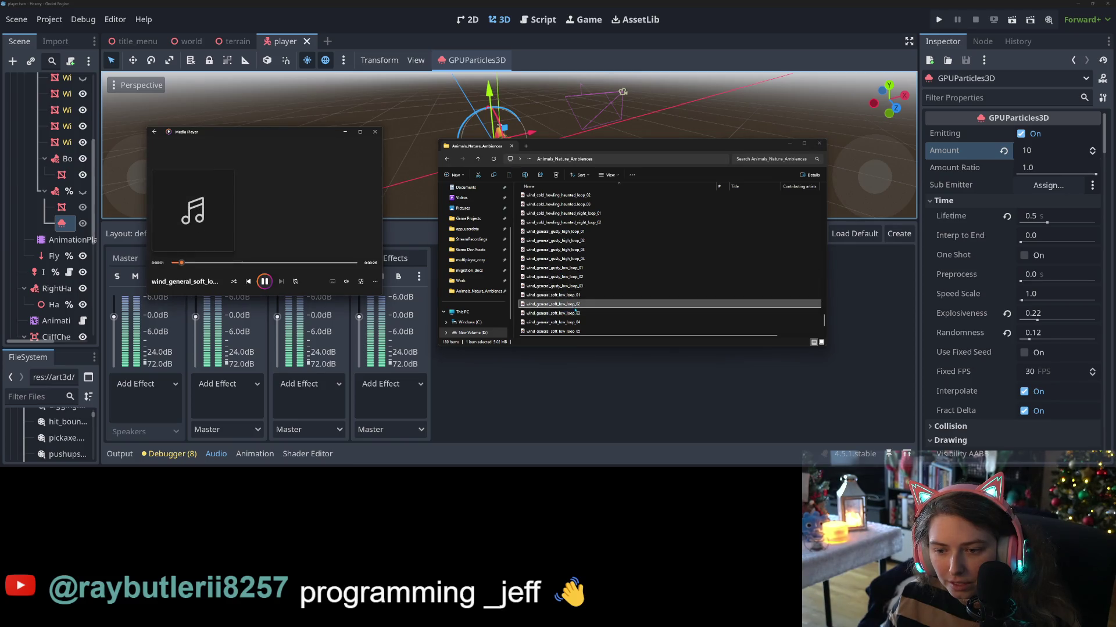
{"action": "scroll", "coordinate": [575, 312], "scroll_direction": "down", "scroll_amount": 1}
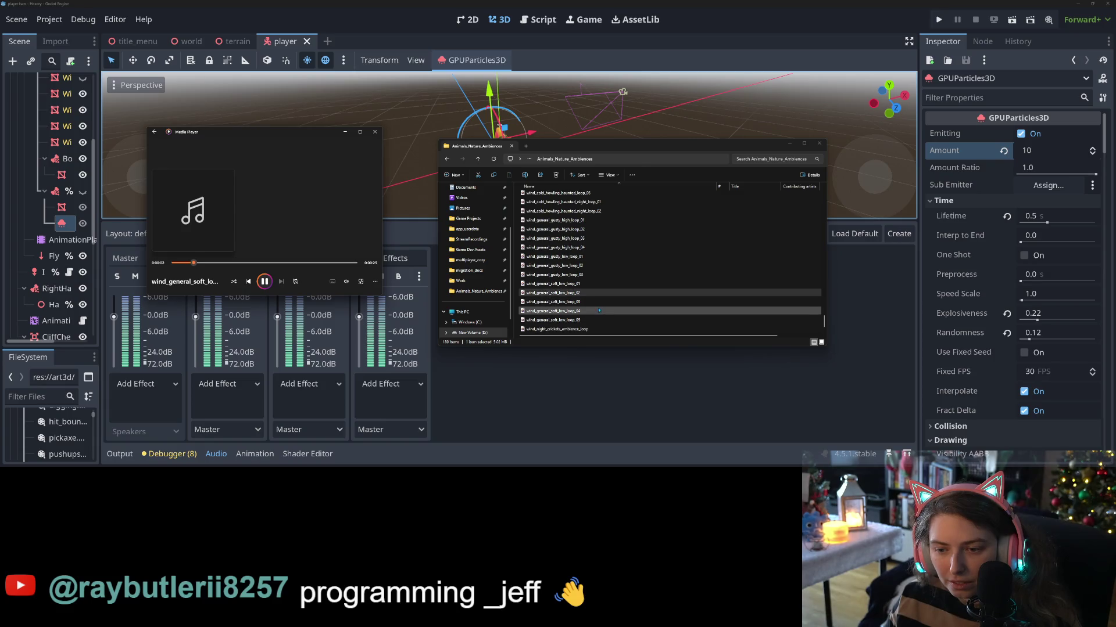
{"action": "double_click", "coordinate": [585, 303]}
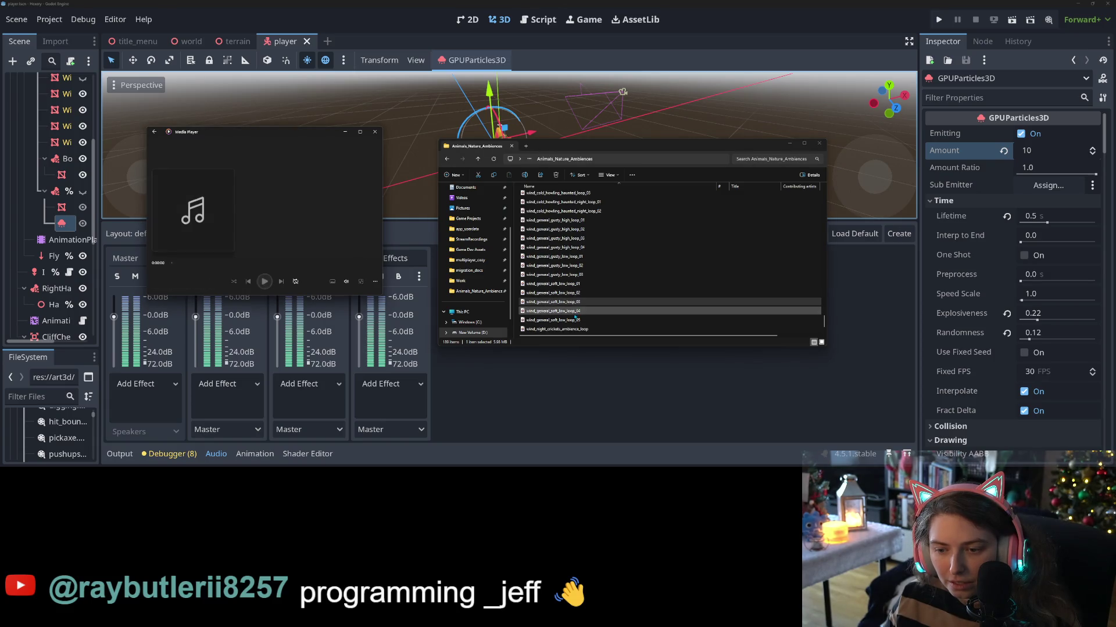
{"action": "double_click", "coordinate": [568, 312]}
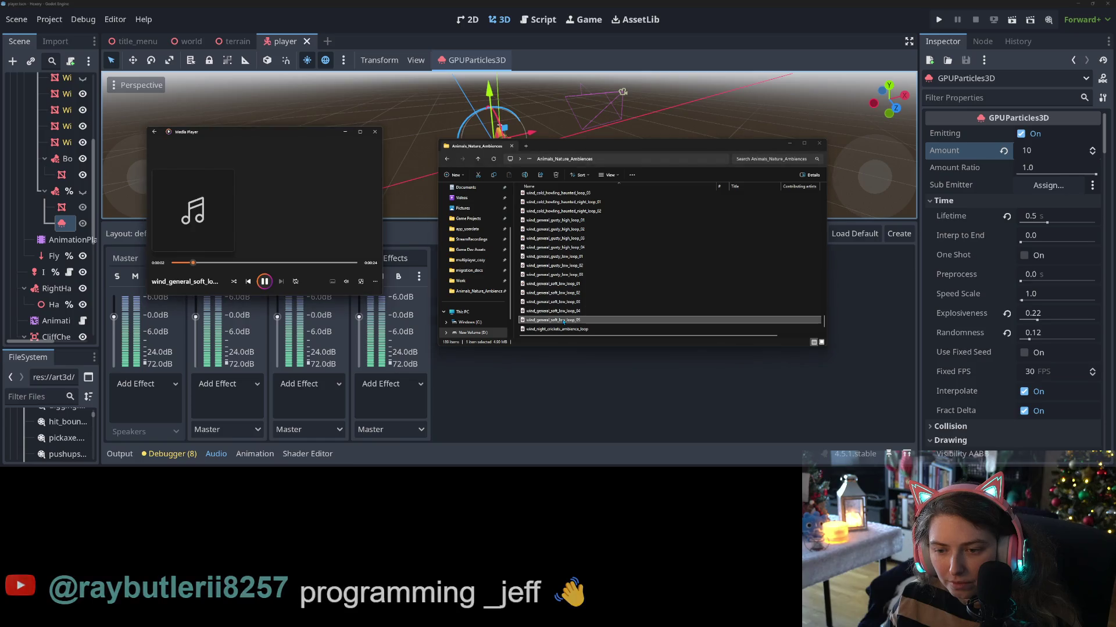
- Replay soft low loop 03, play soft low loop 05, then close Media Player and Explorer
{"action": "double_click", "coordinate": [572, 302]}
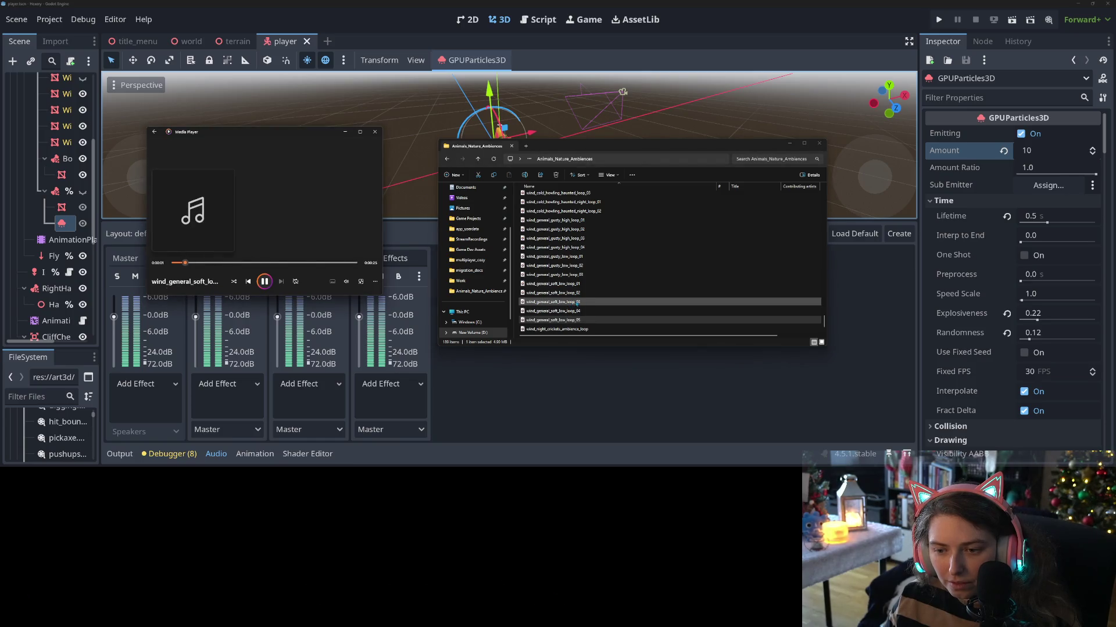
{"action": "left_click", "coordinate": [577, 302]}
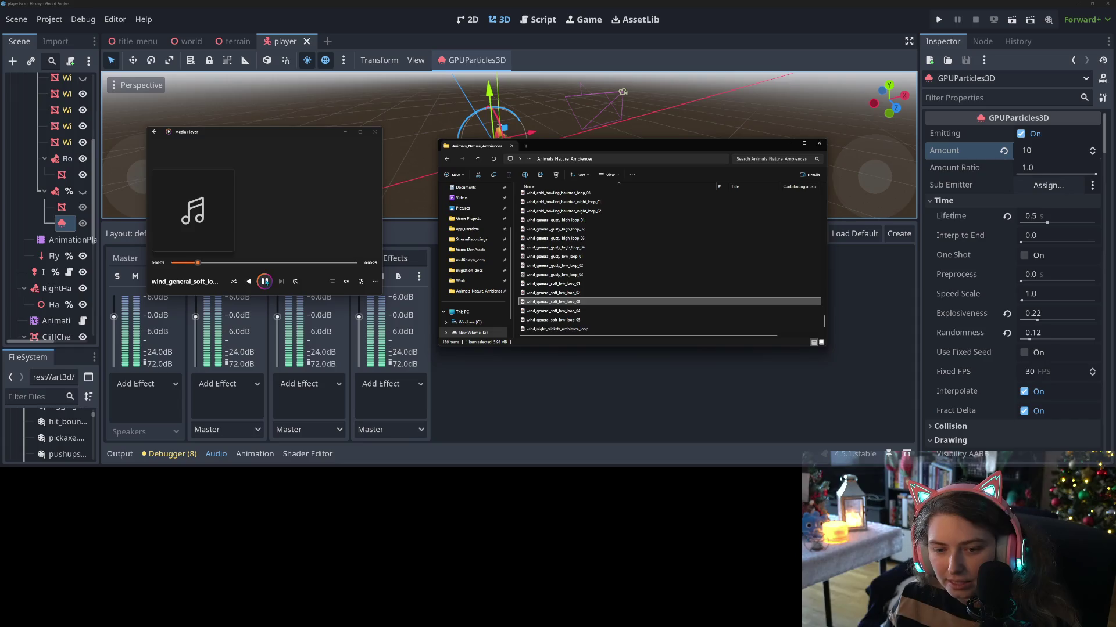
{"action": "double_click", "coordinate": [558, 320]}
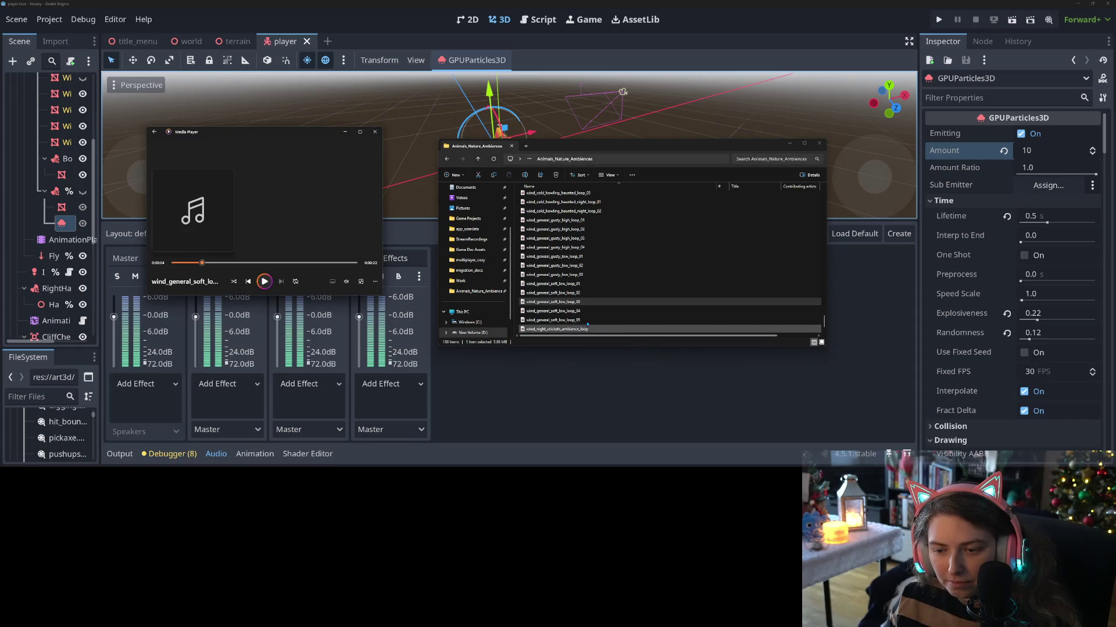
{"action": "left_click", "coordinate": [717, 347]}
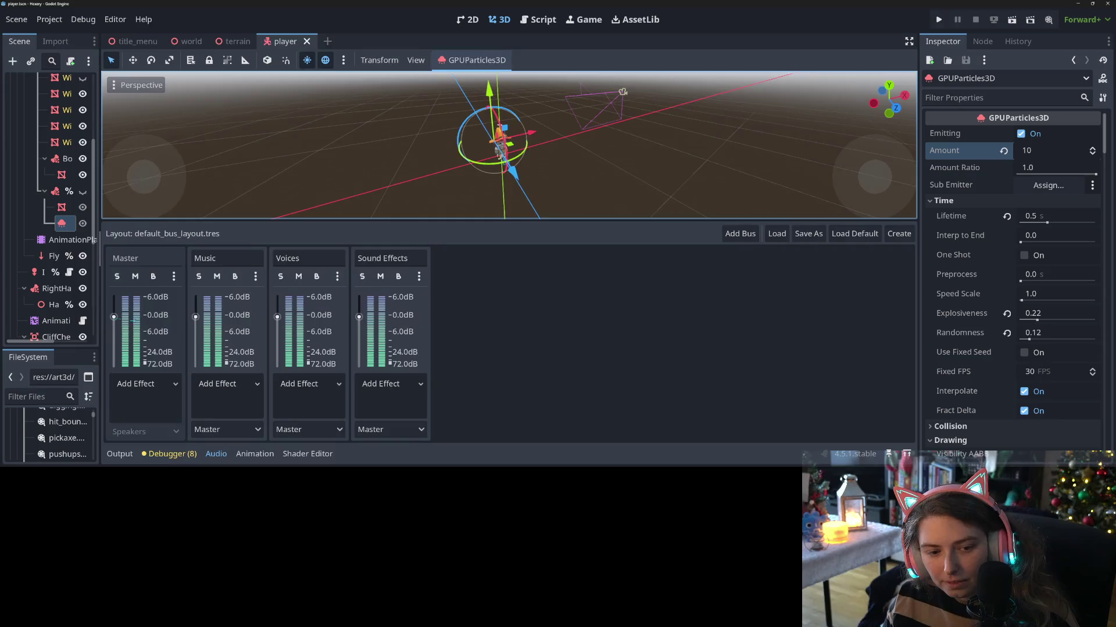
- Open res://audio/sfx in the file manager and paste the wind loop WAV into it
{"action": "left_click_drag", "start_coordinate": [100, 232], "coordinate": [383, 233]}
{"action": "left_click_drag", "start_coordinate": [191, 350], "coordinate": [191, 165]}
{"action": "scroll", "coordinate": [174, 325], "scroll_direction": "up", "scroll_amount": 10}
{"action": "left_click", "coordinate": [23, 349]}
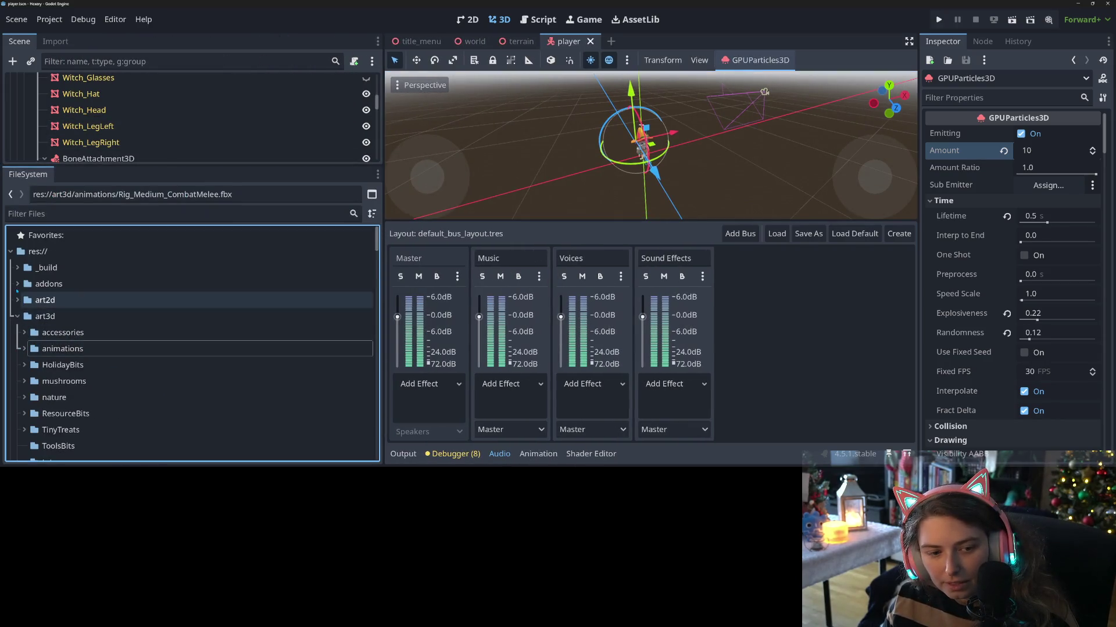
{"action": "left_click", "coordinate": [17, 316]}
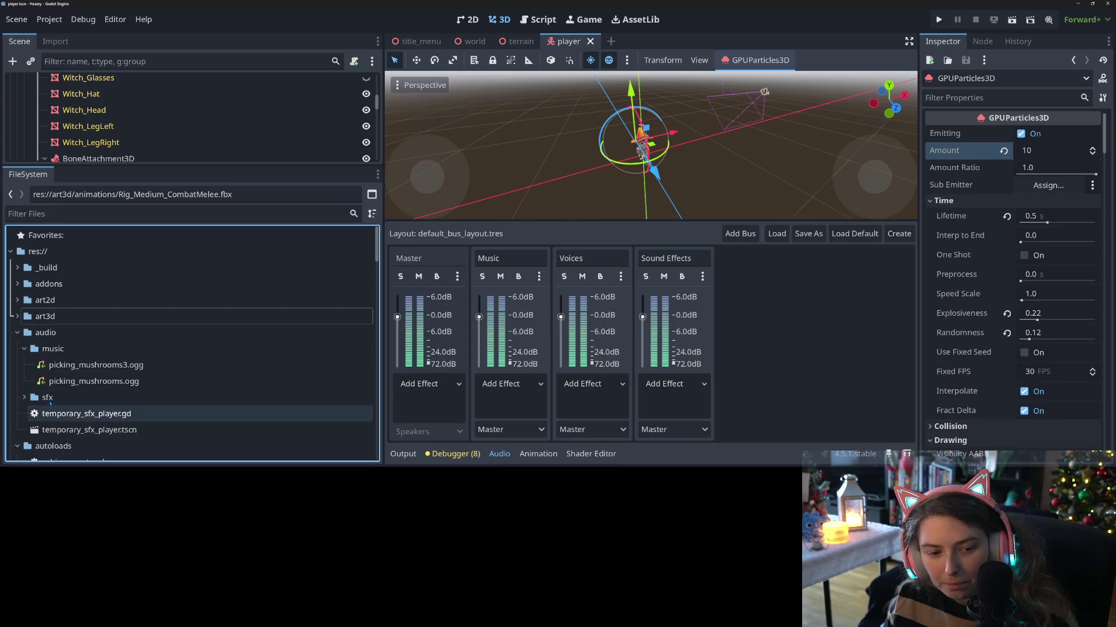
{"action": "left_click", "coordinate": [50, 400]}
{"action": "right_click", "coordinate": [50, 400]}
{"action": "left_click", "coordinate": [312, 279]}
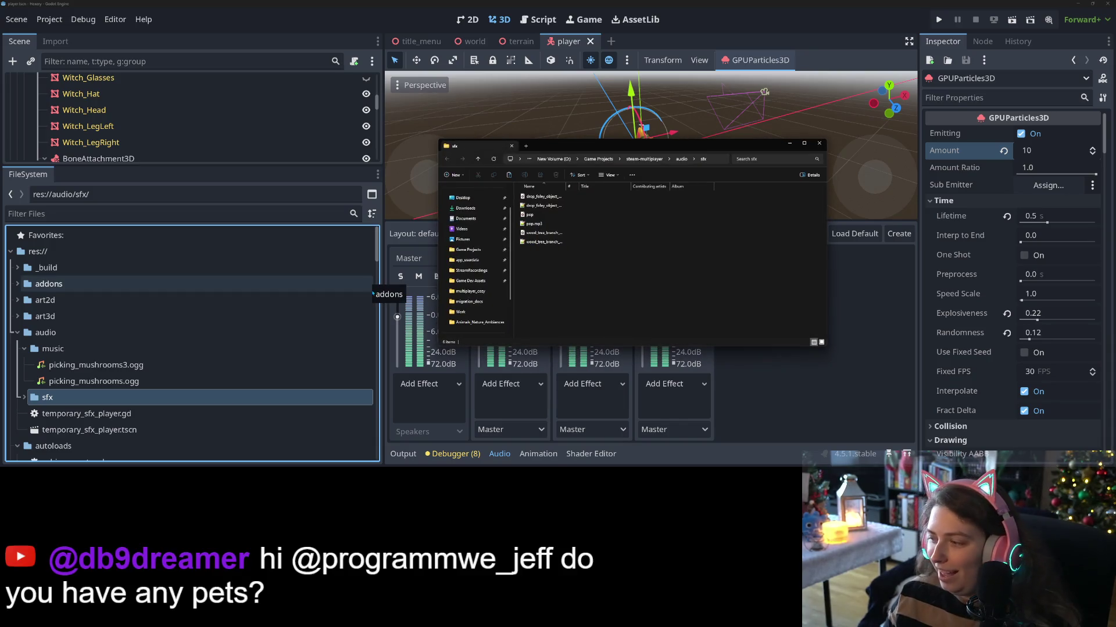
{"action": "key", "text": "ctrl+v"}
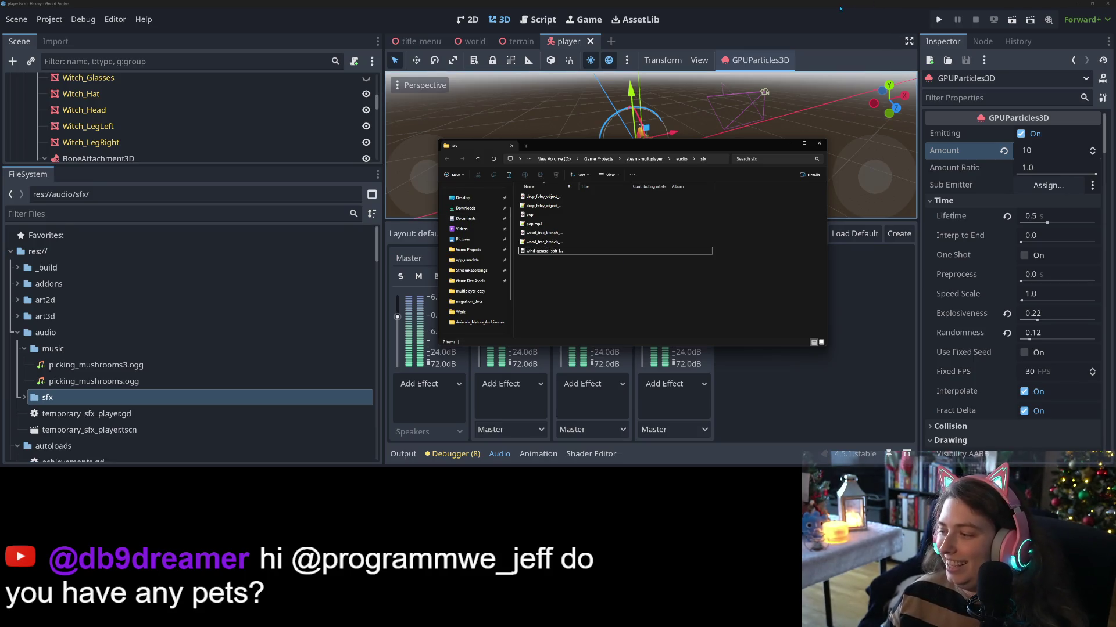
- Back in Godot, expand sfx to confirm wind_general_soft_low_loop_05.wav was imported
{"action": "left_click", "coordinate": [781, 5]}
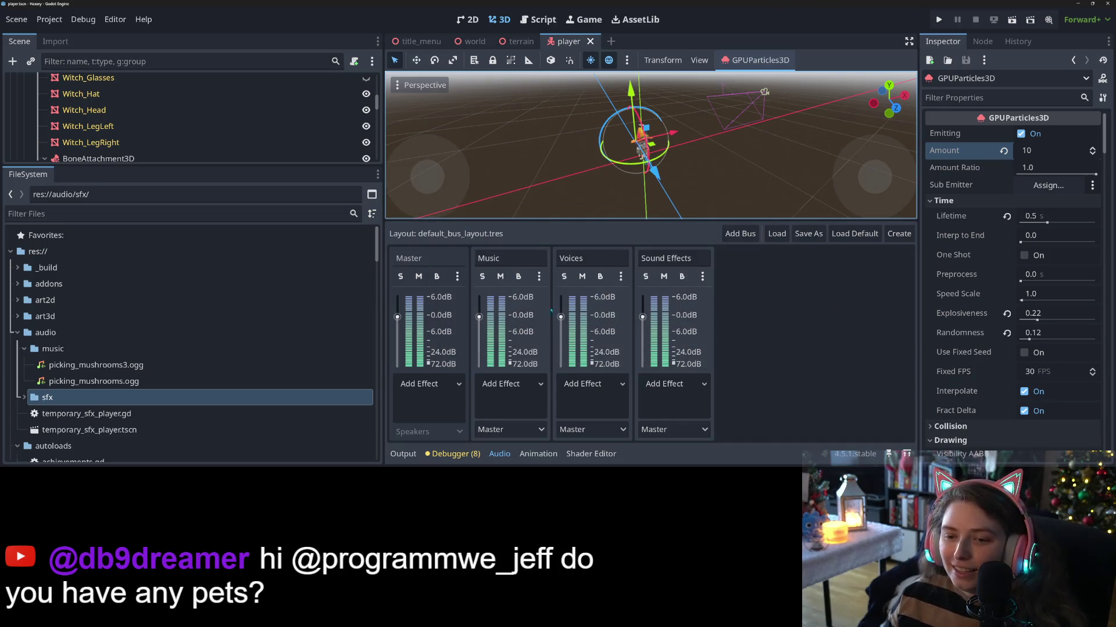
{"action": "left_click", "coordinate": [24, 397]}
{"action": "scroll", "coordinate": [157, 410], "scroll_direction": "down", "scroll_amount": 4}
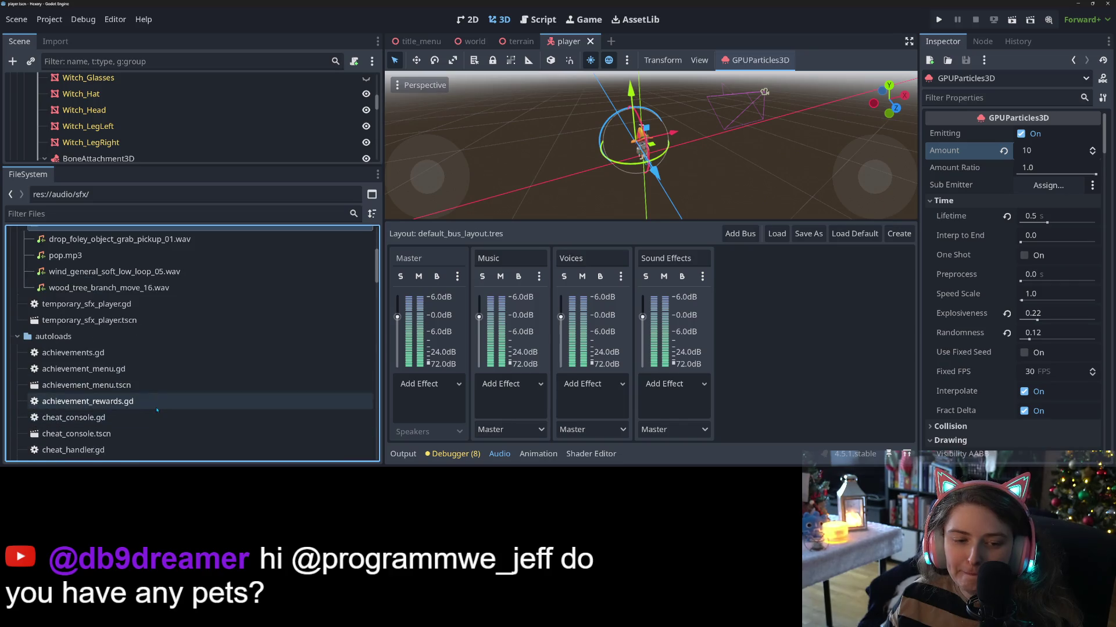
{"action": "scroll", "coordinate": [157, 410], "scroll_direction": "up", "scroll_amount": 2}
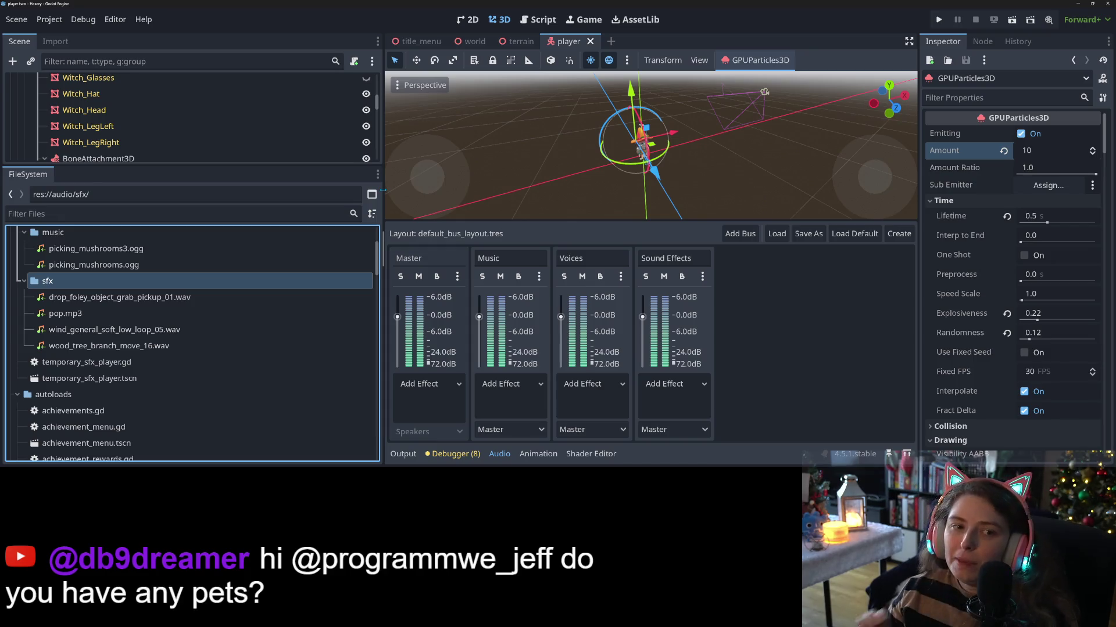
{"action": "left_click_drag", "start_coordinate": [299, 167], "coordinate": [300, 387]}
{"action": "scroll", "coordinate": [122, 341], "scroll_direction": "down", "scroll_amount": 5}
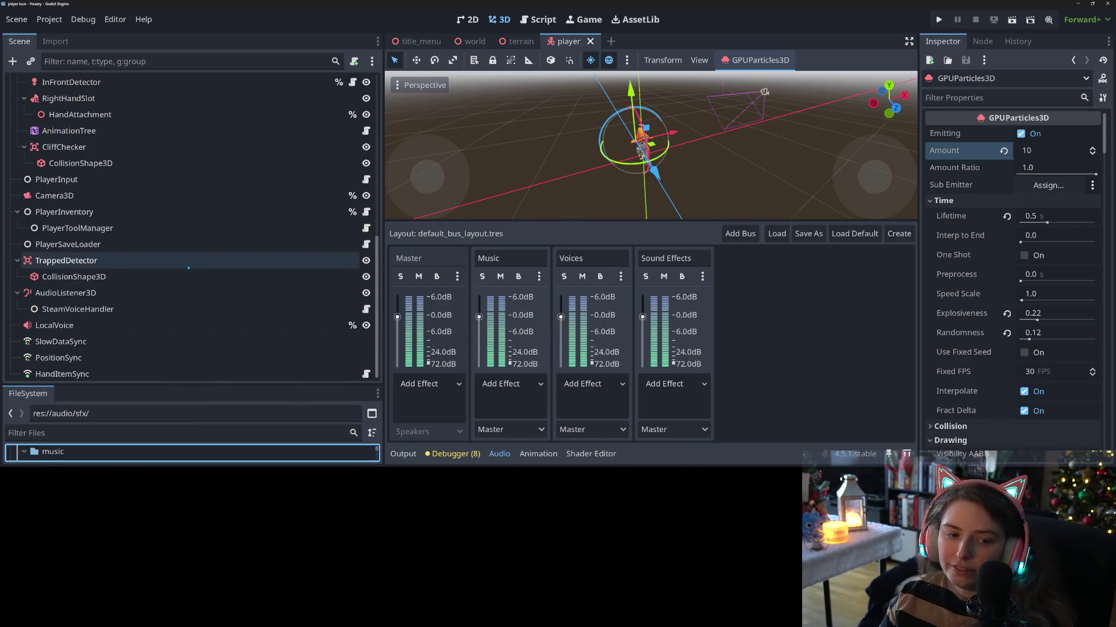
- Add an AudioStreamPlayer3D child node under the Player root
{"action": "left_click", "coordinate": [116, 322]}
{"action": "scroll", "coordinate": [151, 276], "scroll_direction": "up", "scroll_amount": 10}
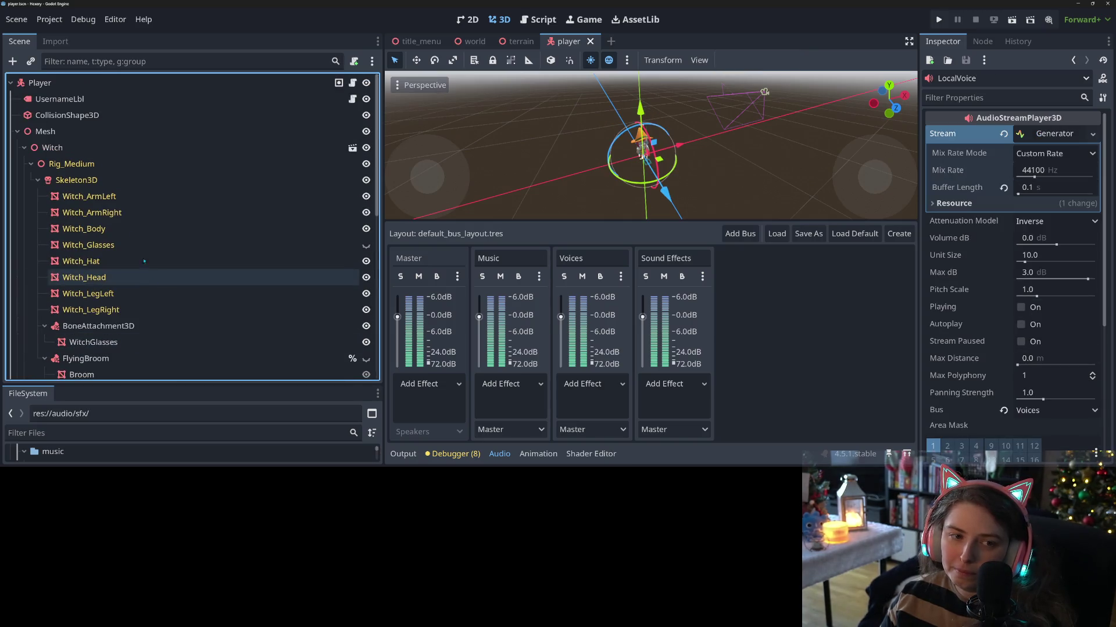
{"action": "right_click", "coordinate": [44, 82]}
{"action": "left_click", "coordinate": [111, 116]}
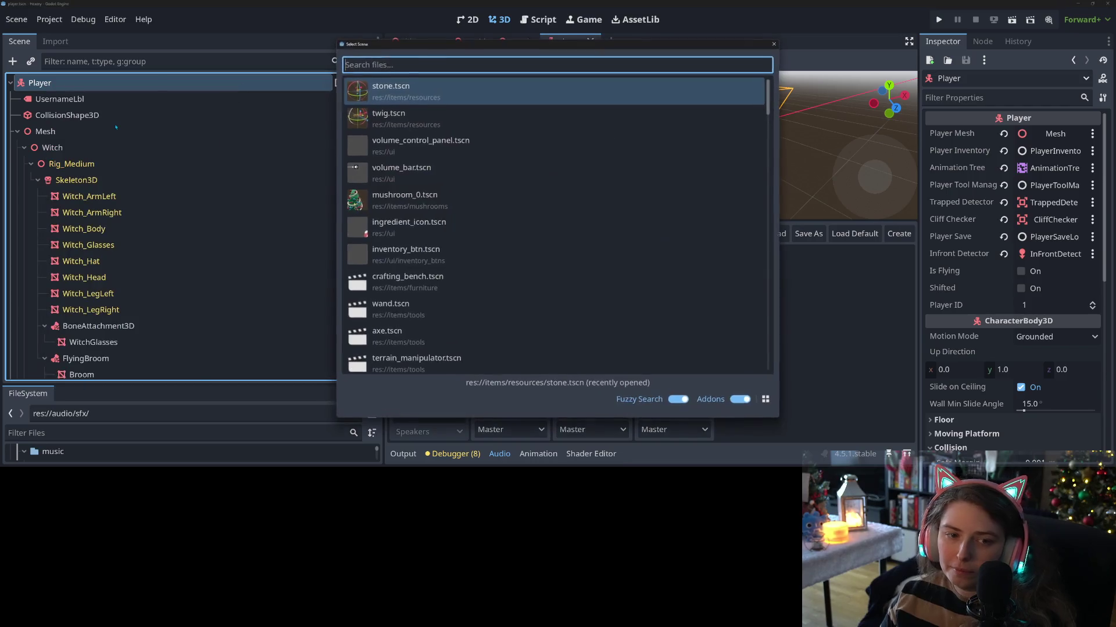
{"action": "left_click", "coordinate": [774, 44]}
{"action": "right_click", "coordinate": [122, 82]}
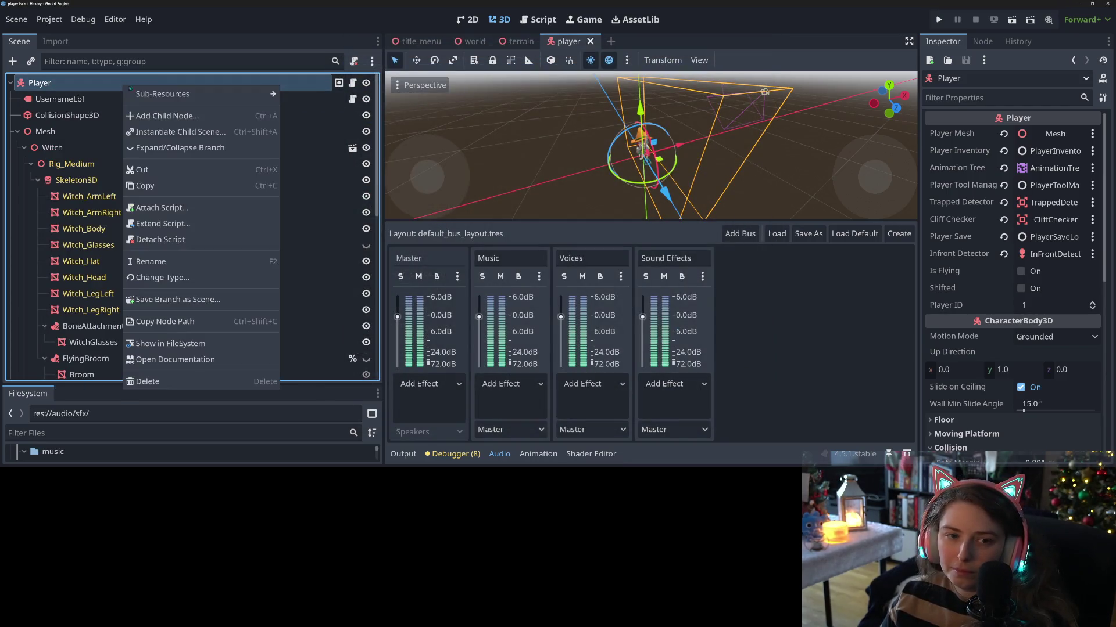
{"action": "left_click", "coordinate": [171, 120]}
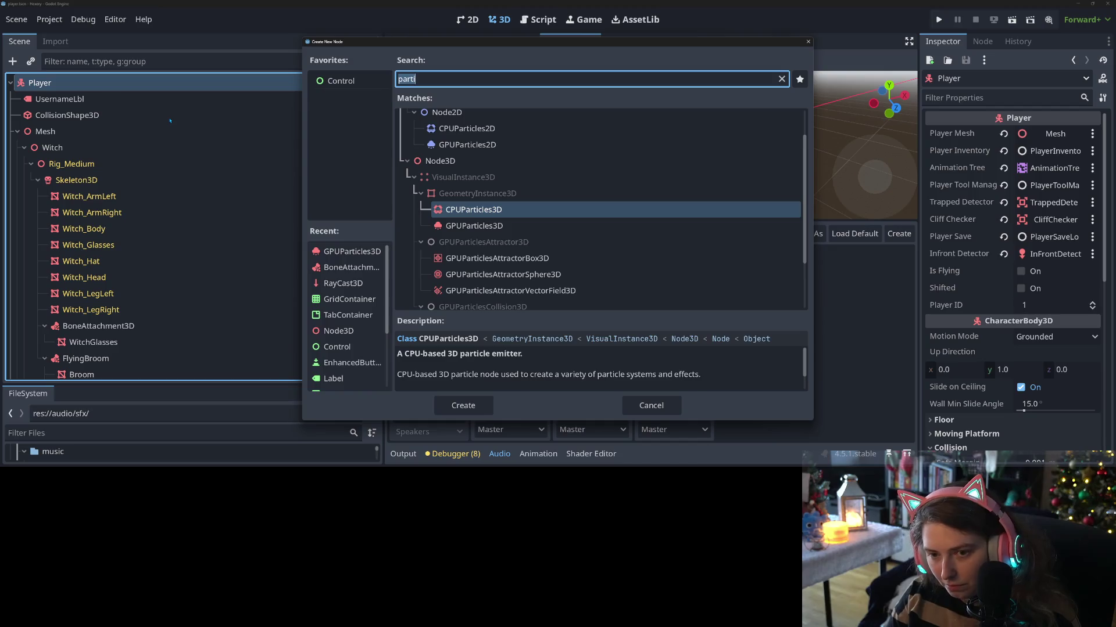
{"action": "type", "text": "audio"}
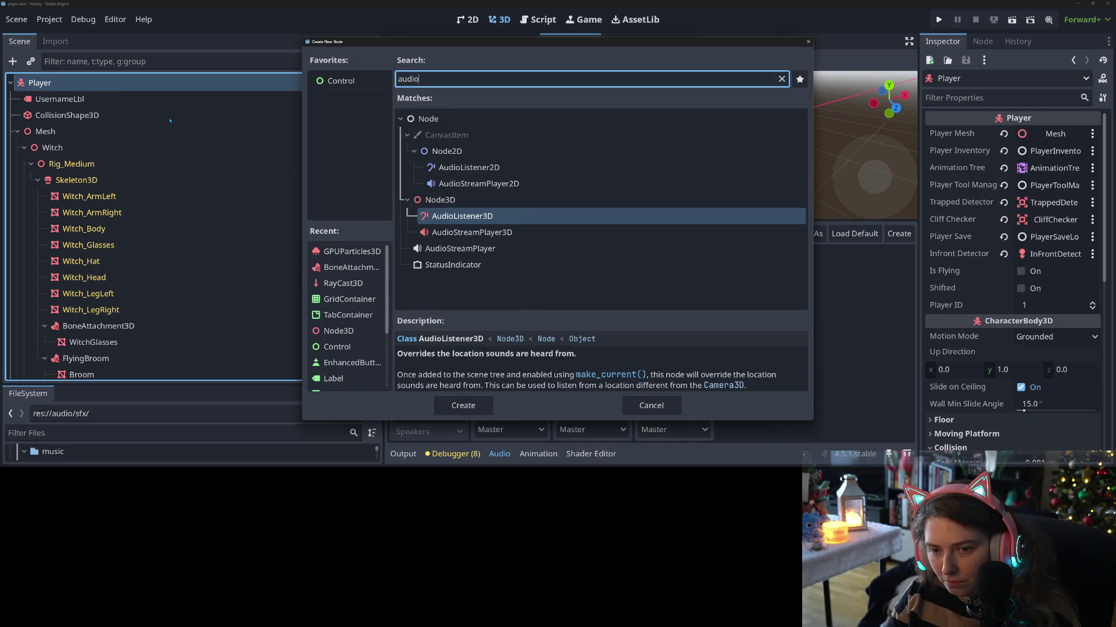
{"action": "key", "text": "Down"}
{"action": "key", "text": "Return"}
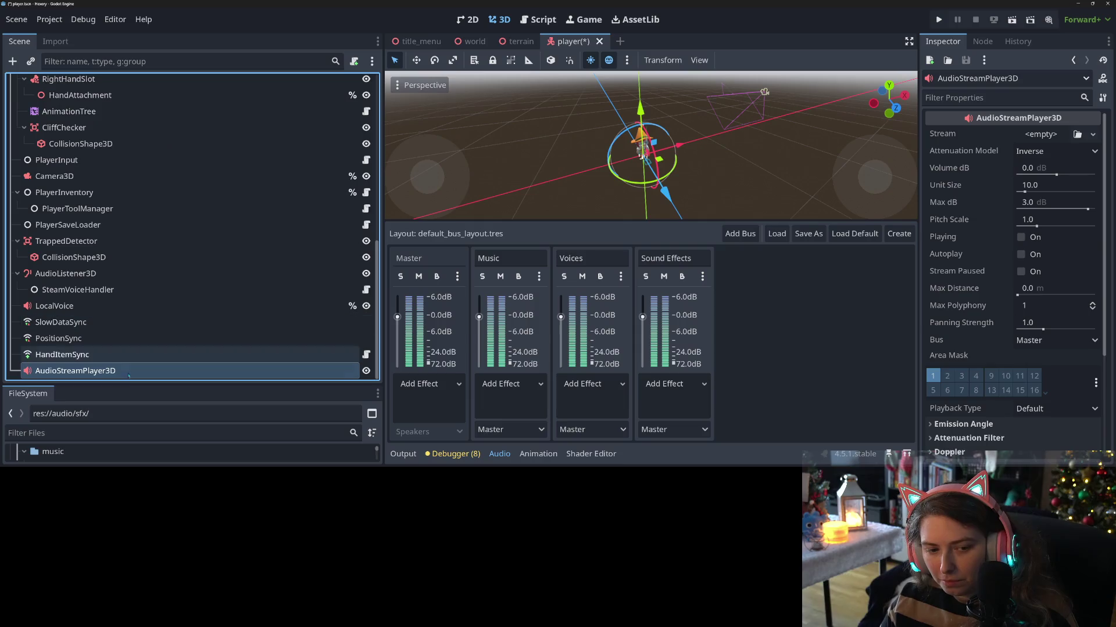
- Name the new node LocalSfx and enable Access as Unique Name
{"action": "right_click", "coordinate": [122, 371]}
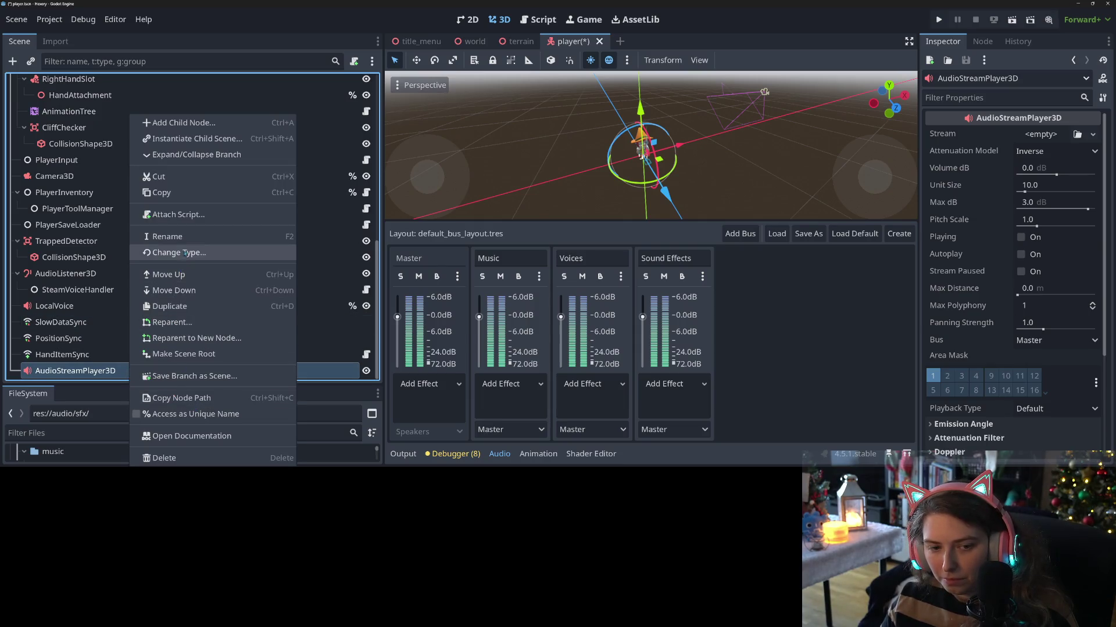
{"action": "key", "text": "Escape"}
{"action": "key", "text": "F2"}
{"action": "type", "text": "Local"}
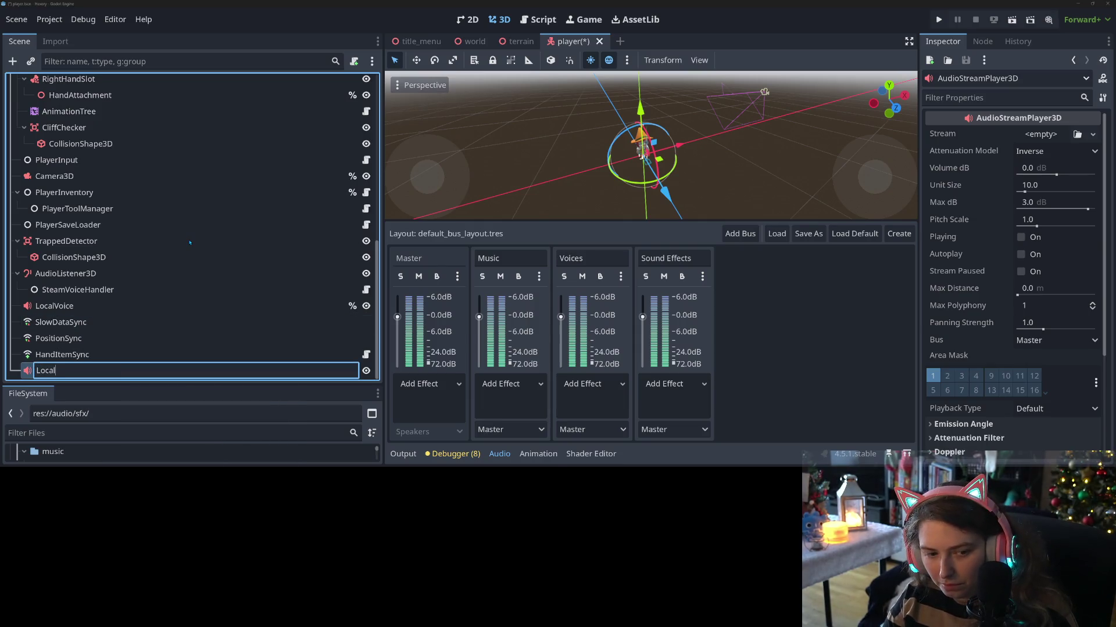
{"action": "key", "text": "Return"}
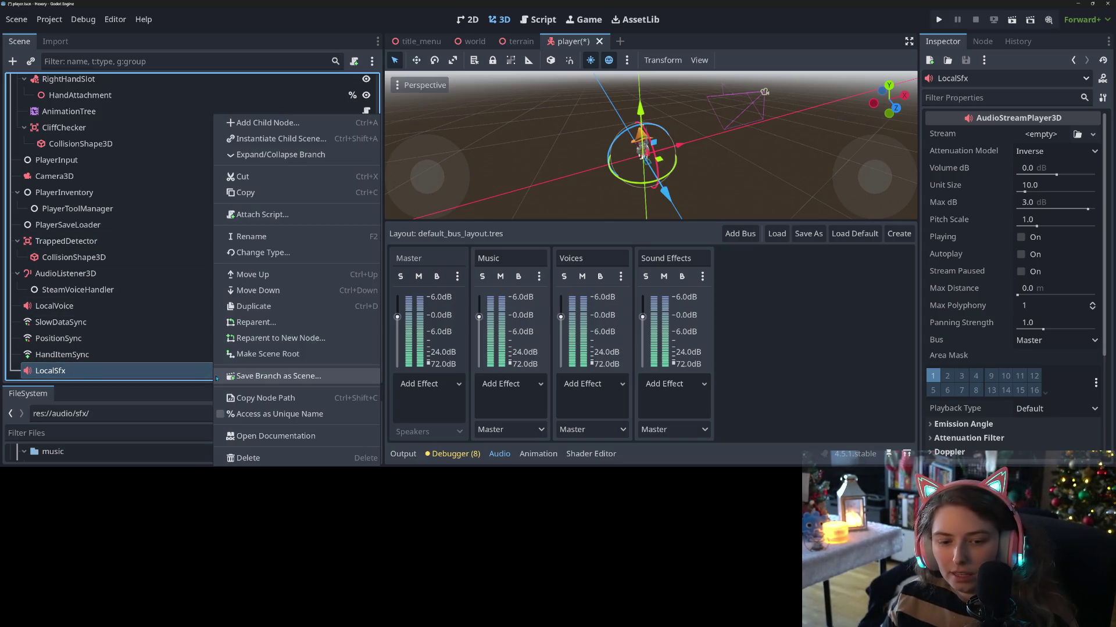
{"action": "right_click", "coordinate": [215, 370]}
{"action": "left_click", "coordinate": [252, 414]}
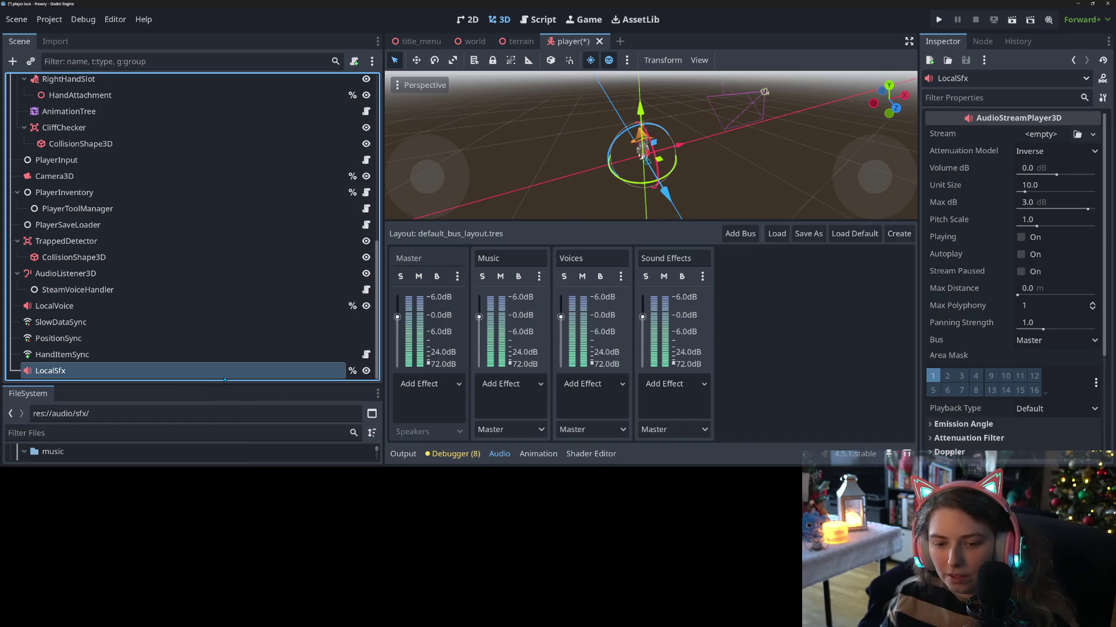
- Rename the LocalSfx node to LocalWind
{"action": "left_click_drag", "start_coordinate": [230, 384], "coordinate": [174, 212]}
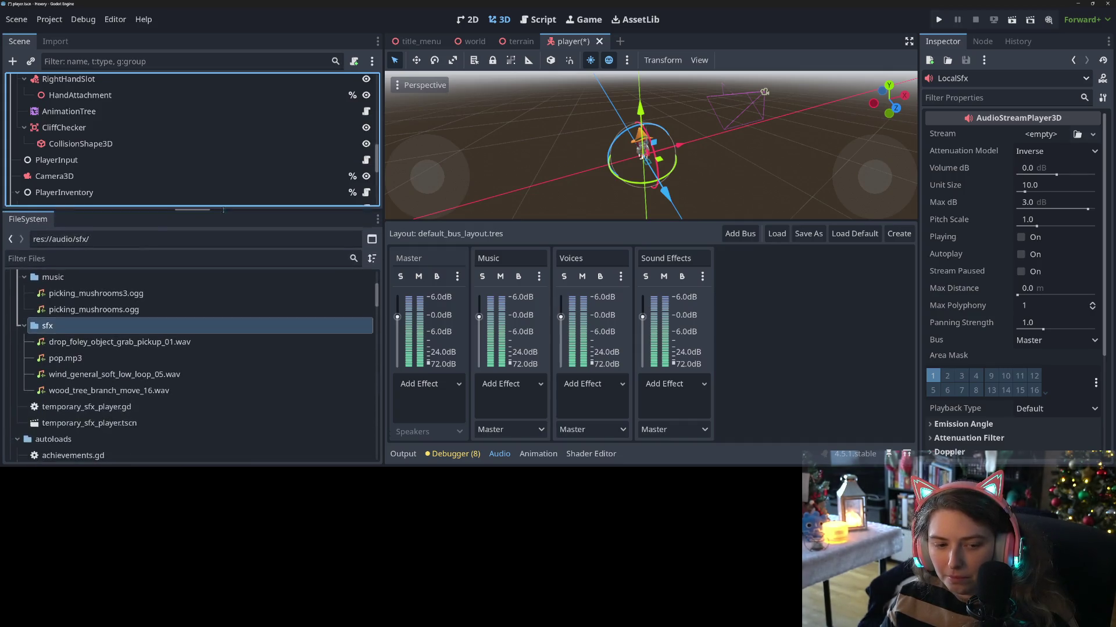
{"action": "scroll", "coordinate": [174, 180], "scroll_direction": "down", "scroll_amount": 3}
{"action": "right_click", "coordinate": [174, 203]}
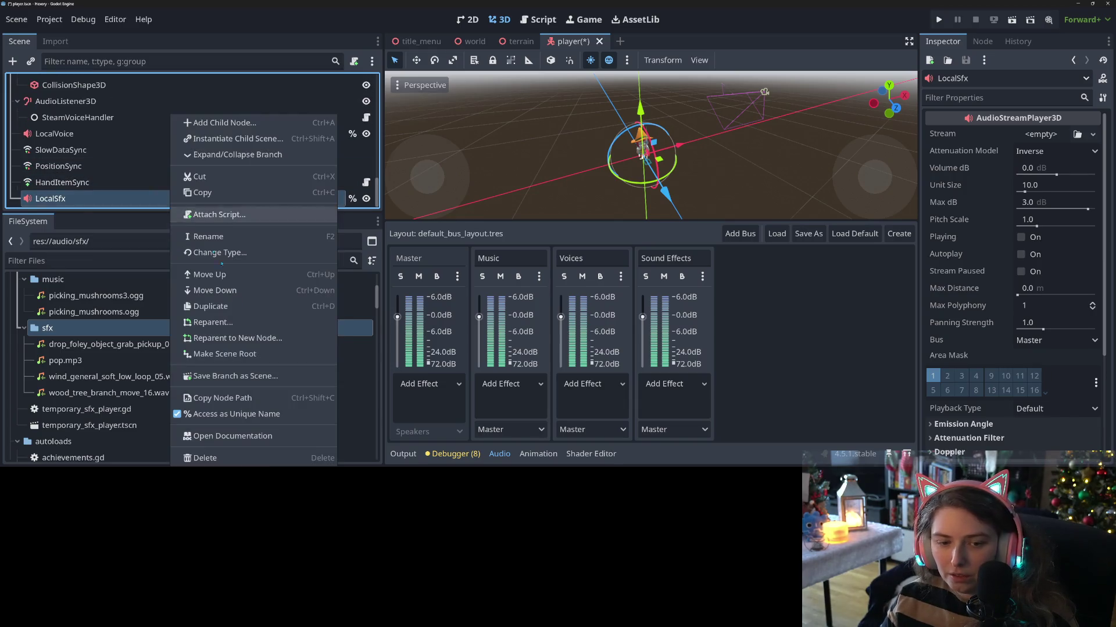
{"action": "left_click", "coordinate": [204, 237]}
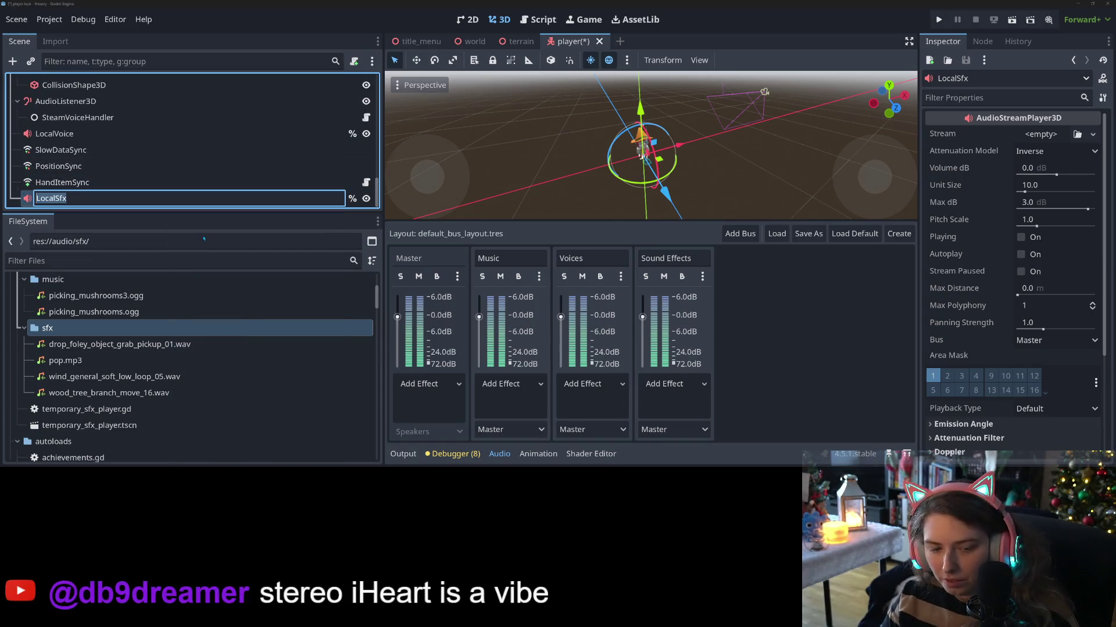
{"action": "type", "text": "LocalWind"}
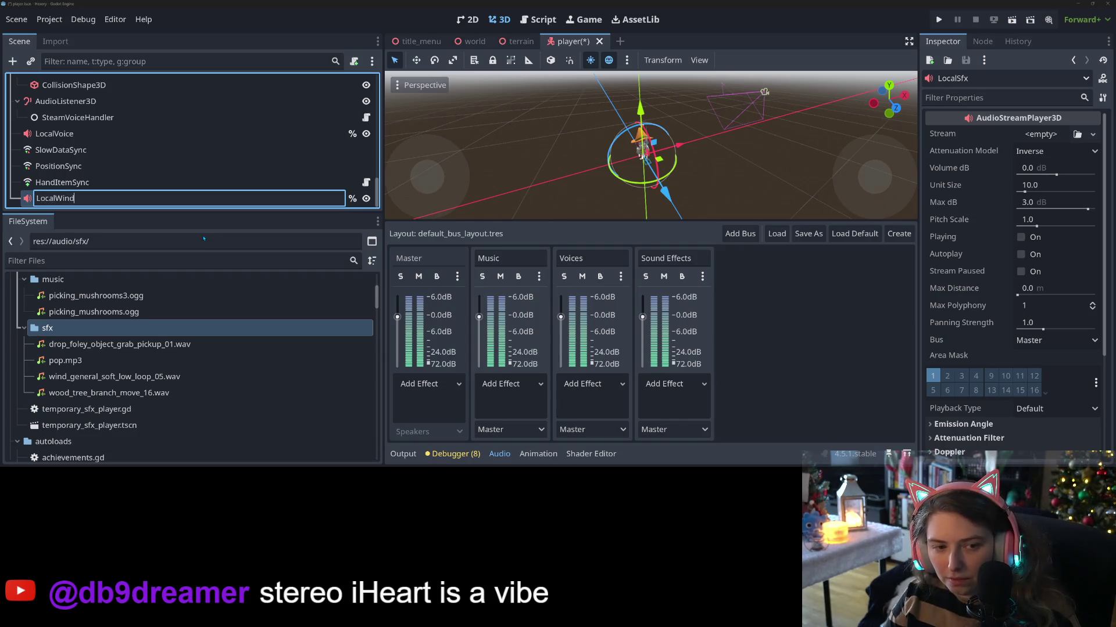
{"action": "key", "text": "Return"}
- Assign wind_general_soft_low_loop_05.wav as Stream, reimport with Loop Mode Forward, and save
{"action": "mouse_move", "coordinate": [146, 376]}
{"action": "left_mouse_down"}
{"action": "mouse_move", "coordinate": [825, 247]}
{"action": "mouse_move", "coordinate": [1040, 135]}
{"action": "left_mouse_up"}
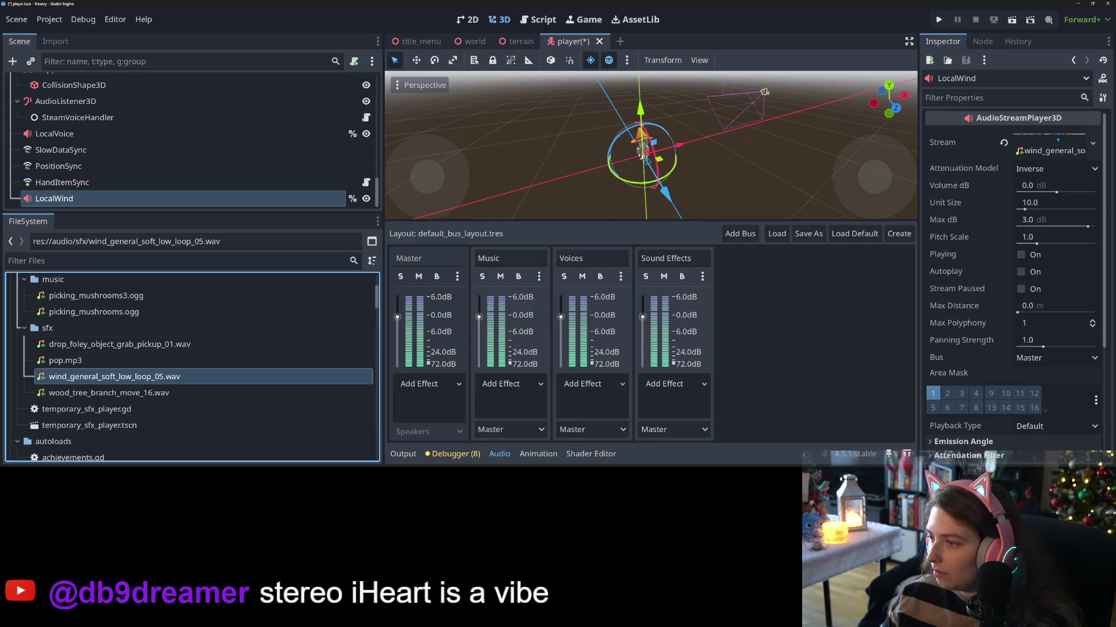
{"action": "left_click", "coordinate": [175, 379]}
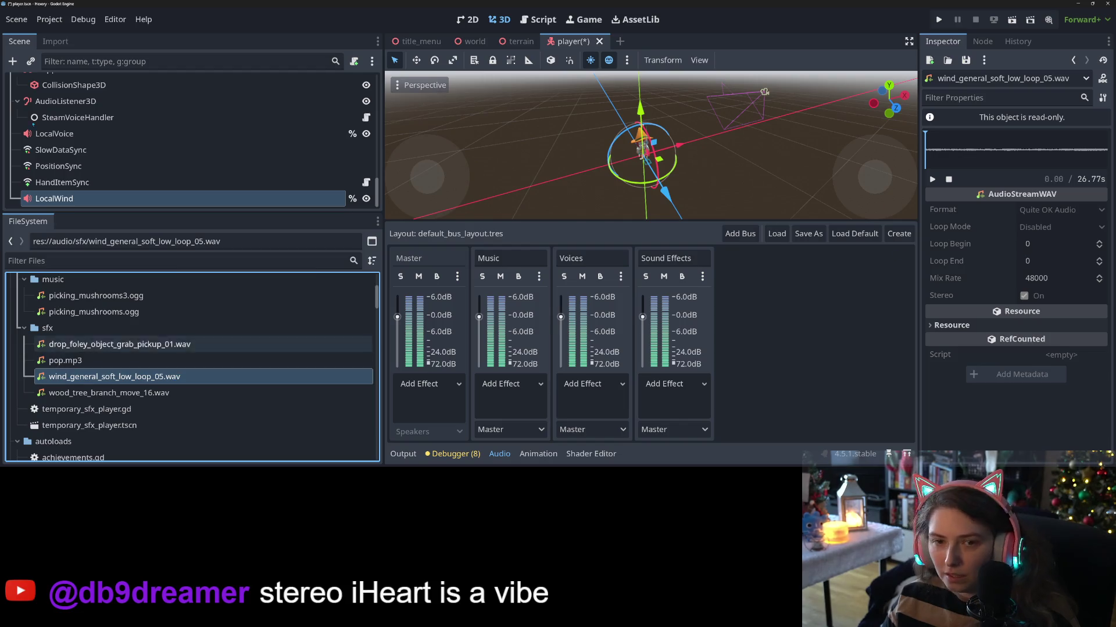
{"action": "left_click", "coordinate": [55, 41]}
{"action": "scroll", "coordinate": [188, 139], "scroll_direction": "down", "scroll_amount": 5}
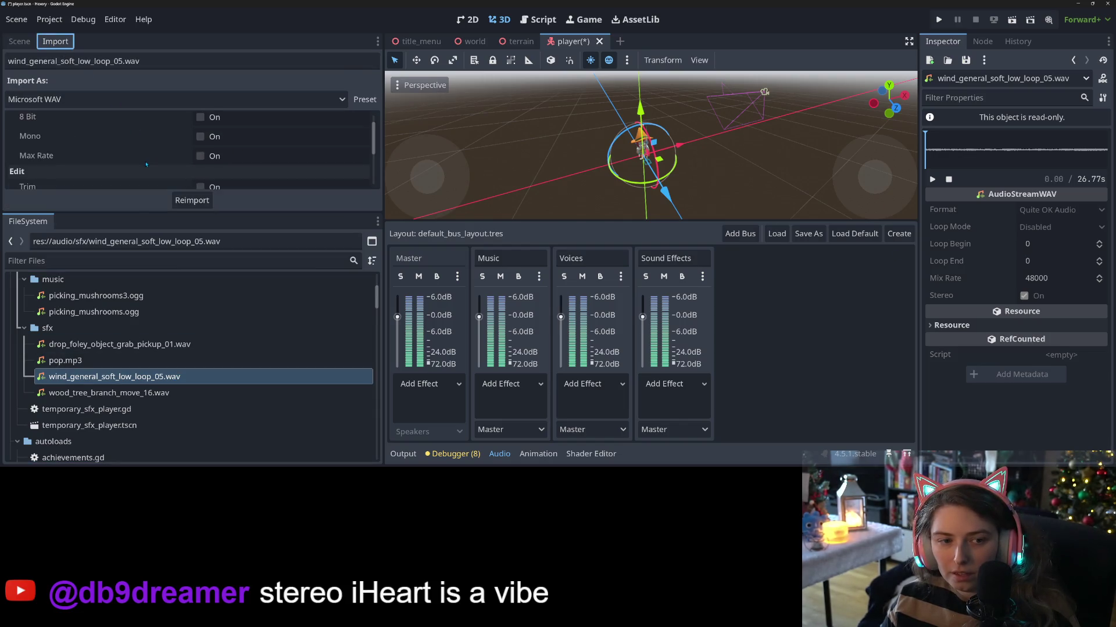
{"action": "left_click", "coordinate": [251, 147]}
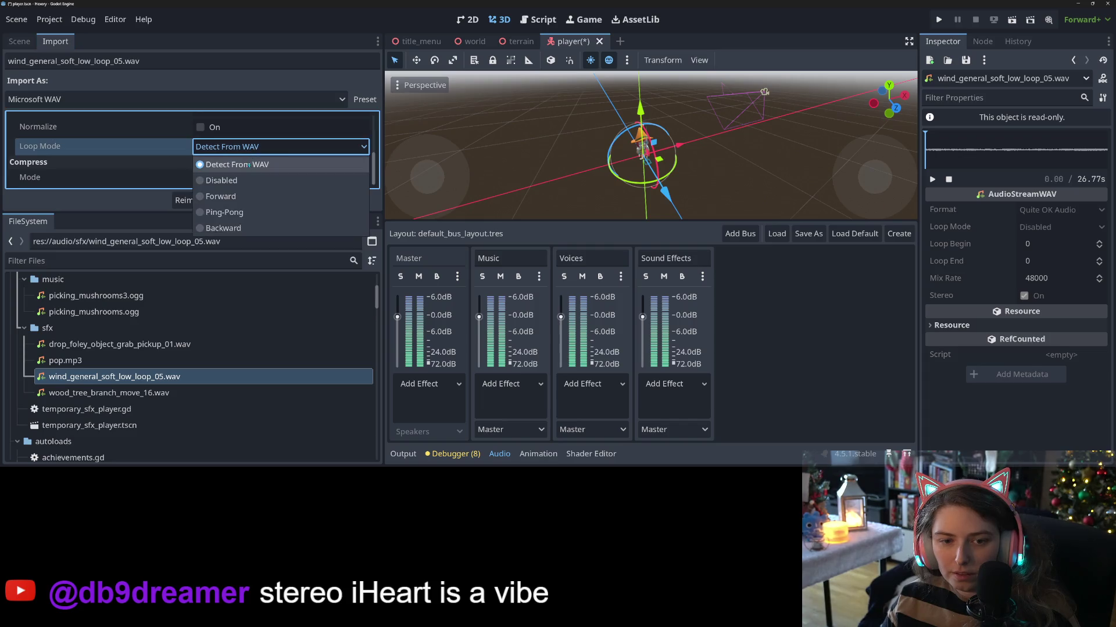
{"action": "left_click", "coordinate": [244, 197]}
{"action": "left_click", "coordinate": [191, 200]}
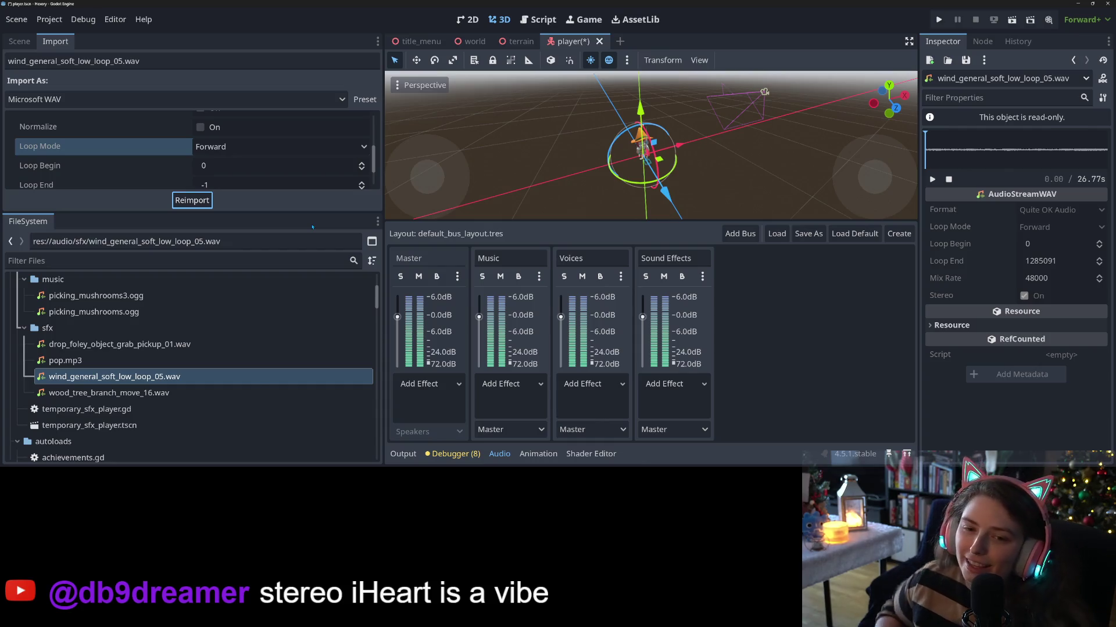
{"action": "key", "text": "ctrl+s"}
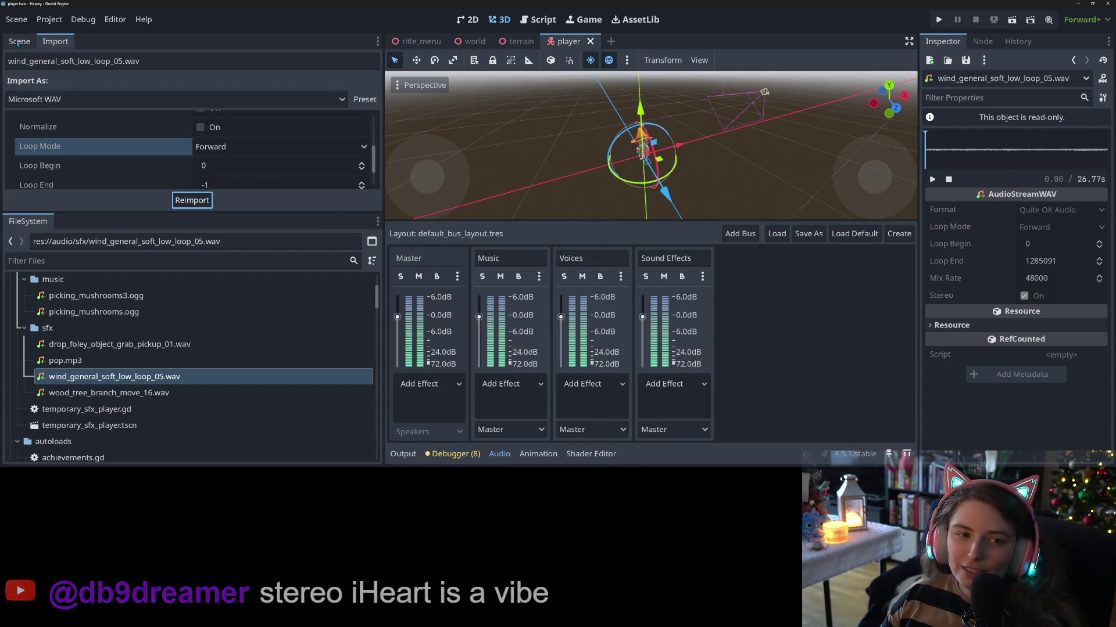
- Preview LocalWind playing and set its volume to -10 dB
{"action": "left_click", "coordinate": [19, 42]}
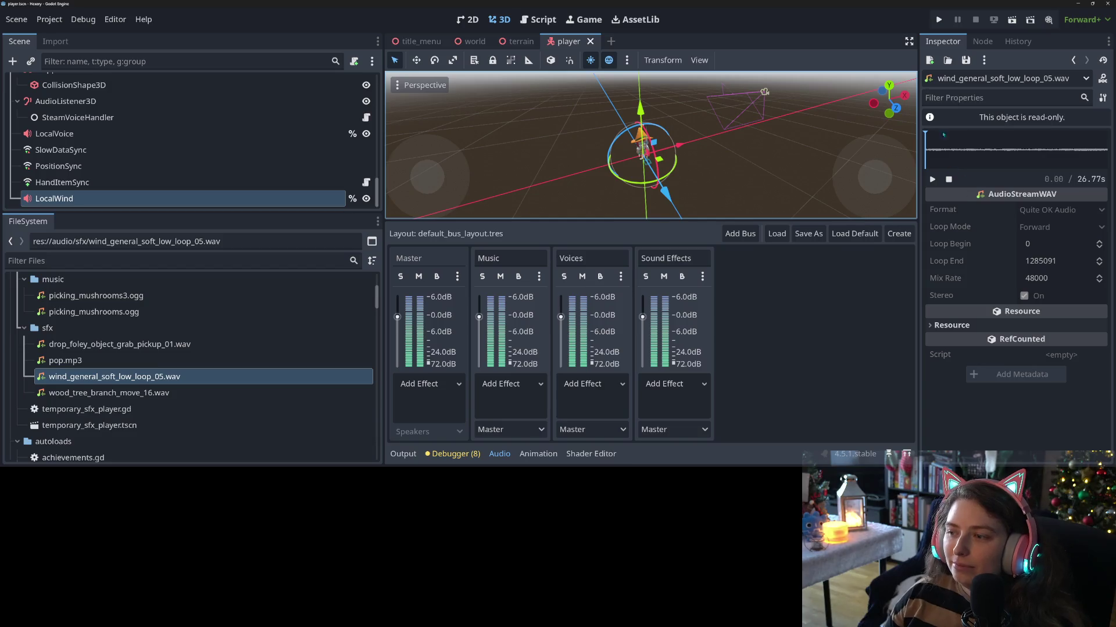
{"action": "left_click", "coordinate": [58, 166]}
{"action": "left_click", "coordinate": [54, 199]}
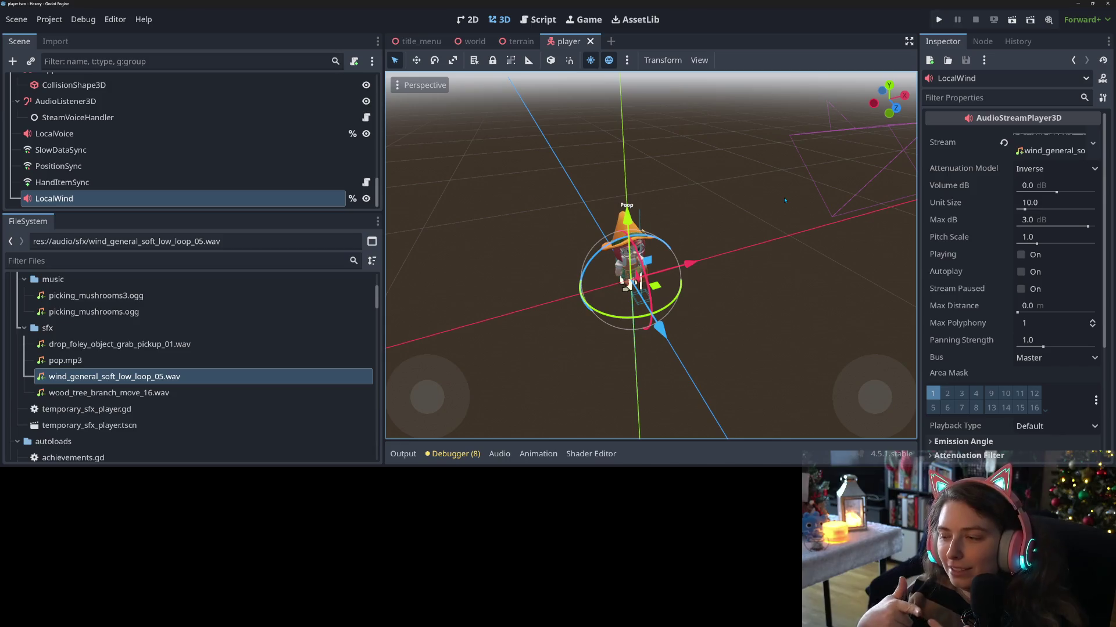
{"action": "left_click", "coordinate": [1021, 255]}
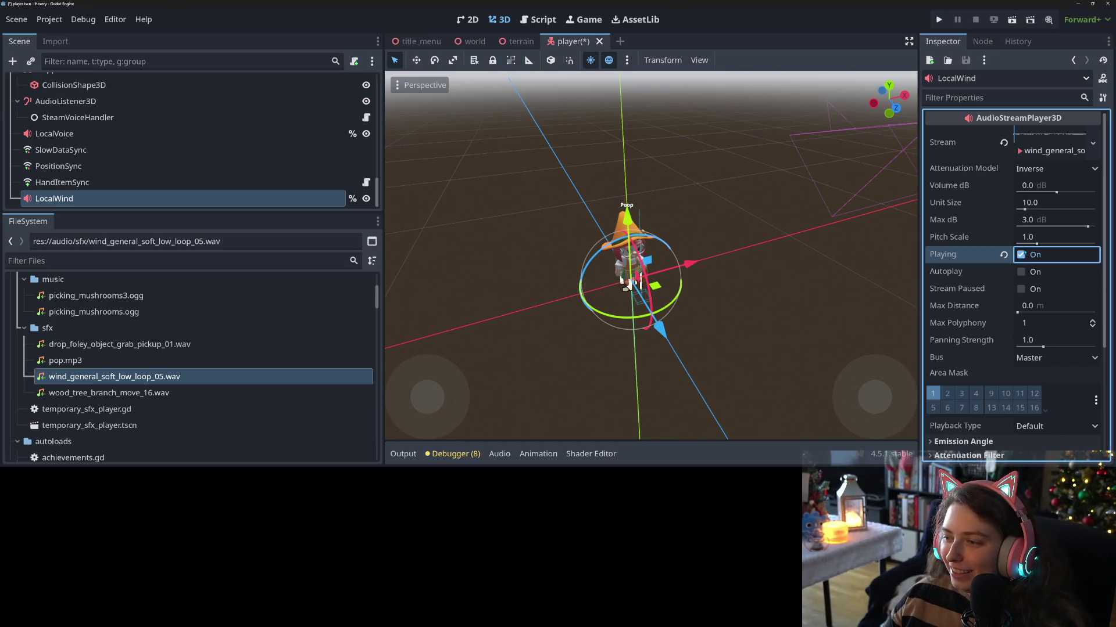
{"action": "left_click", "coordinate": [1074, 186]}
{"action": "type", "text": "10"}
{"action": "key", "text": "Return"}
{"action": "key", "text": "ctrl+s"}
- Try LocalWind volumes of -5 dB and 0 dB, stop the preview, and save
{"action": "left_click", "coordinate": [1055, 186]}
{"action": "type", "text": "-5"}
{"action": "key", "text": "Return"}
{"action": "key", "text": "ctrl+s"}
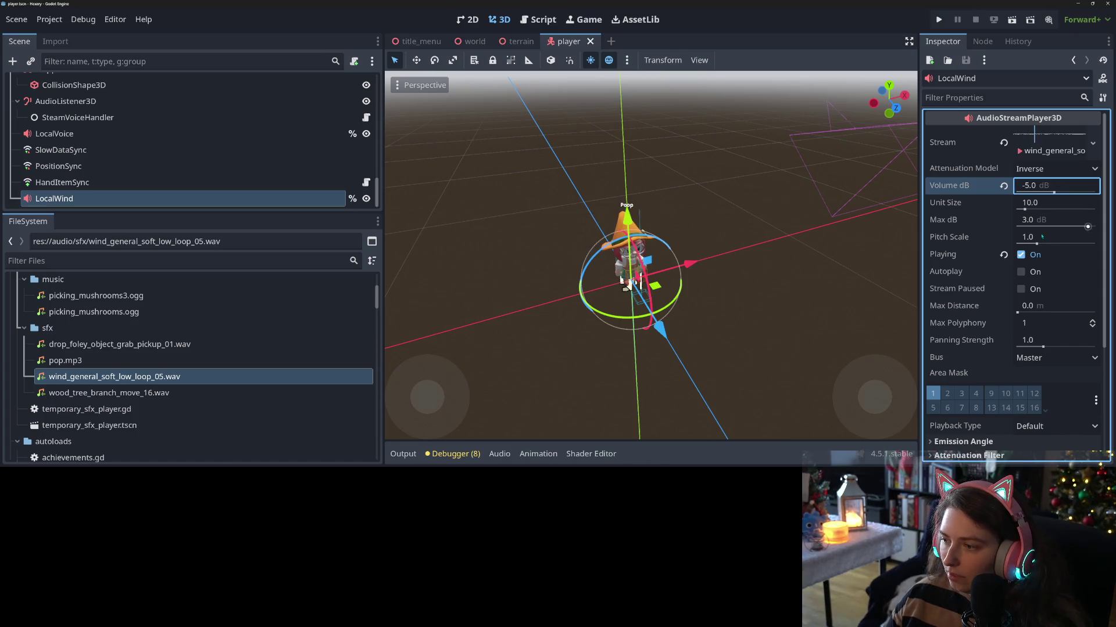
{"action": "type", "text": "0"}
{"action": "key", "text": "Return"}
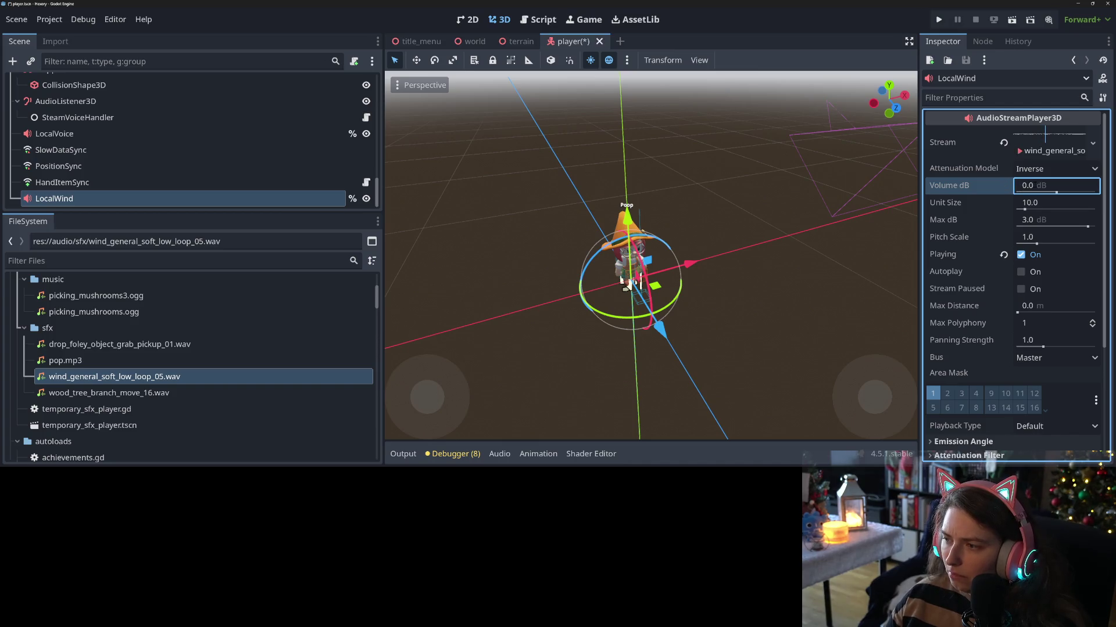
{"action": "left_click", "coordinate": [1021, 254]}
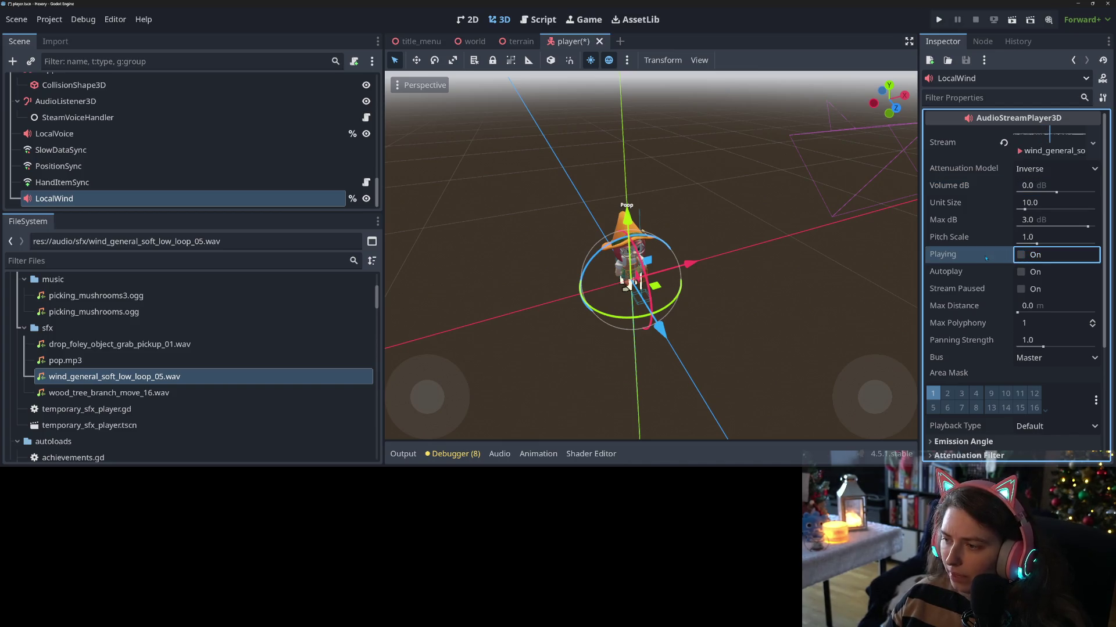
{"action": "key", "text": "ctrl+s"}
- Open the AnimationTree's player_anim_tree.gd script
{"action": "left_click_drag", "start_coordinate": [267, 213], "coordinate": [268, 387]}
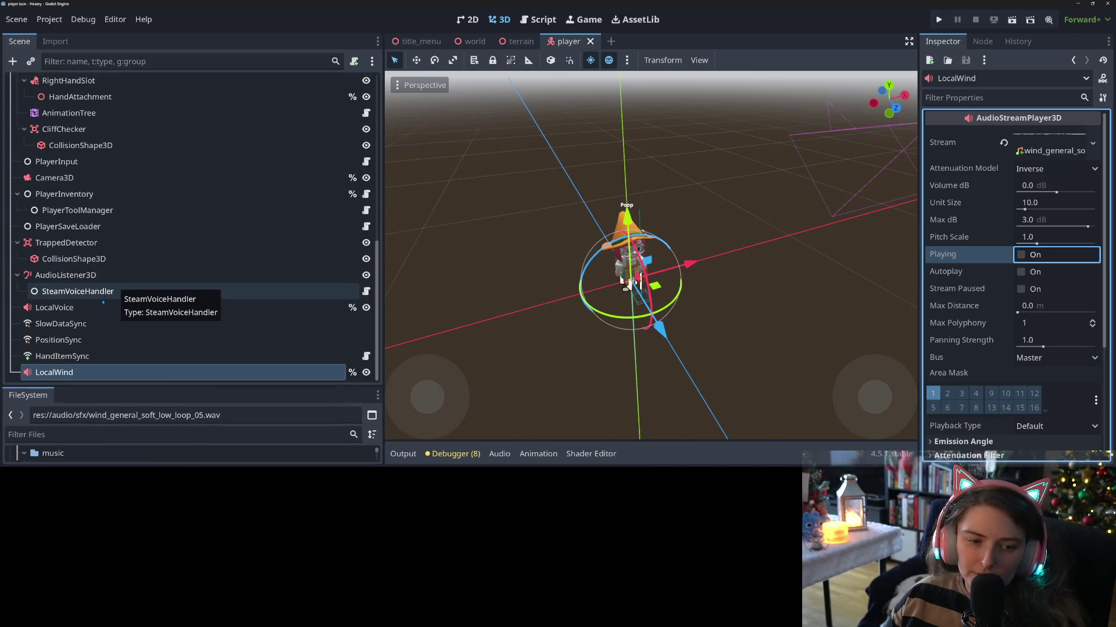
{"action": "scroll", "coordinate": [110, 303], "scroll_direction": "up", "scroll_amount": 5}
{"action": "scroll", "coordinate": [94, 318], "scroll_direction": "down", "scroll_amount": 4}
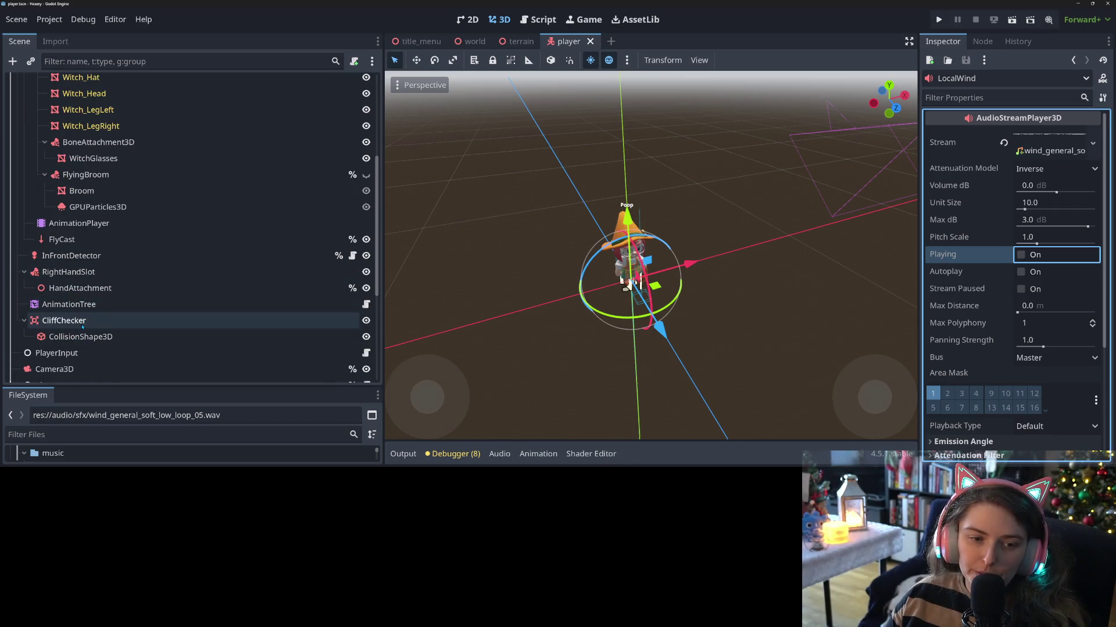
{"action": "scroll", "coordinate": [140, 343], "scroll_direction": "up", "scroll_amount": 1}
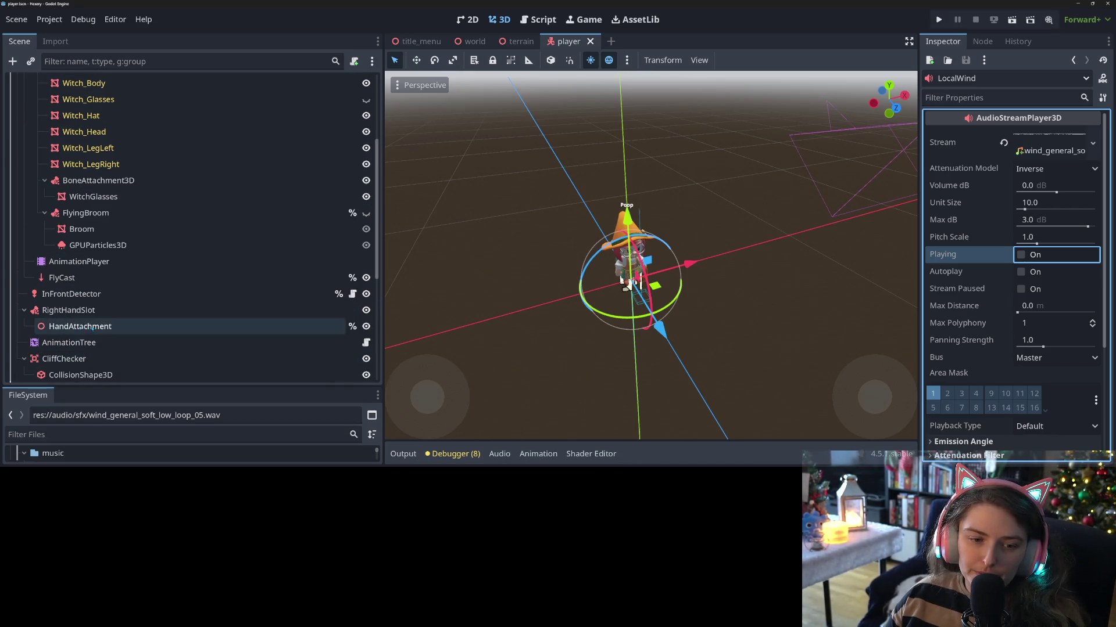
{"action": "left_click", "coordinate": [366, 342]}
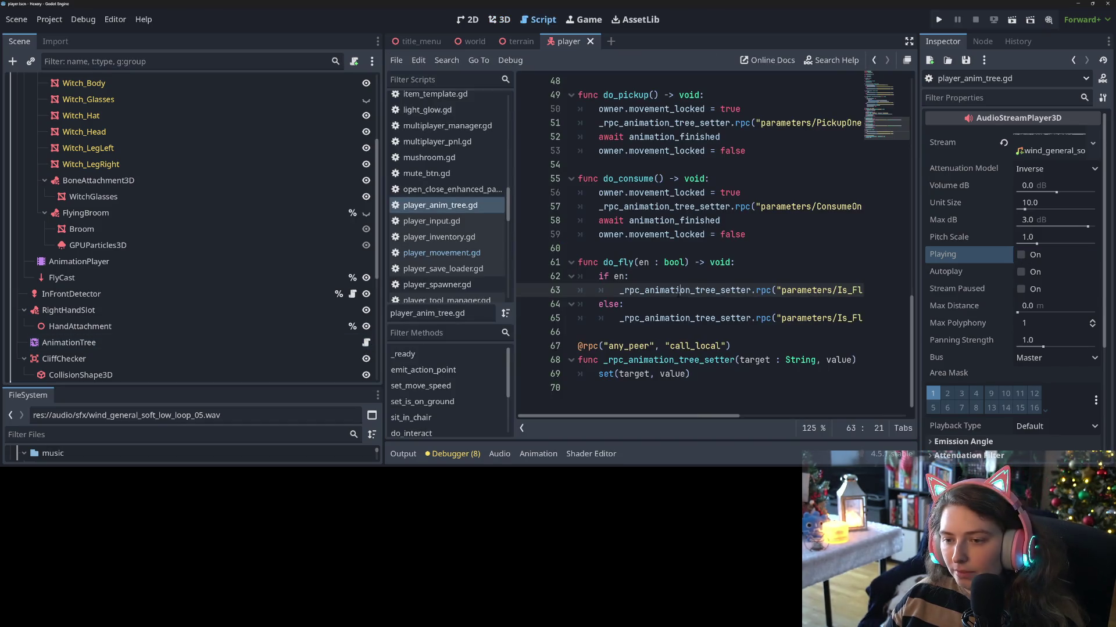
- Insert a new indented line in do_fly and drop the %LocalWind reference into it
{"action": "left_click", "coordinate": [621, 332]}
{"action": "key", "text": "Return"}
{"action": "key", "text": "Up"}
{"action": "key", "text": "Tab"}
{"action": "scroll", "coordinate": [174, 290], "scroll_direction": "down", "scroll_amount": 5}
{"action": "mouse_move", "coordinate": [55, 373]}
{"action": "left_mouse_down"}
{"action": "mouse_move", "coordinate": [572, 347]}
{"action": "mouse_move", "coordinate": [597, 335]}
{"action": "left_mouse_up"}
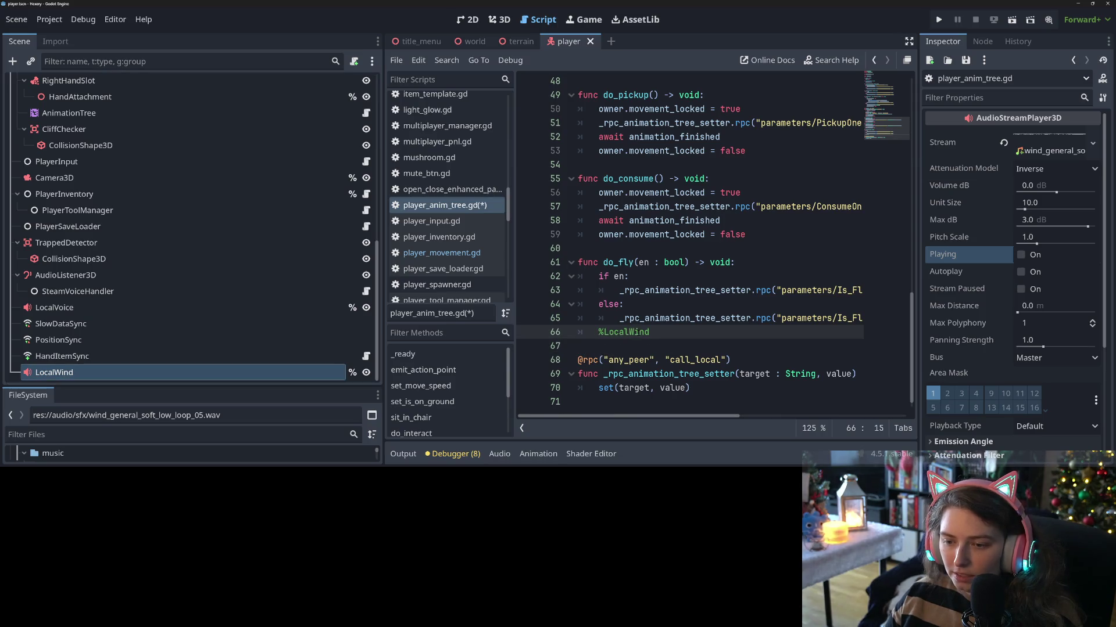
- Complete the line as %LocalWind.playing = en, save the script, and run the project
{"action": "type", "text": ".play("}
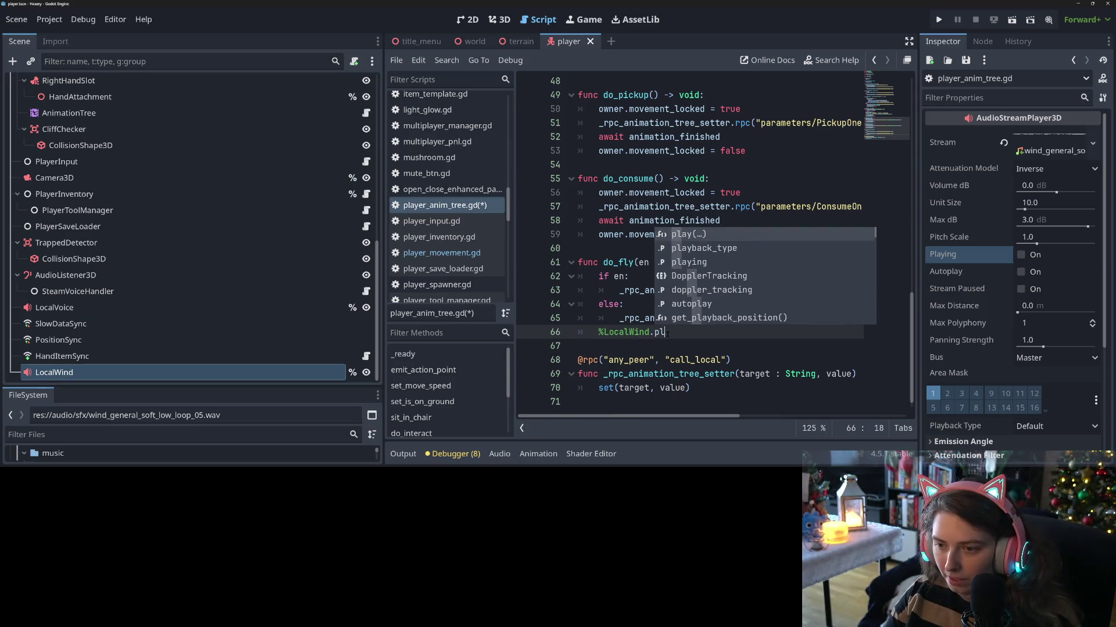
{"action": "key", "text": "BackSpace"}
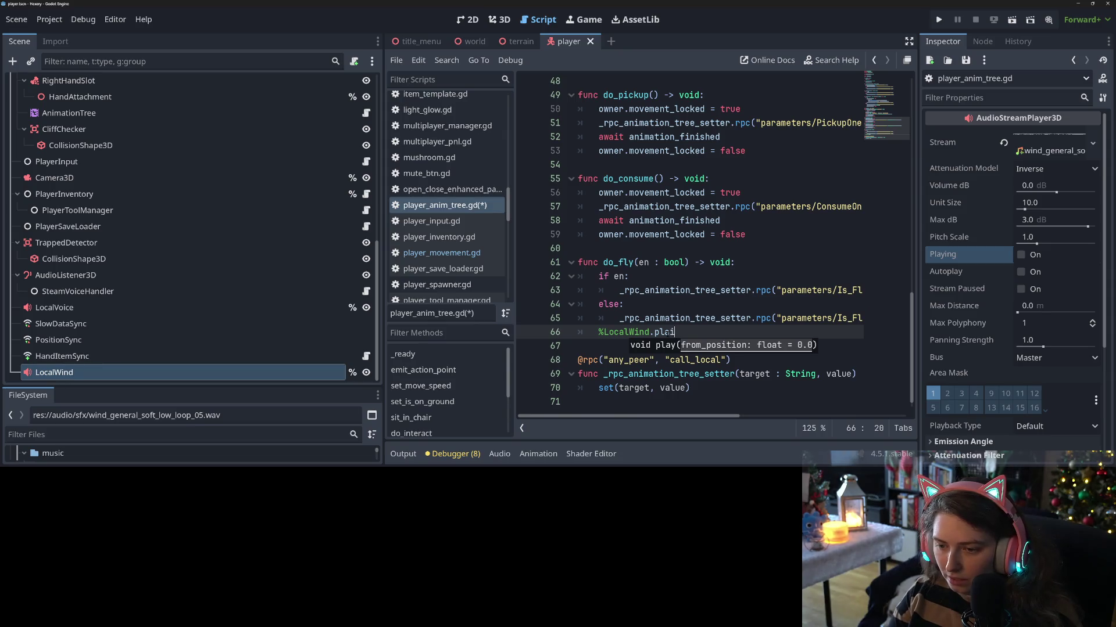
{"action": "type", "text": "i"}
{"action": "key", "text": "Return"}
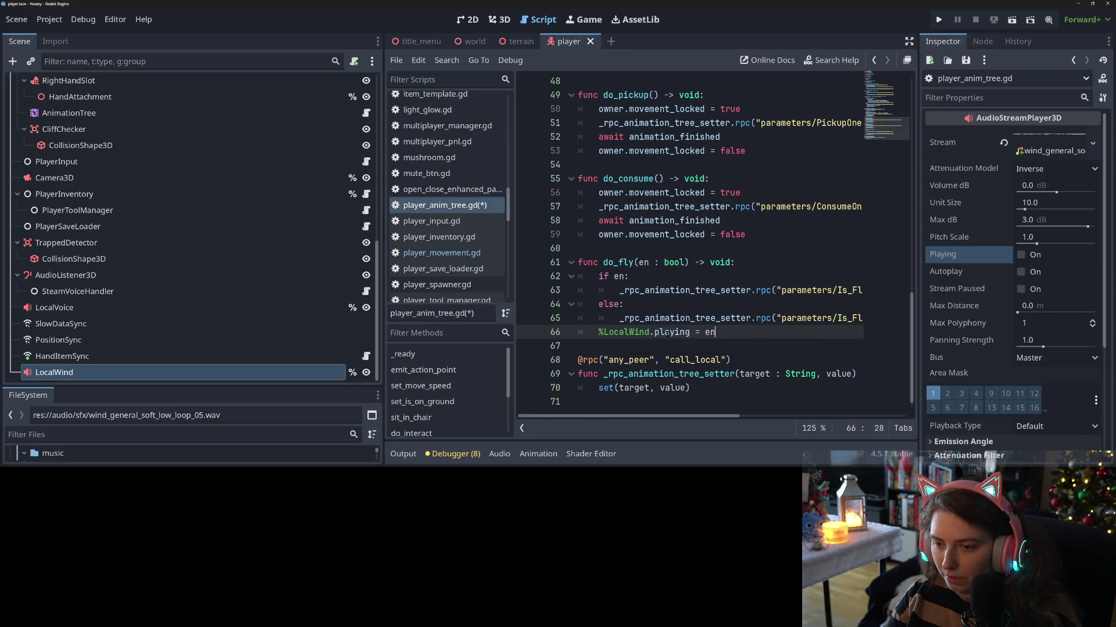
{"action": "key", "text": "ctrl+s"}
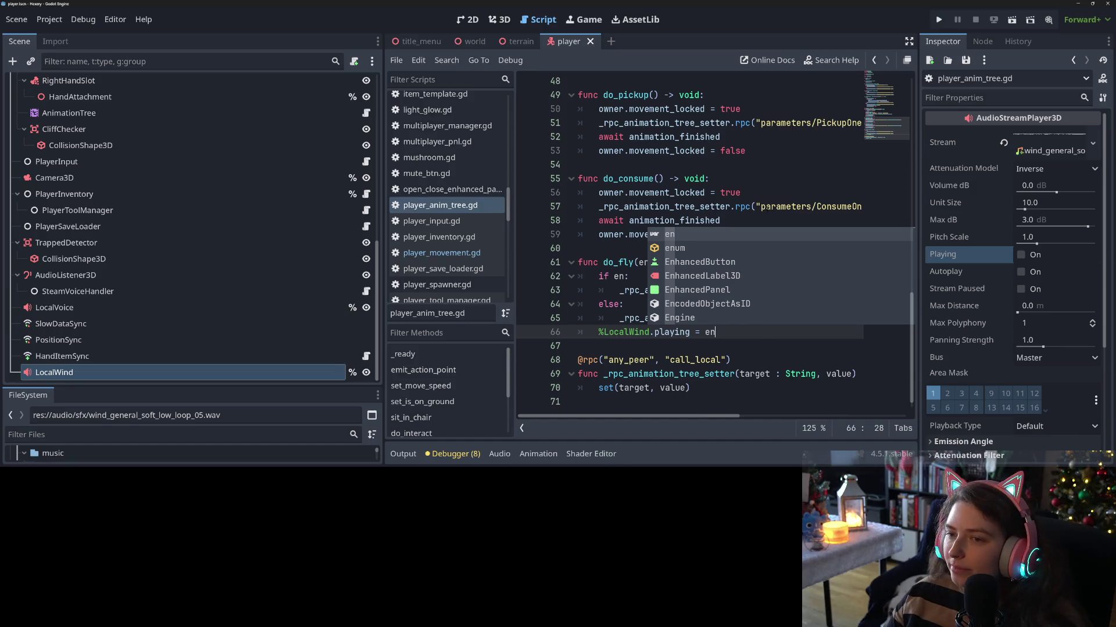
{"action": "left_click", "coordinate": [773, 200]}
{"action": "left_click", "coordinate": [938, 20]}
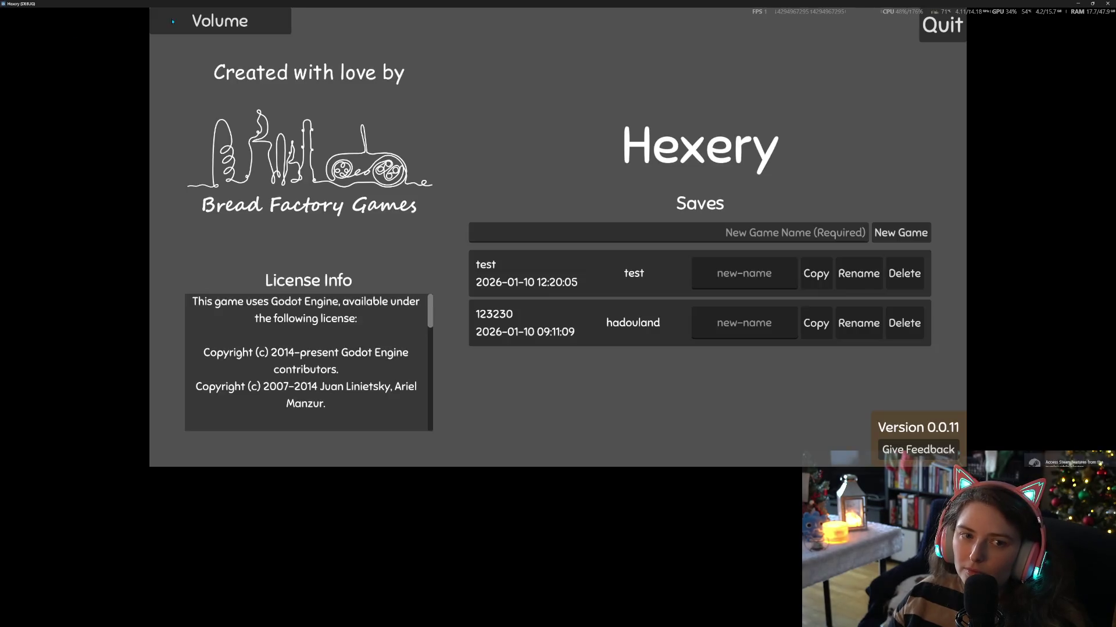
- Open and close the game's Volume settings panel
{"action": "left_click", "coordinate": [173, 21]}
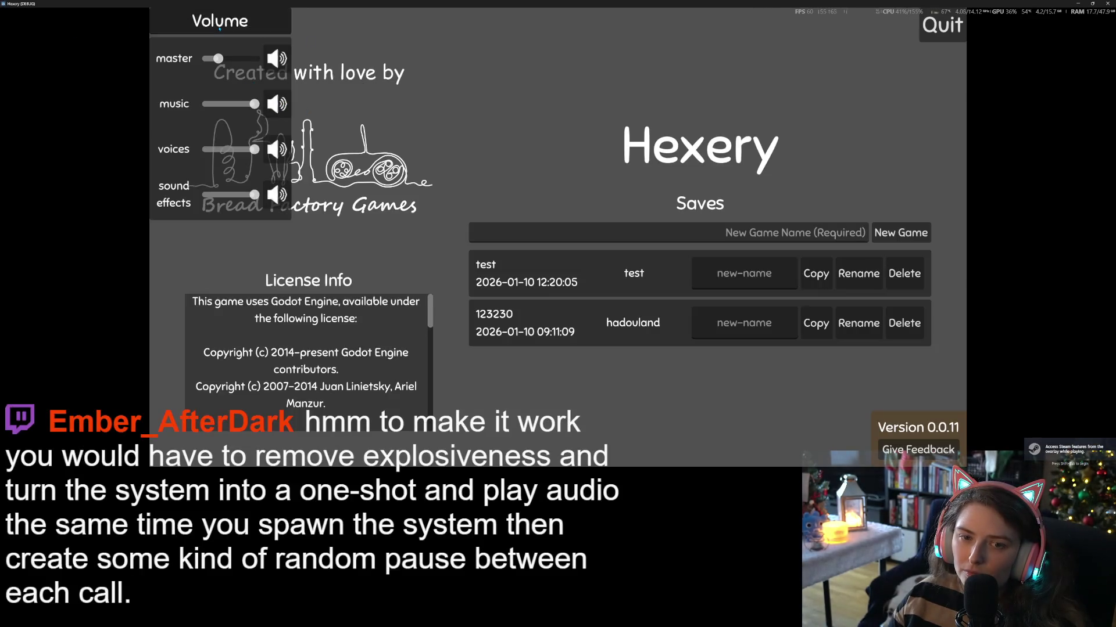
{"action": "left_click", "coordinate": [660, 142]}
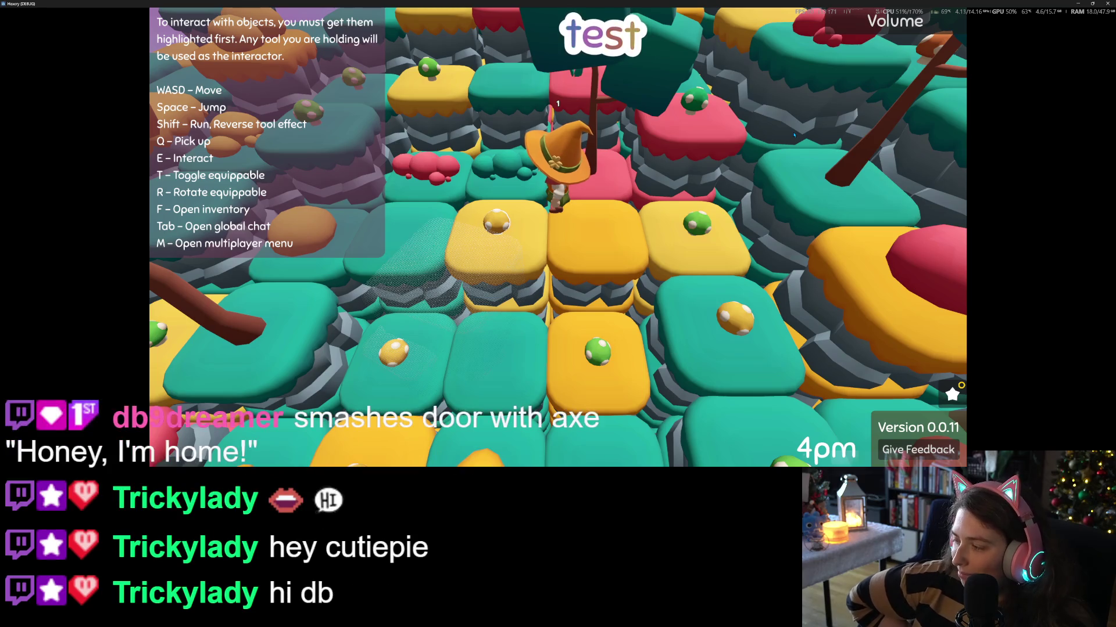
- Zoom out, turn the master volume up to hear the wind, then quit with Alt+F4
{"action": "scroll", "coordinate": [794, 134], "scroll_direction": "down", "scroll_amount": 5}
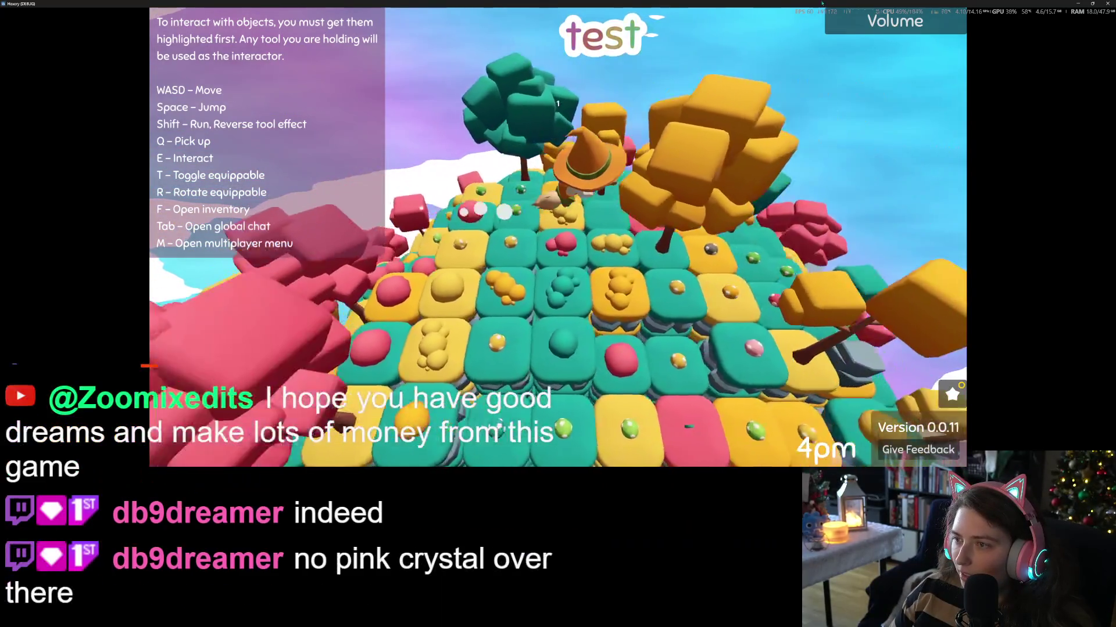
{"action": "left_click", "coordinate": [844, 24]}
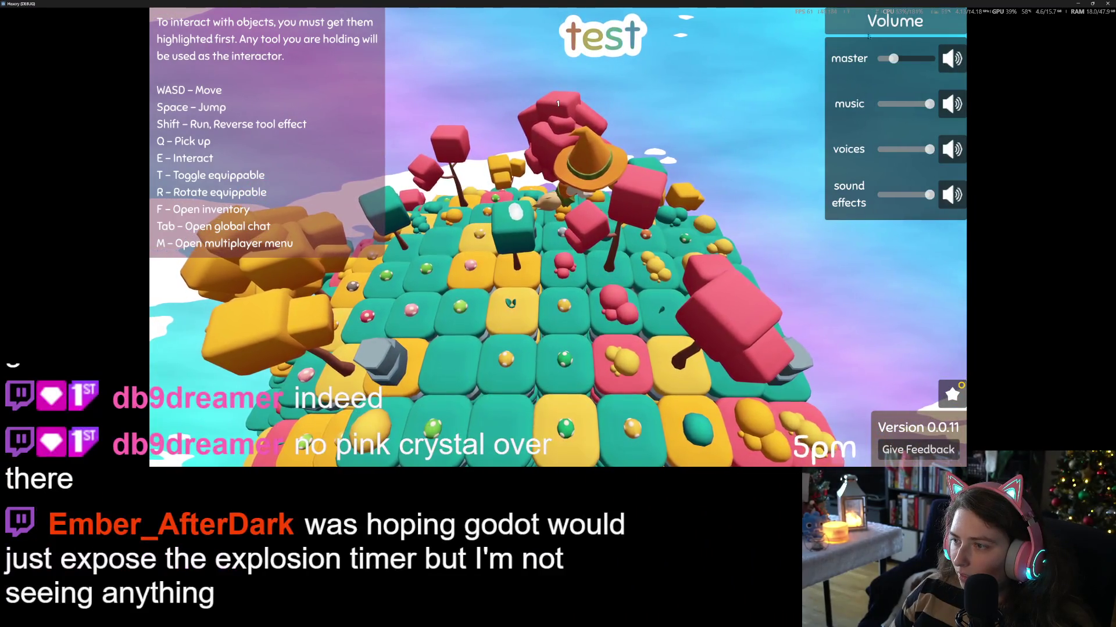
{"action": "left_click_drag", "start_coordinate": [893, 59], "coordinate": [916, 60]}
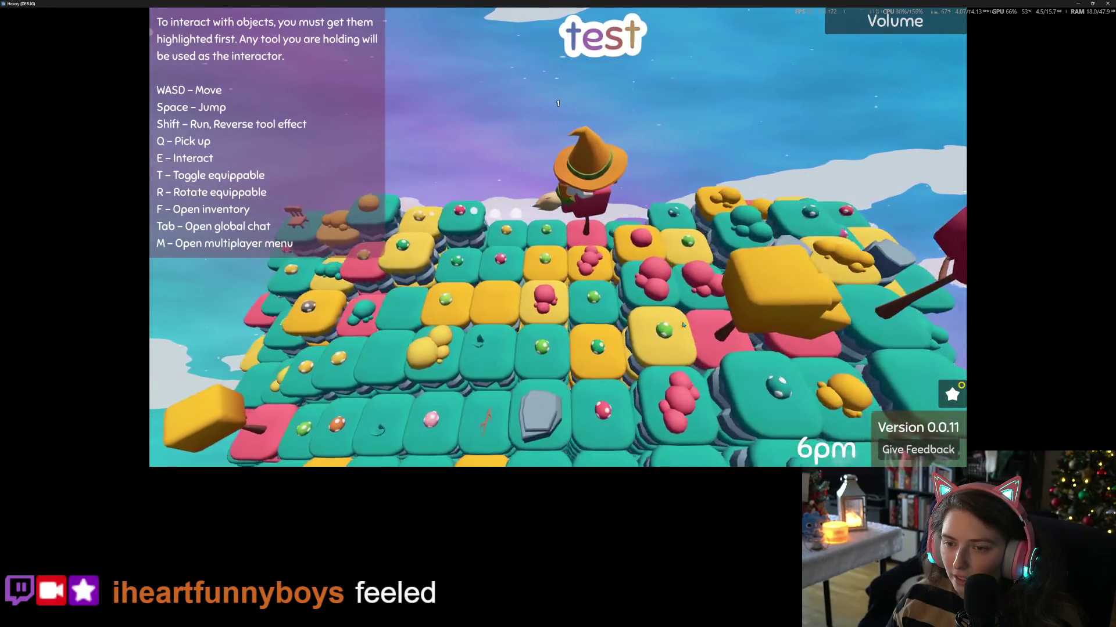
{"action": "key", "text": "alt+F4"}
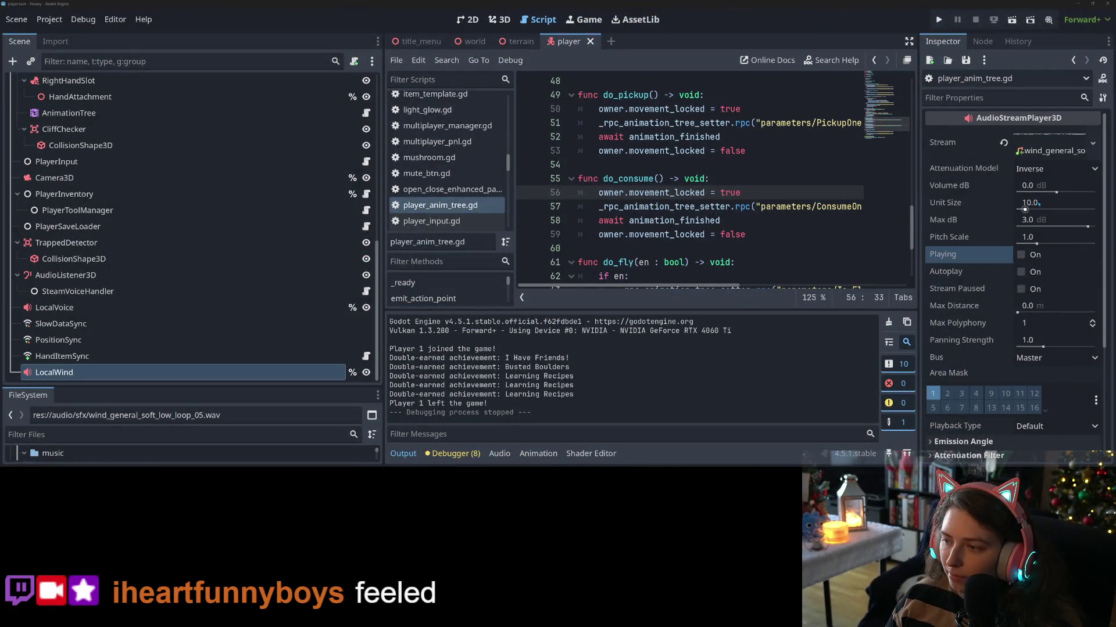
- Set LocalWind to 5 dB on the Sound Effects bus and save the scene
{"action": "left_click_drag", "start_coordinate": [1042, 185], "coordinate": [1071, 185]}
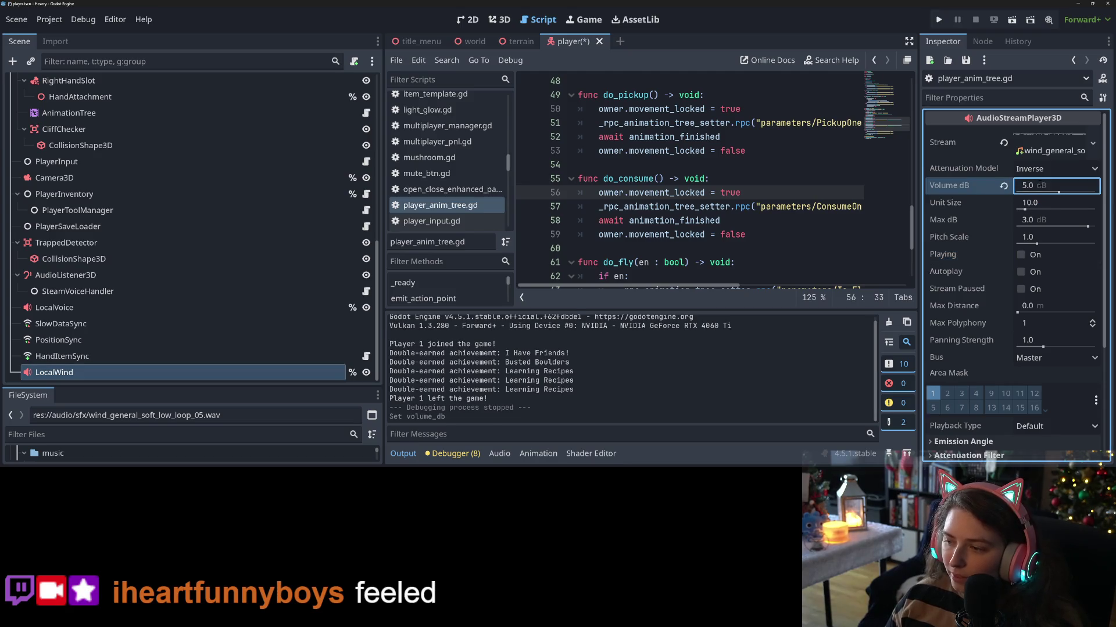
{"action": "left_click", "coordinate": [1049, 361]}
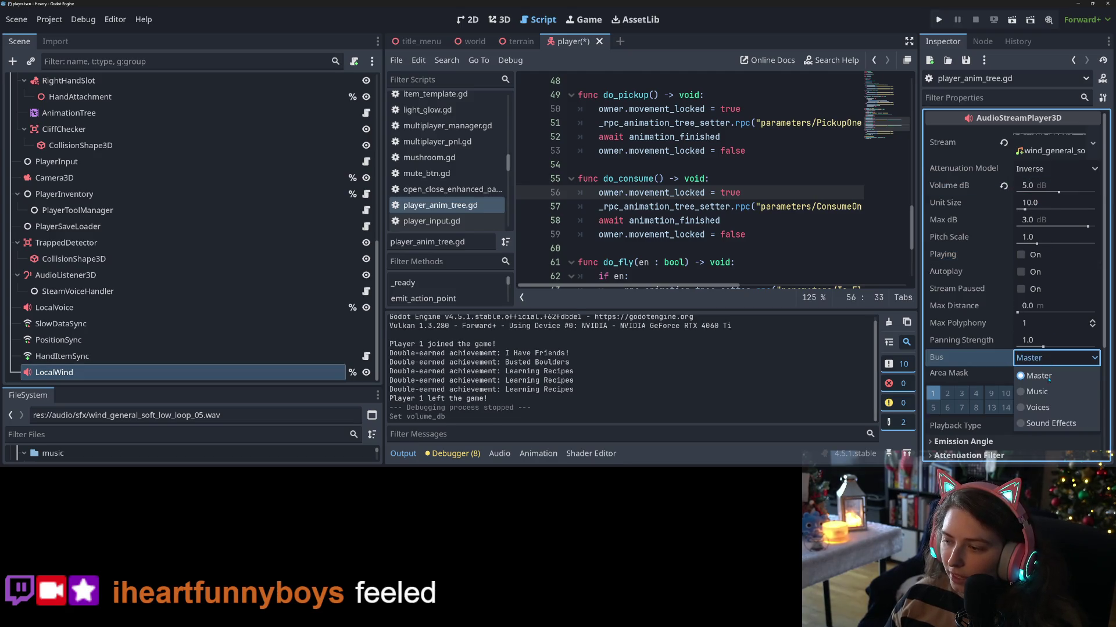
{"action": "left_click", "coordinate": [1062, 419]}
{"action": "key", "text": "ctrl+s"}
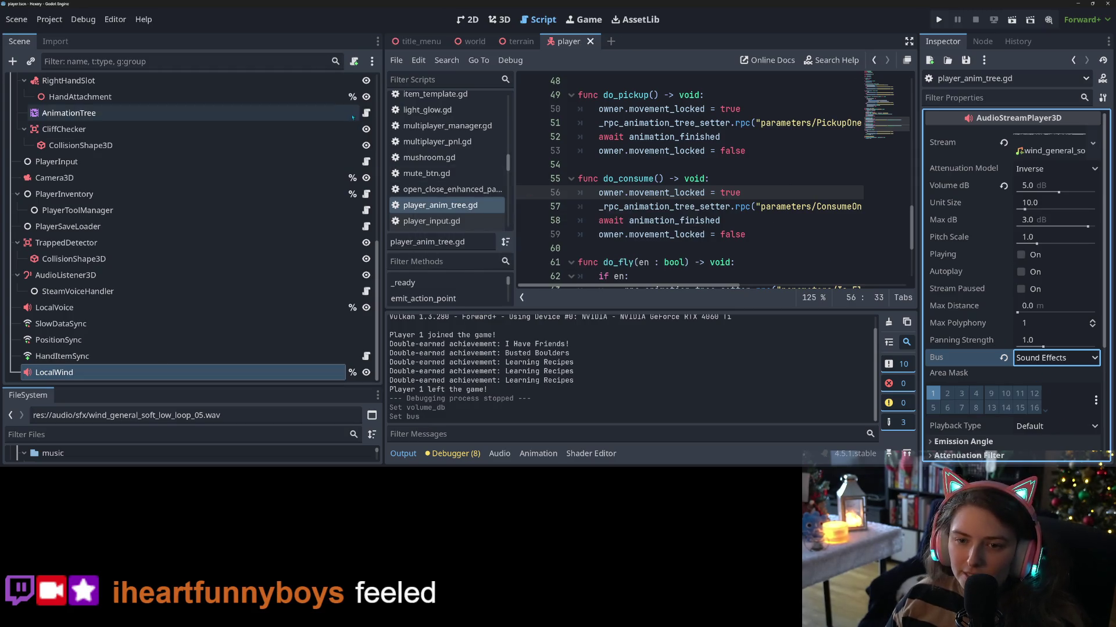
- Preview the wind sound briefly, then run the game again
{"action": "mouse_move", "coordinate": [386, 123]}
{"action": "left_mouse_down"}
{"action": "mouse_move", "coordinate": [148, 125]}
{"action": "mouse_move", "coordinate": [180, 125]}
{"action": "left_mouse_up"}
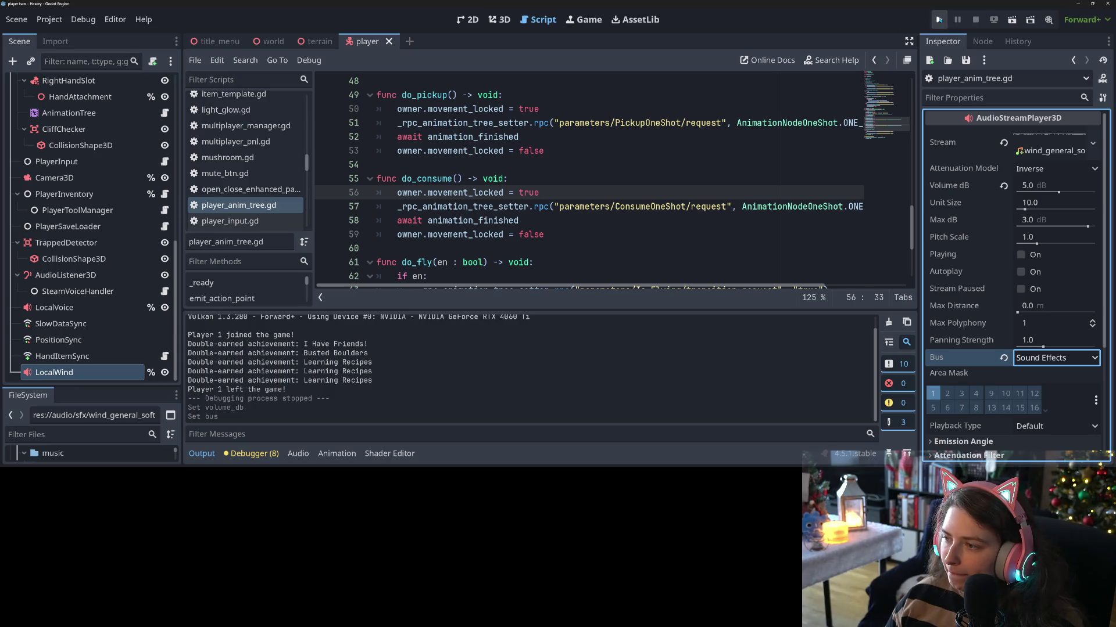
{"action": "left_click", "coordinate": [1021, 255]}
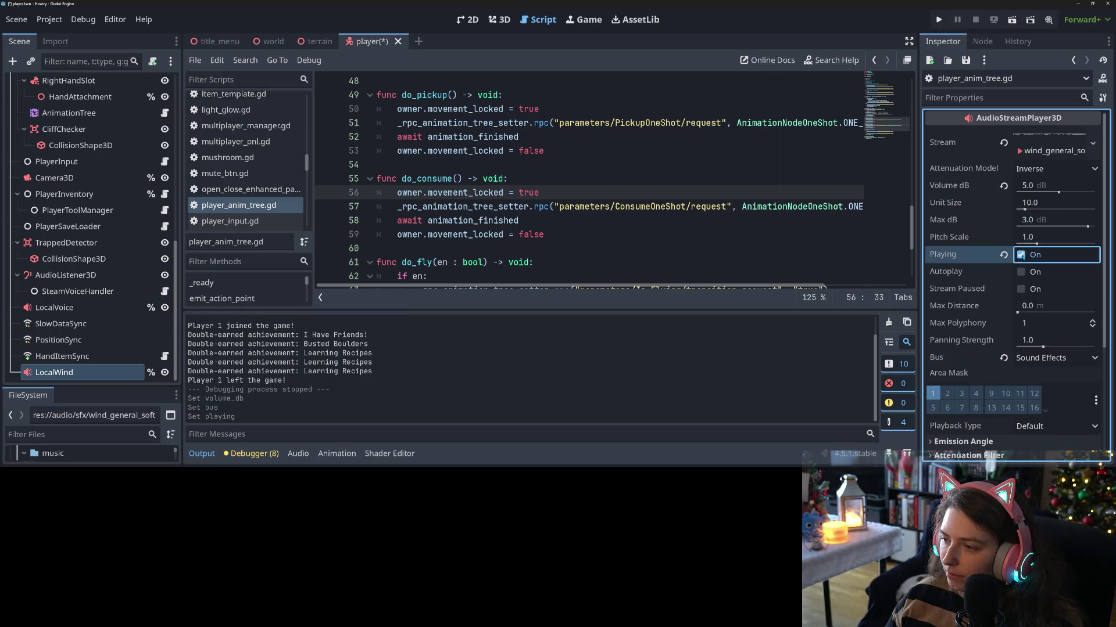
{"action": "left_click", "coordinate": [1020, 255]}
{"action": "left_click", "coordinate": [939, 20]}
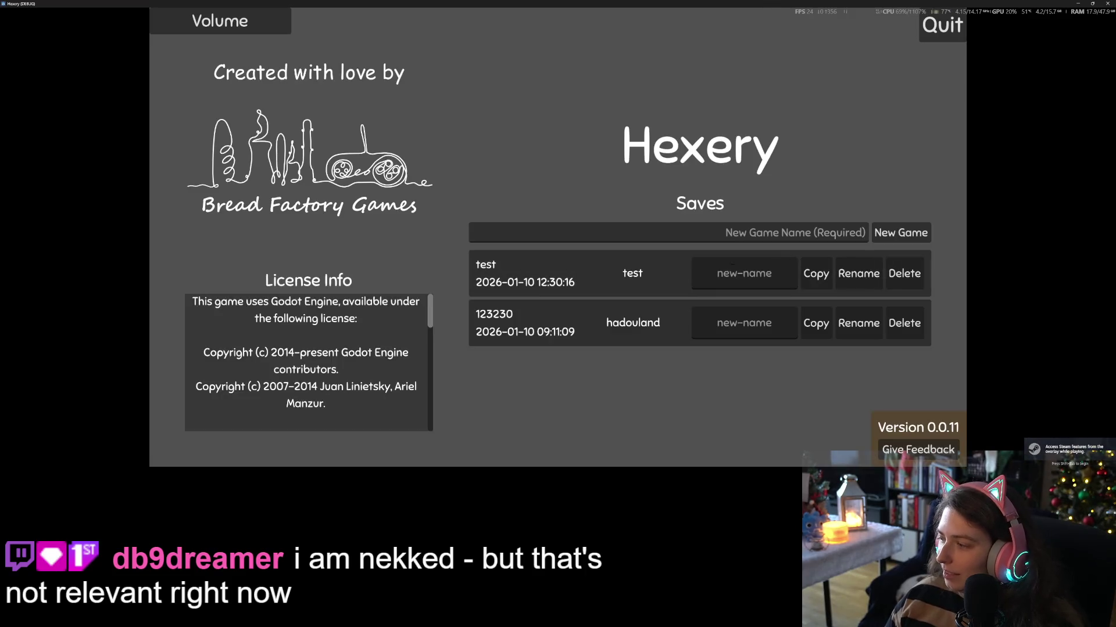
- Load the 'test' save, max out master volume, and restore the game to a smaller window
{"action": "left_click", "coordinate": [921, 286]}
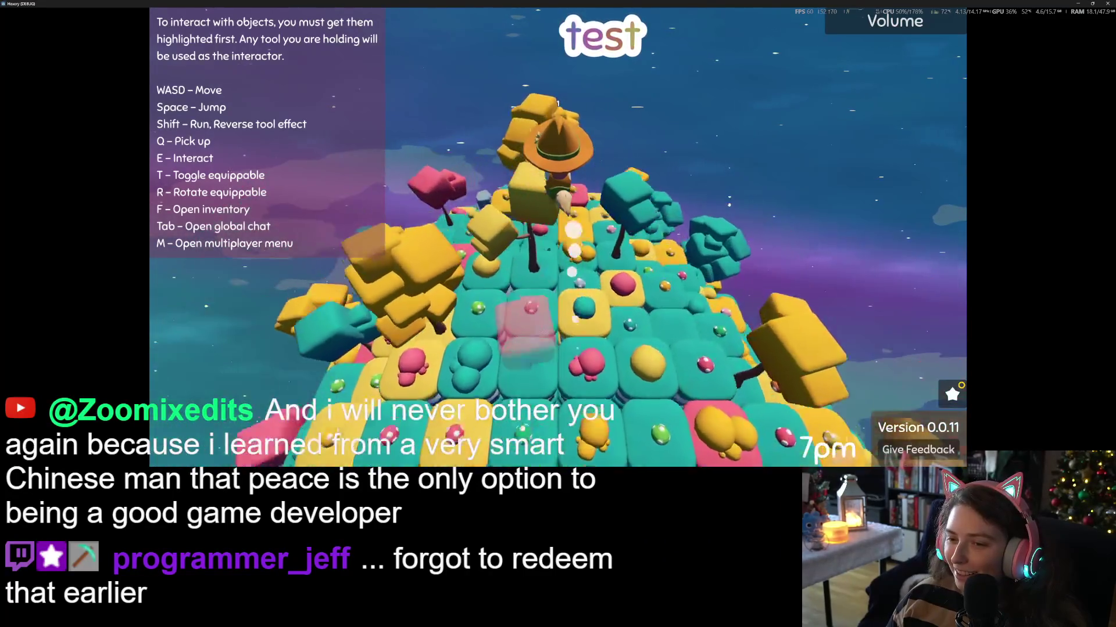
{"action": "left_click", "coordinate": [956, 27]}
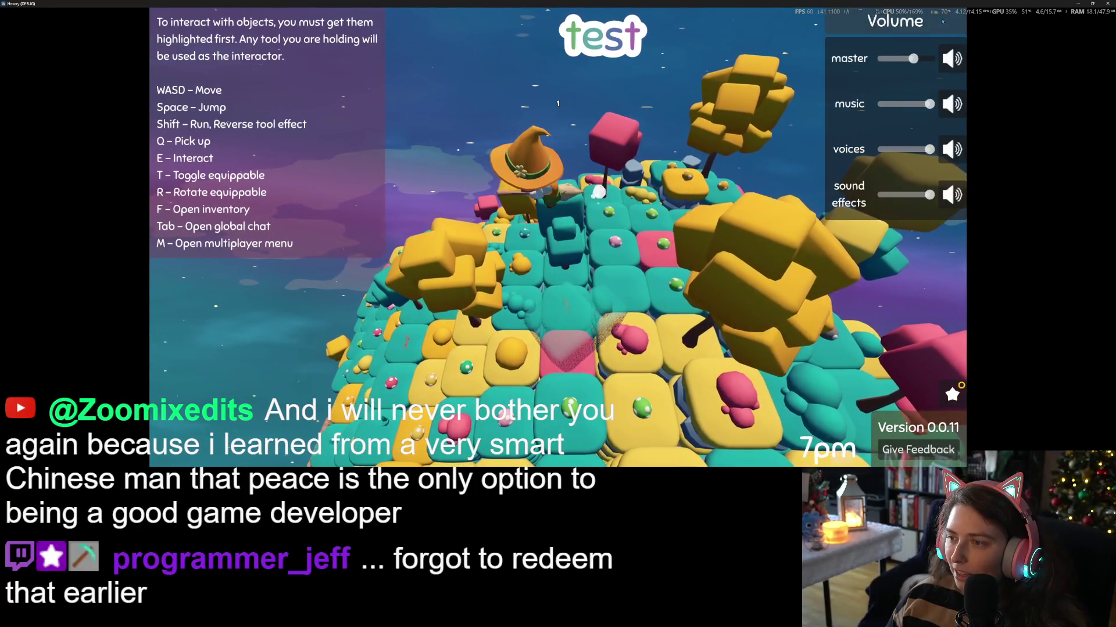
{"action": "left_click_drag", "start_coordinate": [912, 59], "coordinate": [937, 58]}
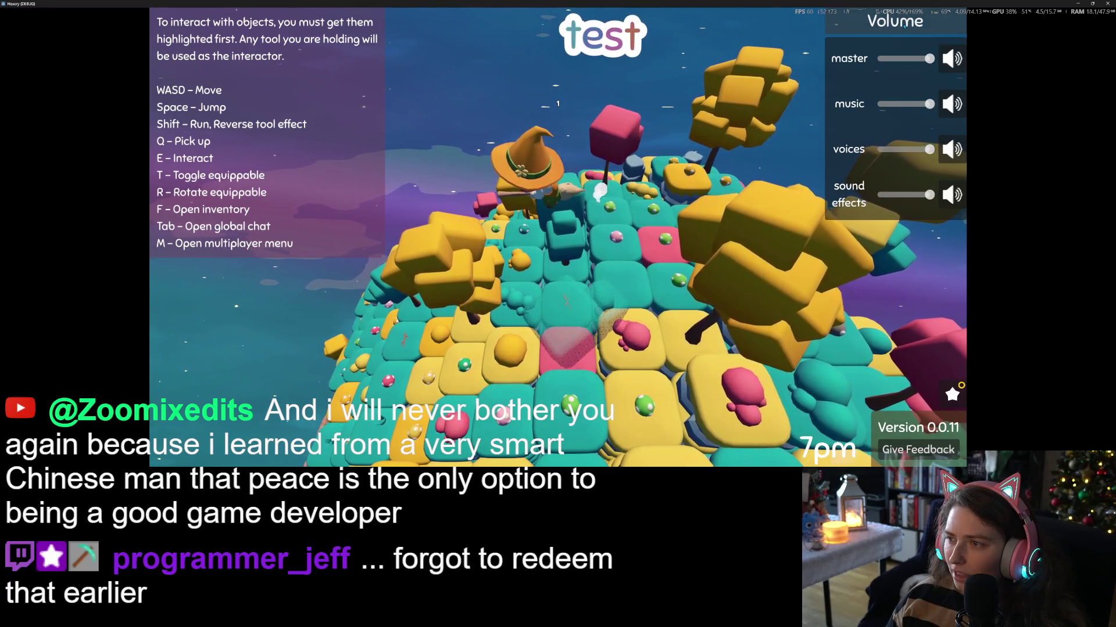
{"action": "left_click", "coordinate": [757, 184]}
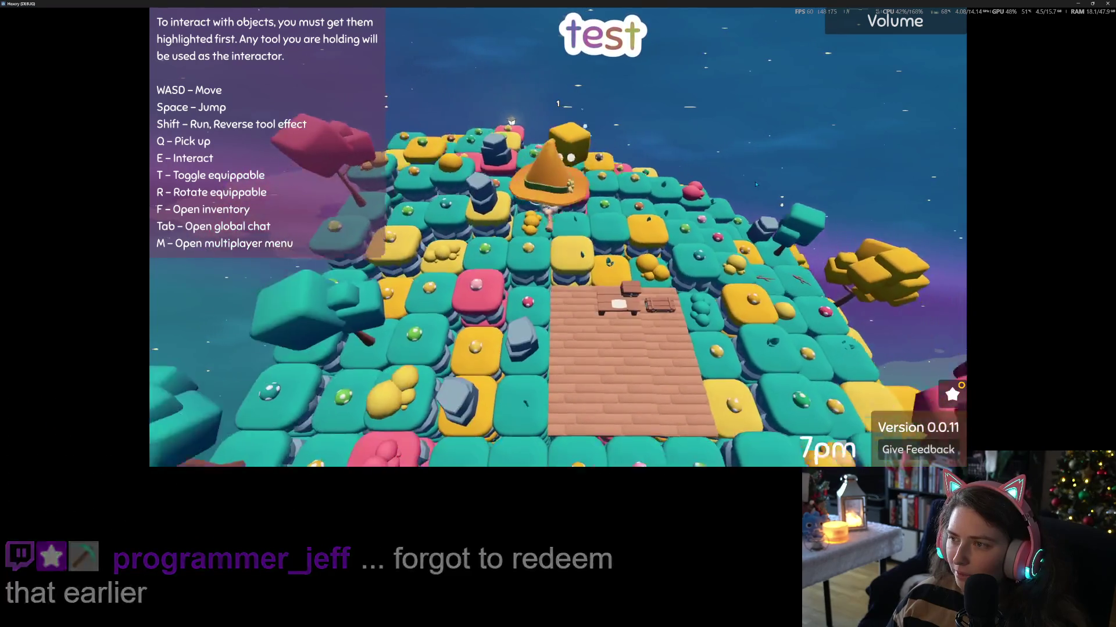
{"action": "left_click_drag", "start_coordinate": [781, 4], "coordinate": [762, 130]}
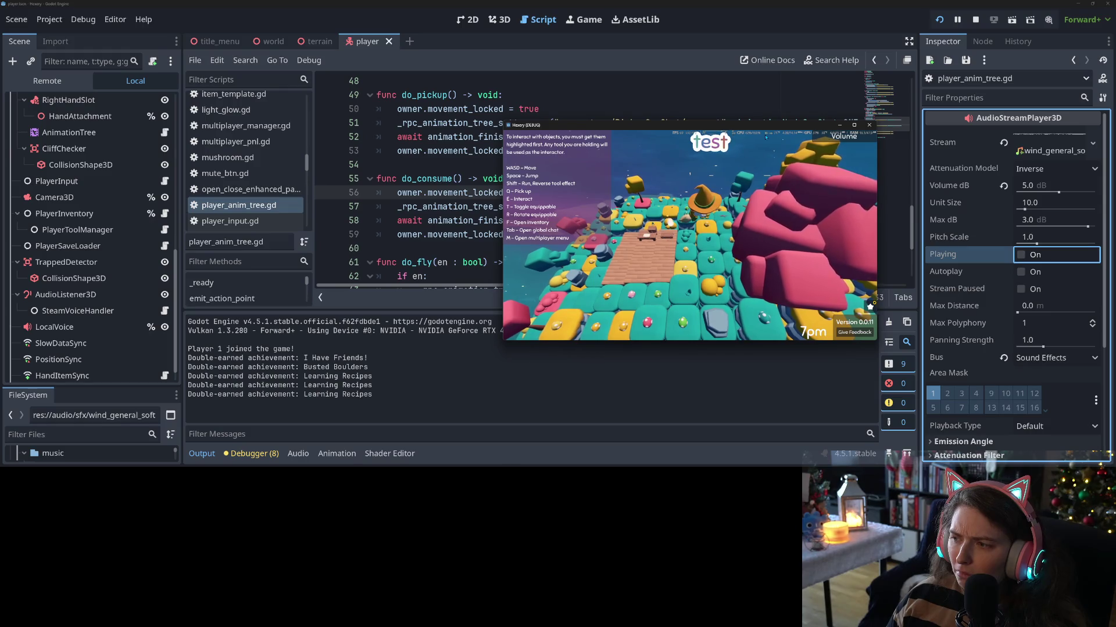
- Inspect the Remote scene tree, return to Local, stop the game and relaunch it
{"action": "mouse_move", "coordinate": [843, 138]}
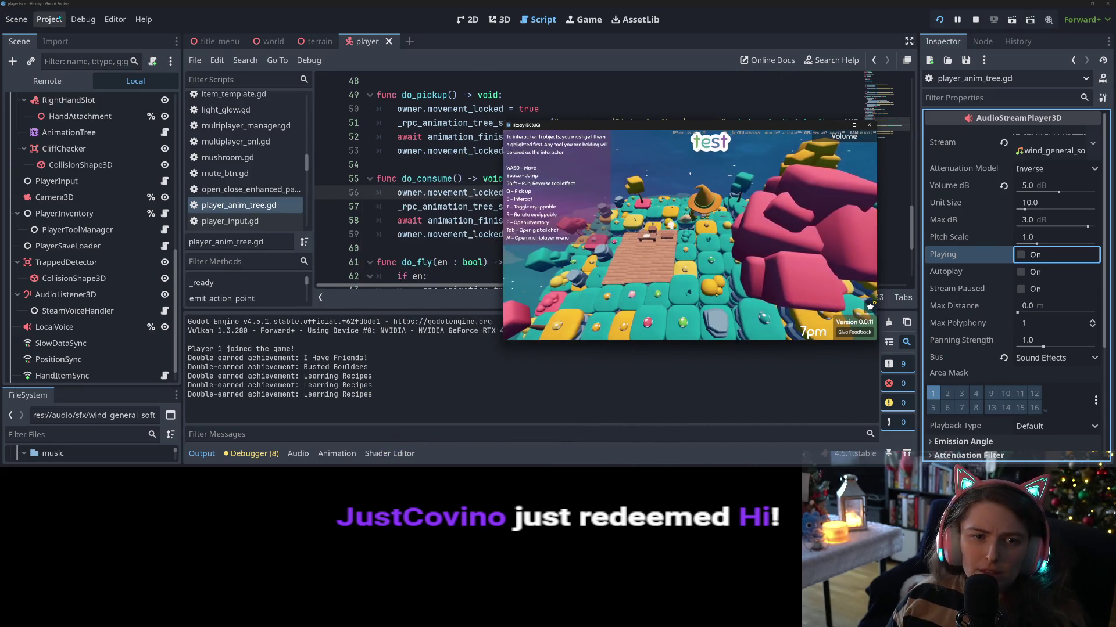
{"action": "left_click", "coordinate": [62, 87]}
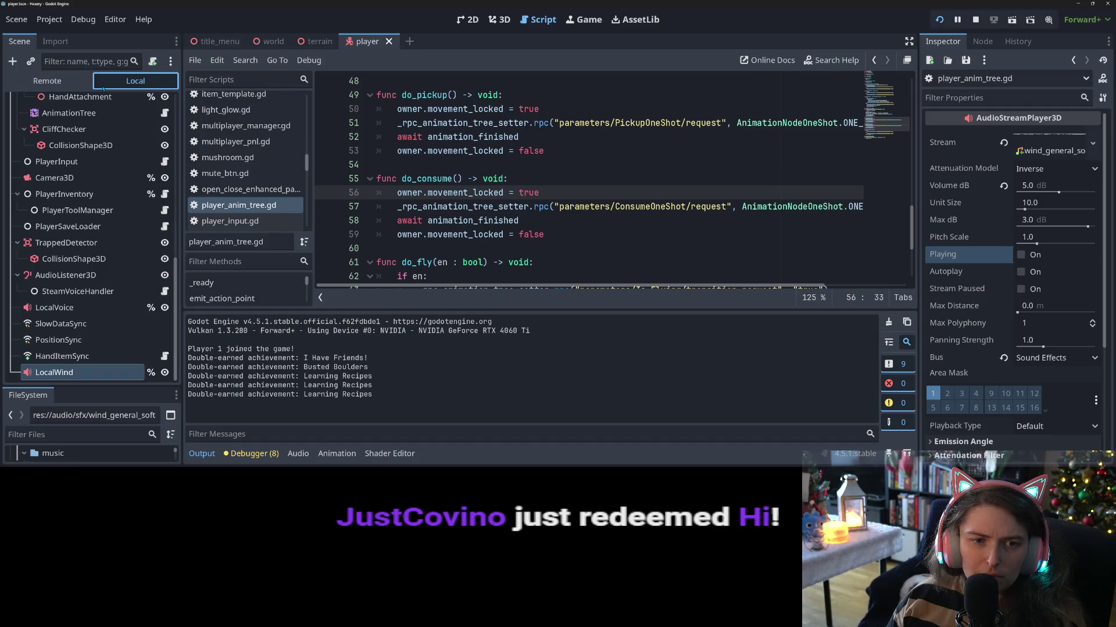
{"action": "left_click", "coordinate": [136, 80]}
{"action": "left_click", "coordinate": [974, 19]}
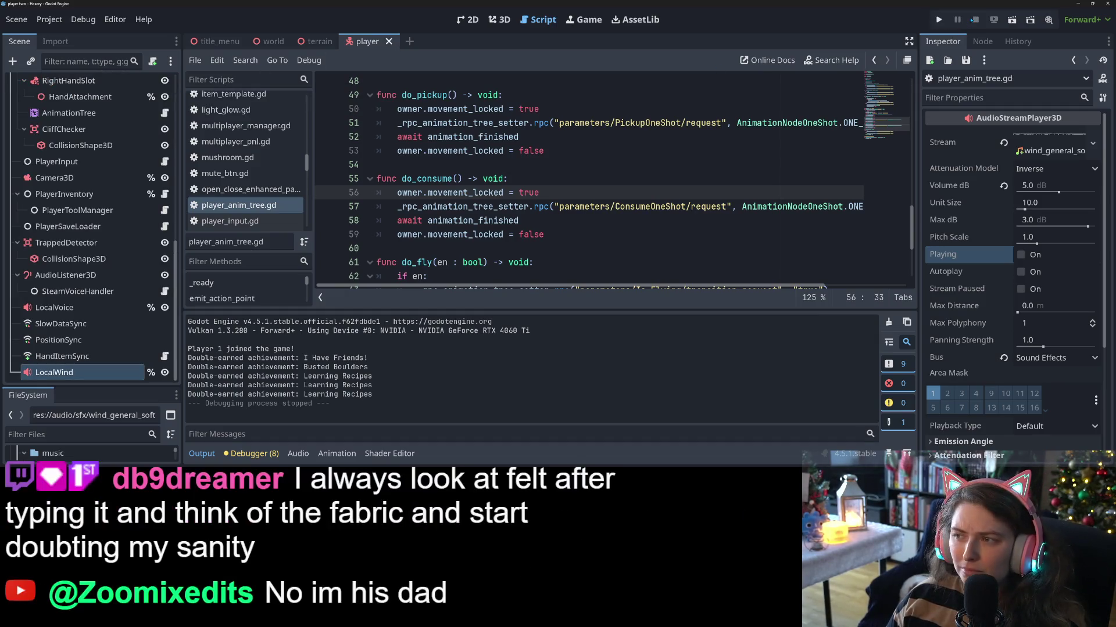
{"action": "left_click", "coordinate": [938, 19]}
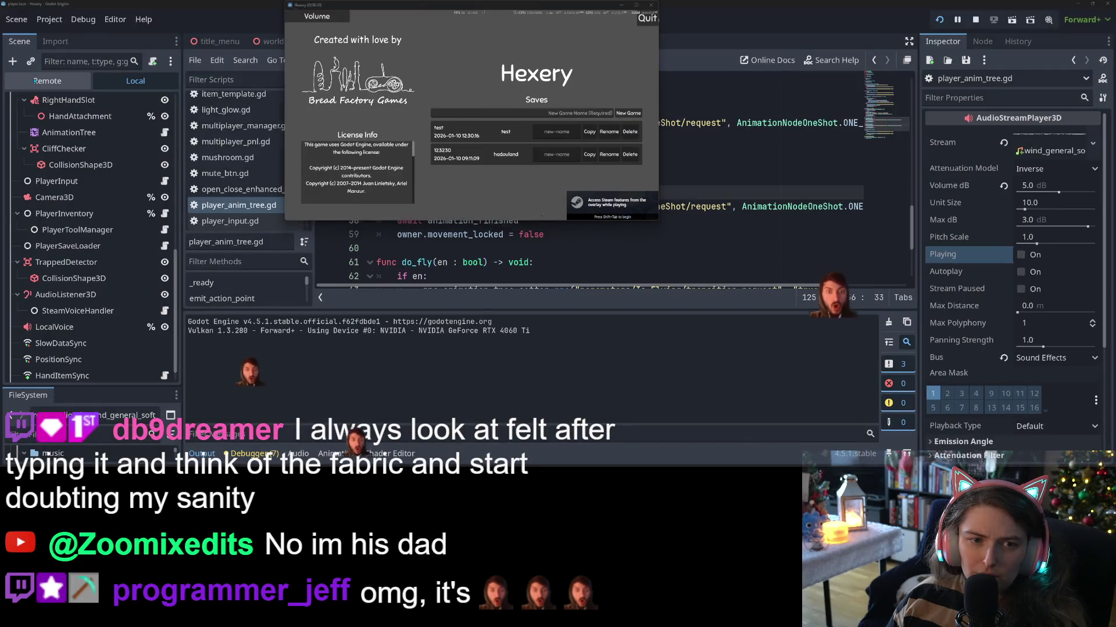
- Stop the game with F8, save the scene, and reload the current project
{"action": "left_click", "coordinate": [34, 81]}
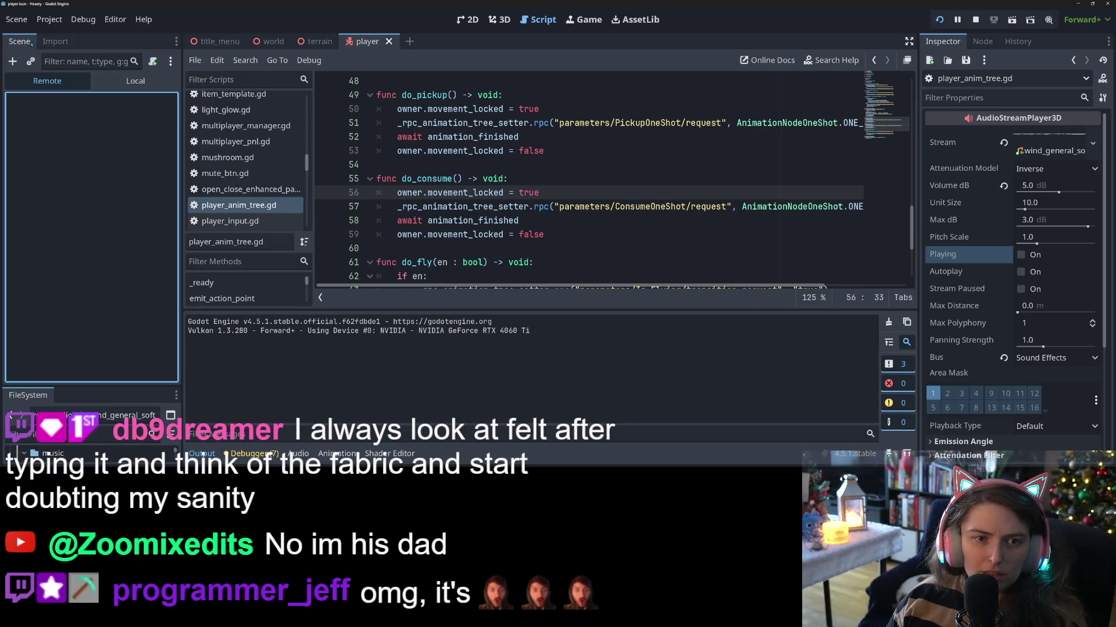
{"action": "key", "text": "F8"}
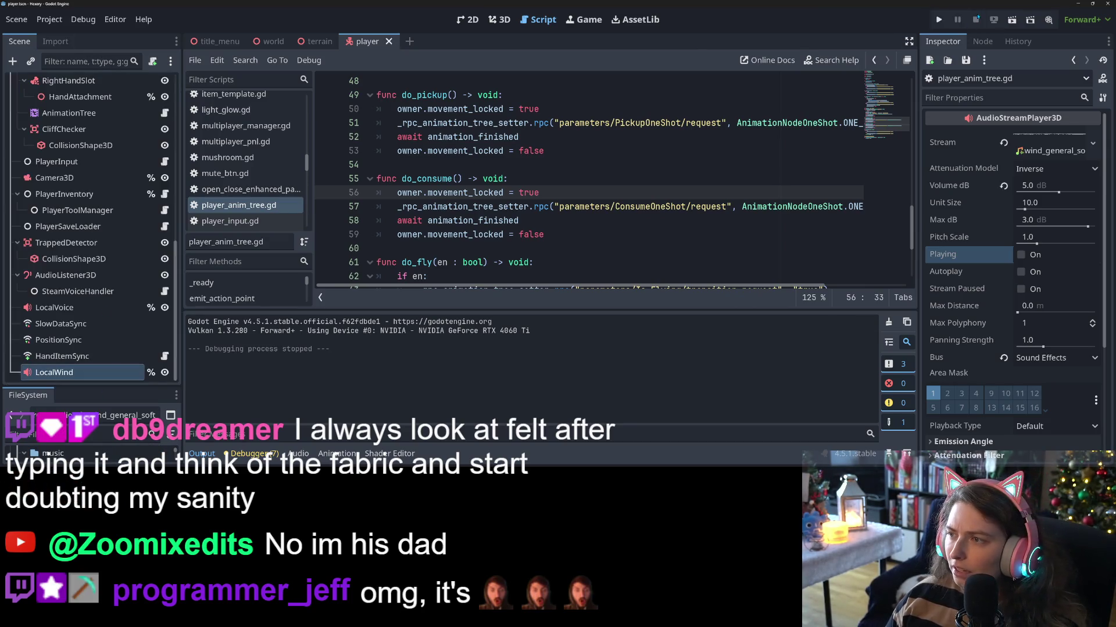
{"action": "key", "text": "ctrl+s"}
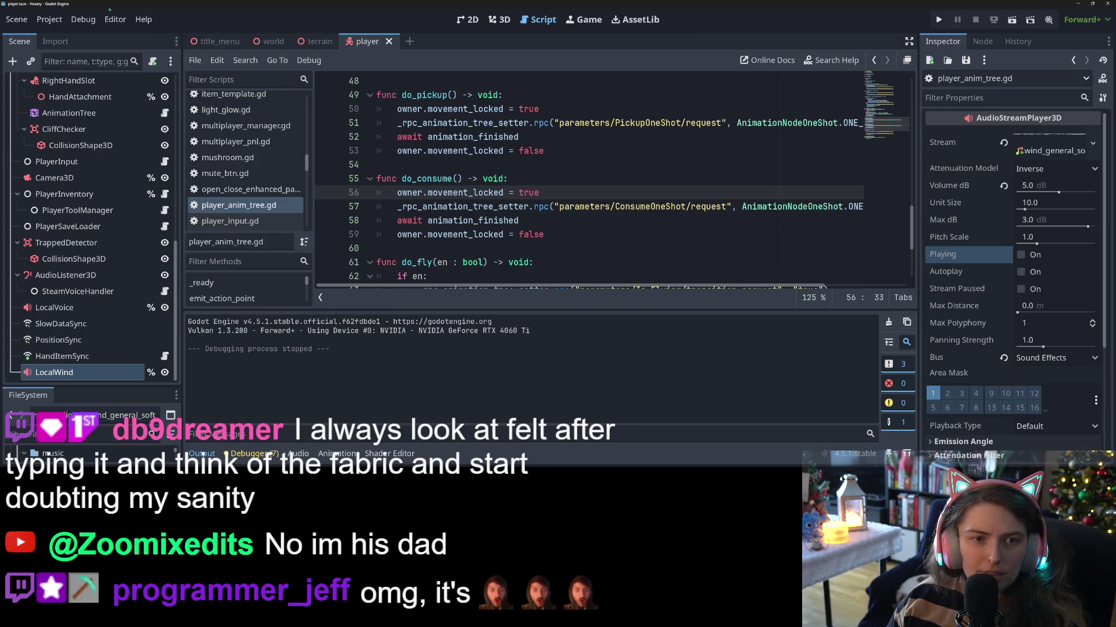
{"action": "left_click", "coordinate": [45, 20]}
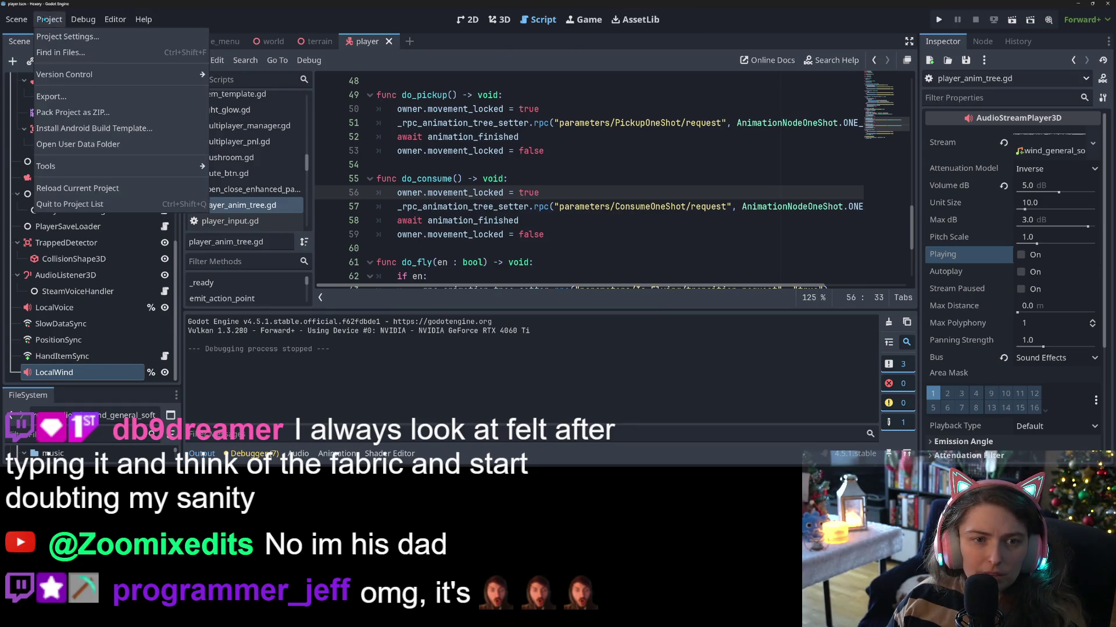
{"action": "left_click", "coordinate": [77, 188]}
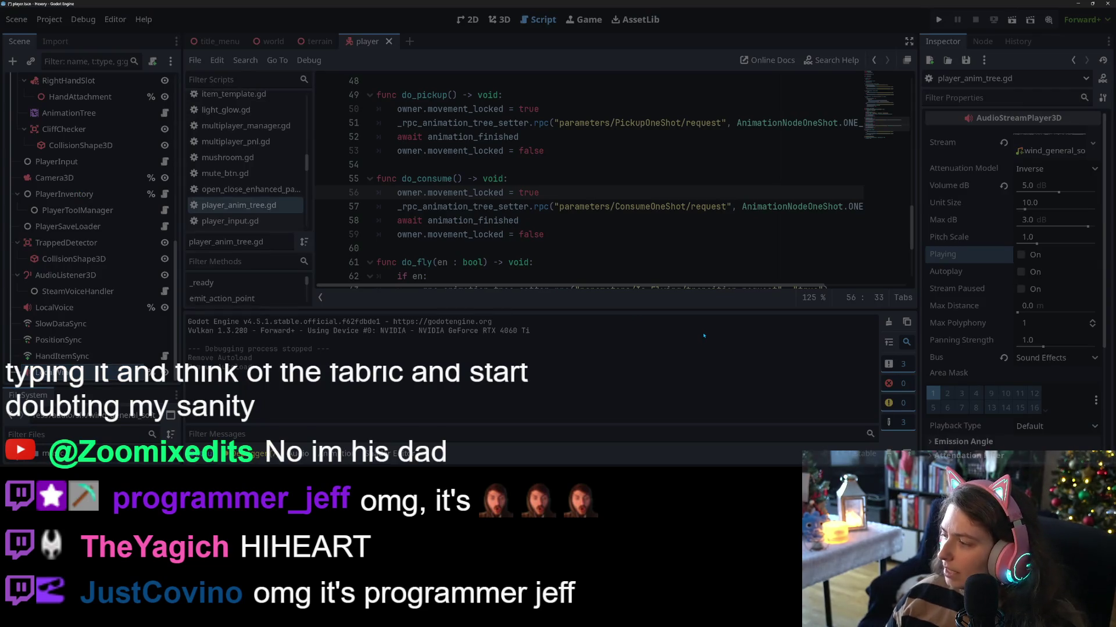